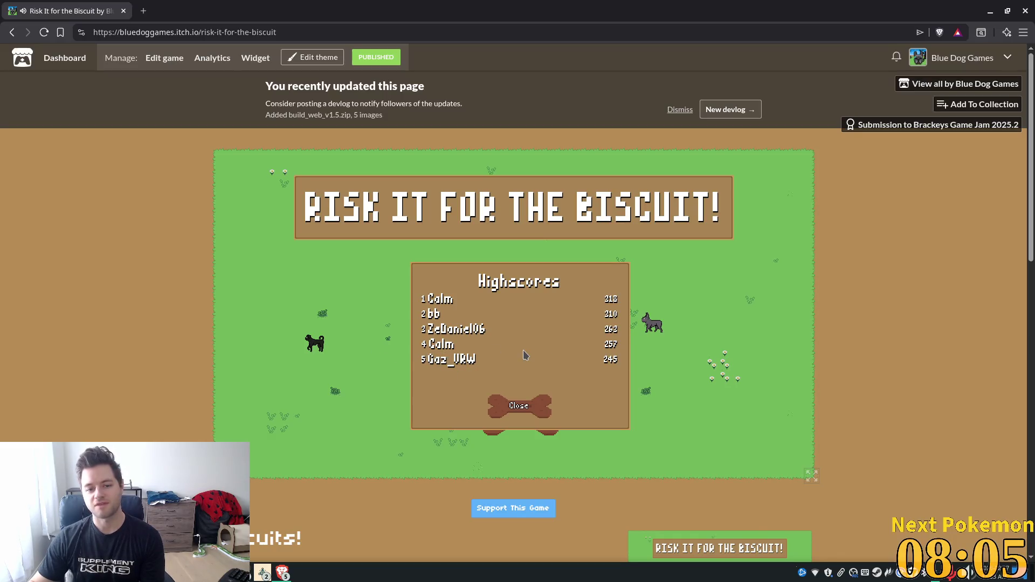
Step: Close the Risk It for the Biscuit highscores on itch.io and return to the Godot editor
click(564, 407)
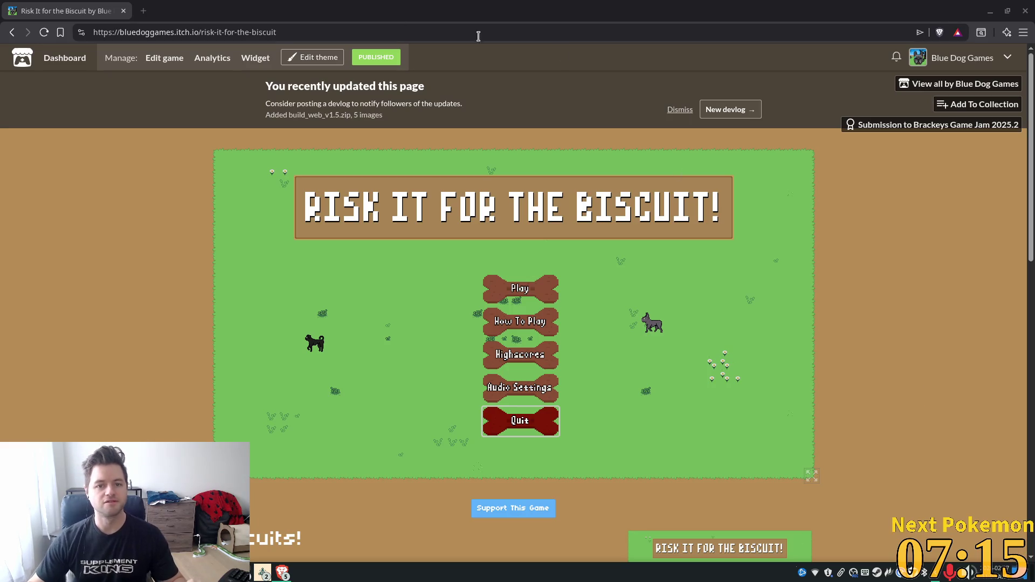
key(alt+Tab)
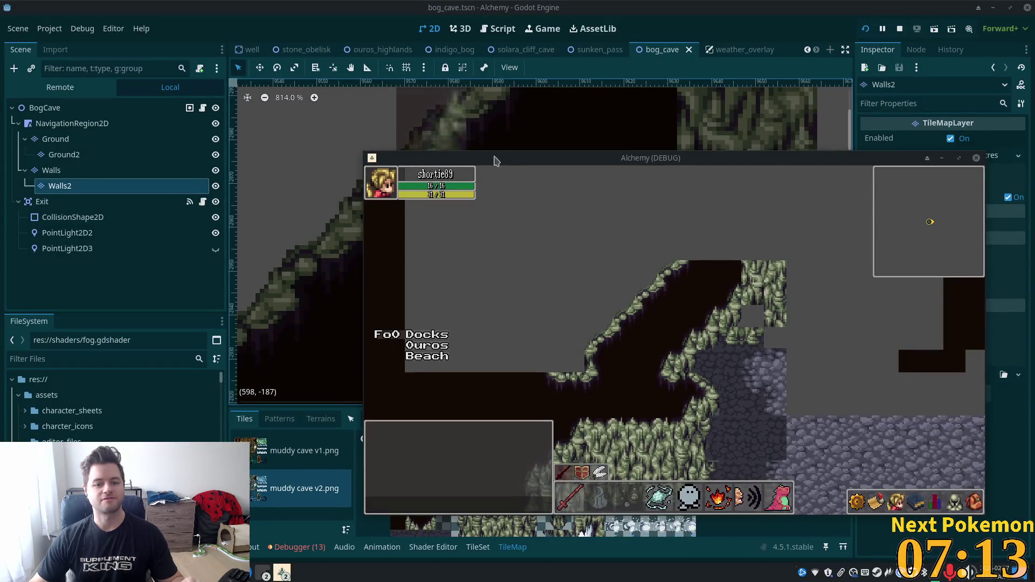
Step: Bring the Godot editor in front of the running game and select the Walls tilemap layer
click(628, 66)
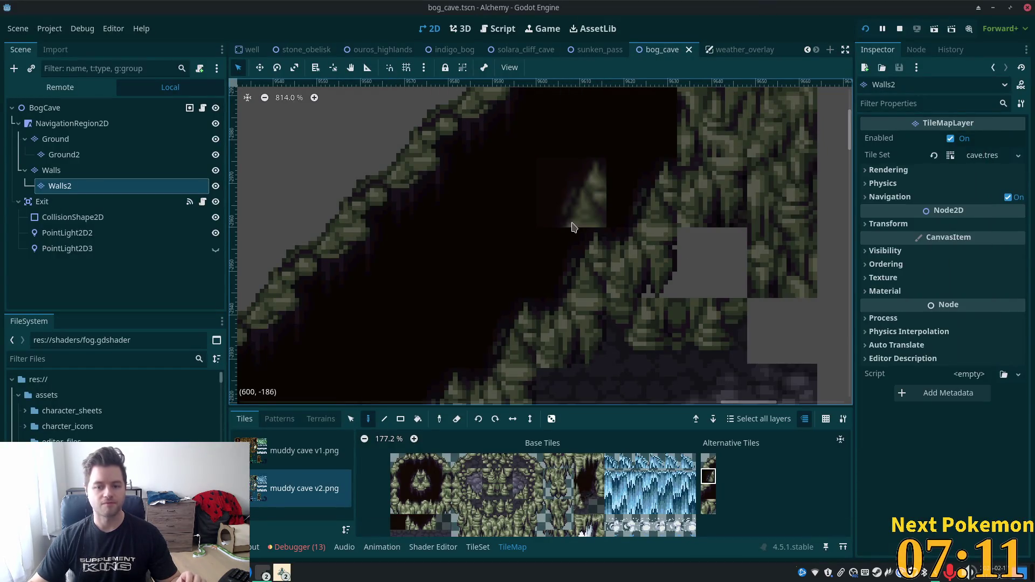
scroll(590, 207, down, 1)
scroll(590, 207, down, 14)
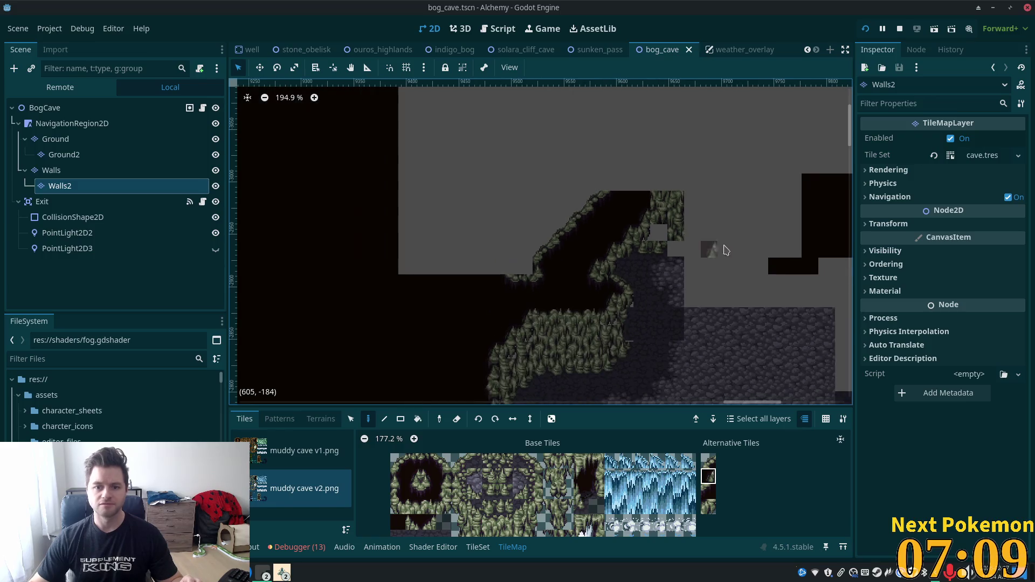
scroll(642, 241, up, 7)
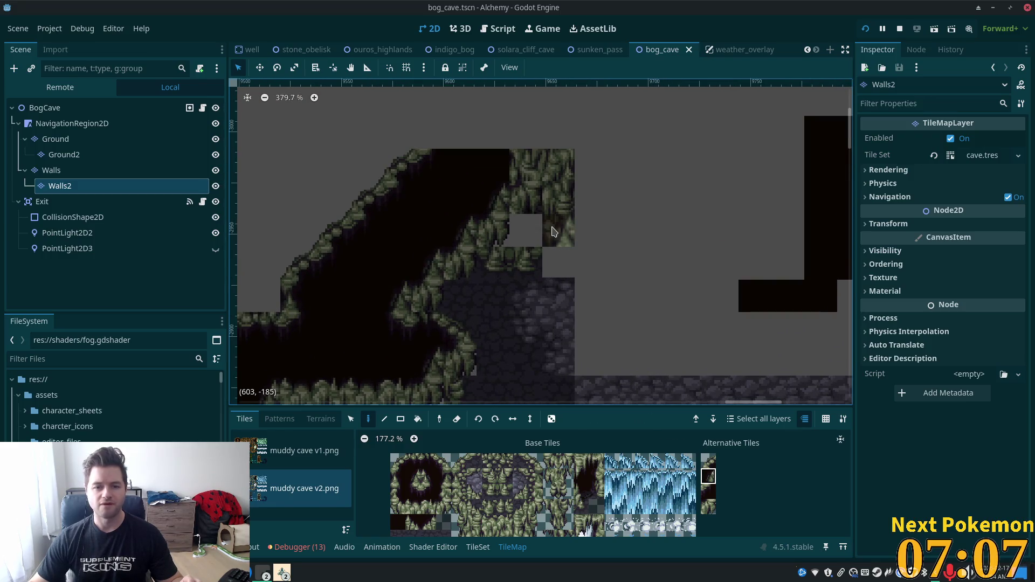
click(61, 175)
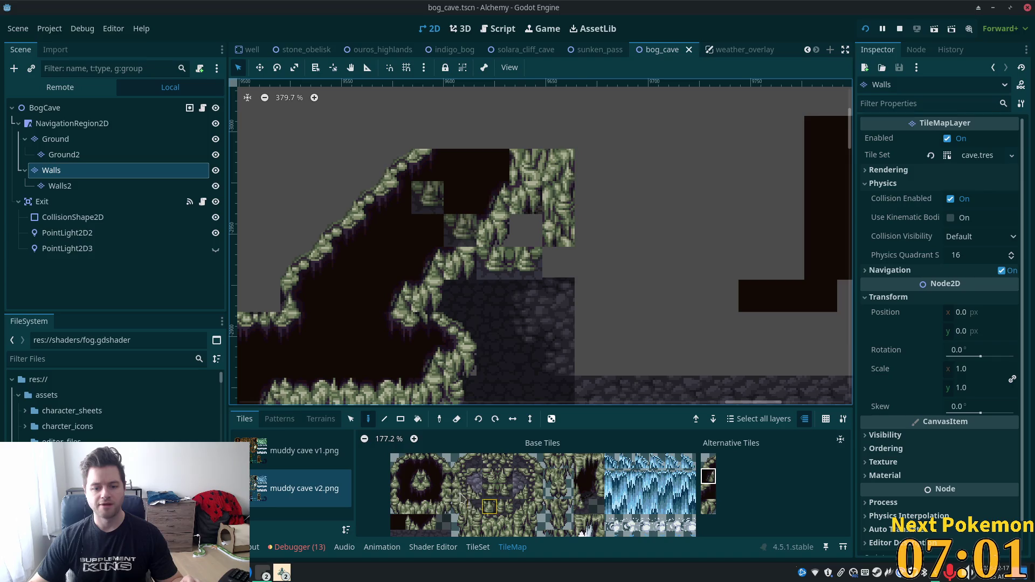
scroll(535, 496, down, 5)
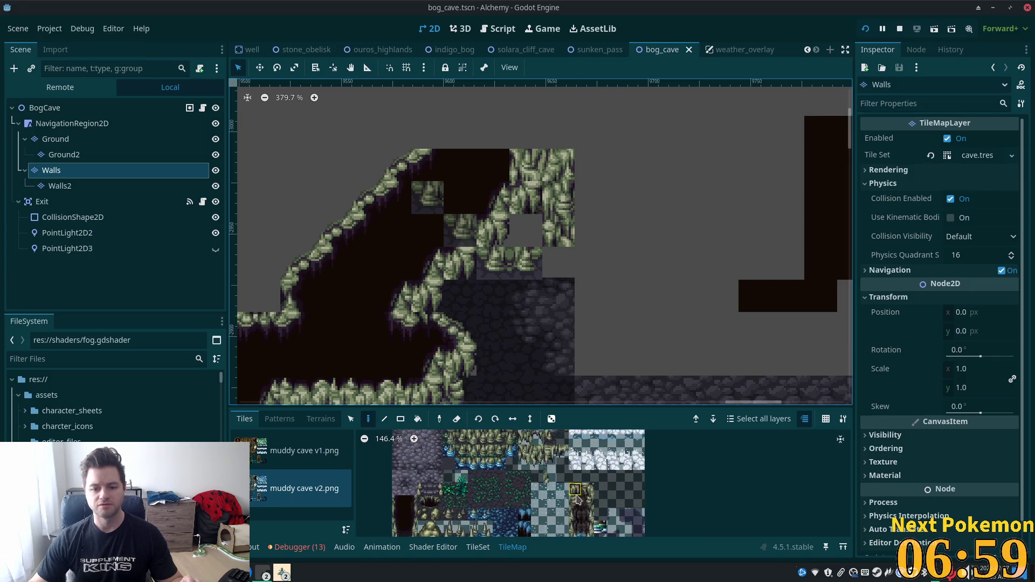
scroll(616, 527, up, 5)
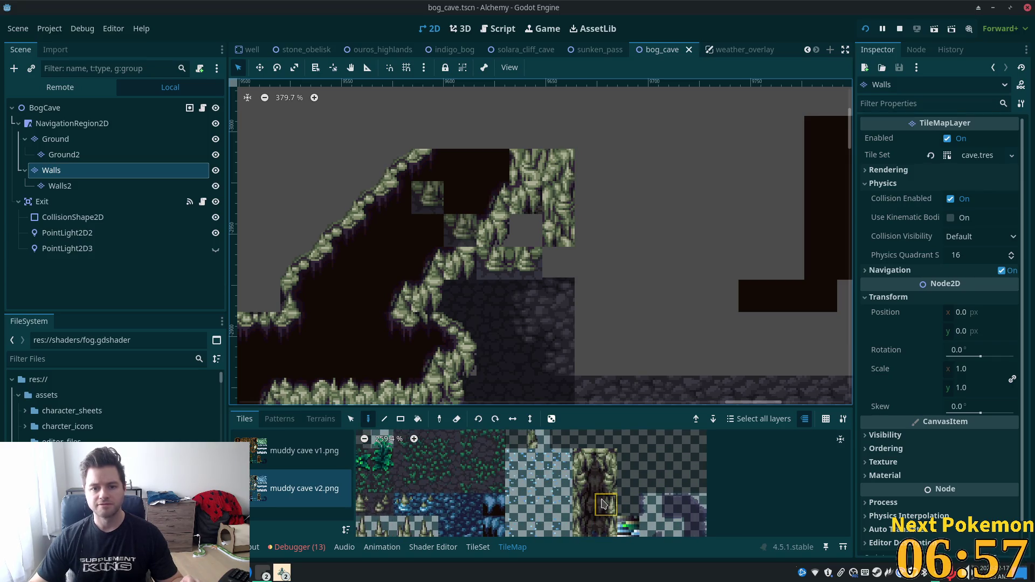
scroll(612, 507, down, 2)
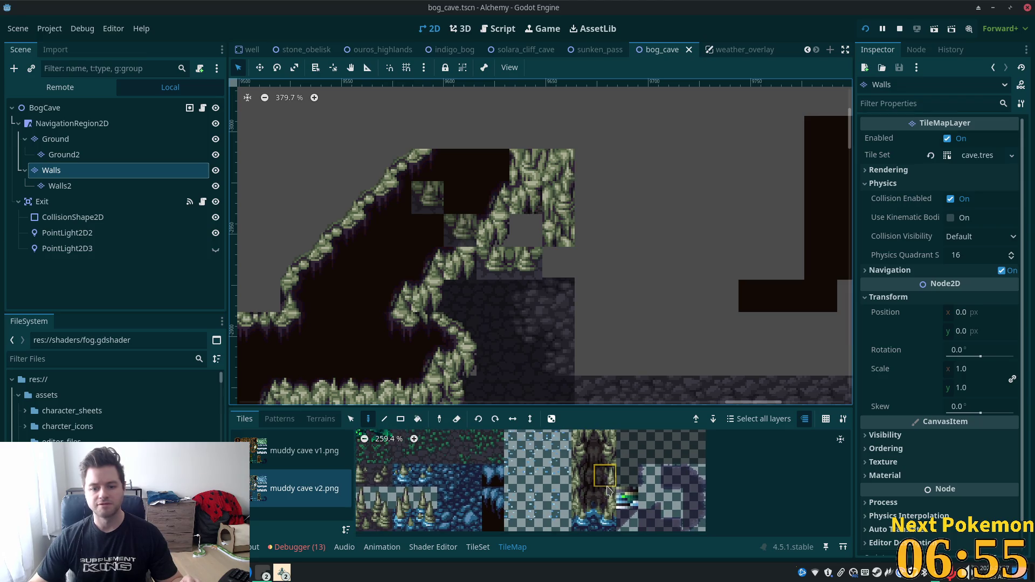
Step: Paint a single muddy cave wall tile and a two-tile tall wall piece along the passage edge
click(582, 497)
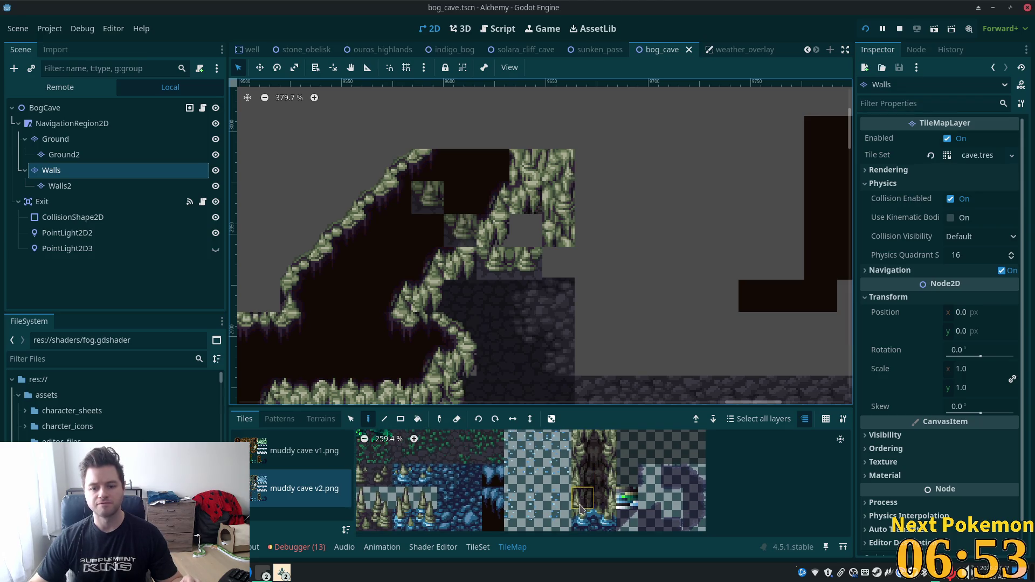
click(525, 231)
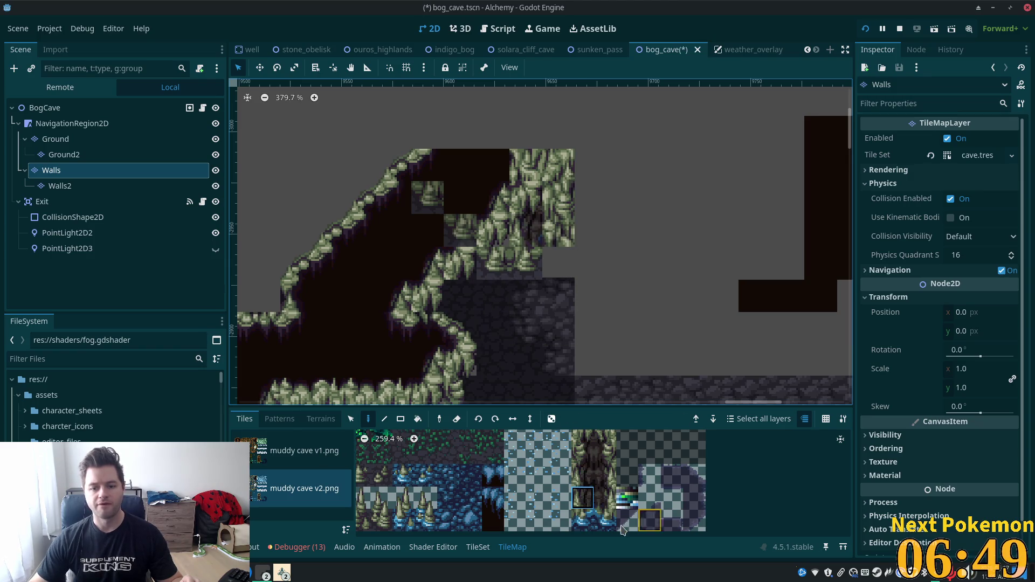
drag(606, 479, 605, 500)
click(559, 226)
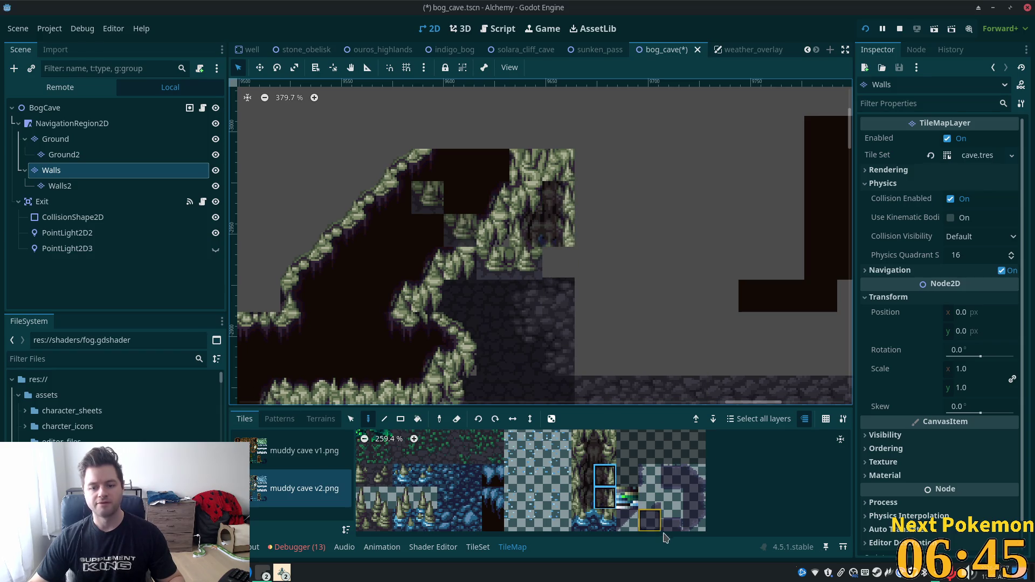
Step: Fill the remaining wall gap with another muddy cave v2.png tile
scroll(609, 502, down, 2)
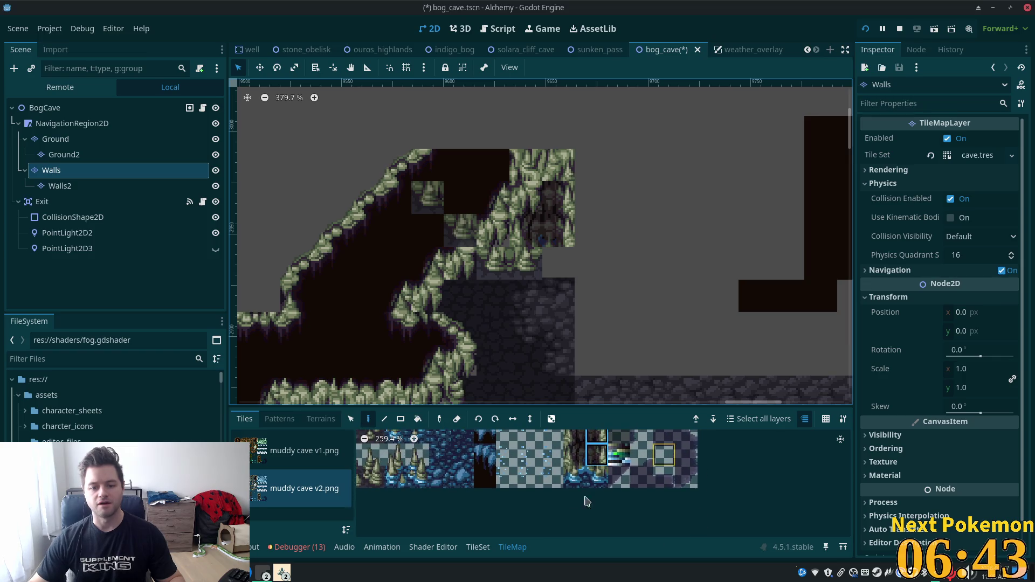
scroll(534, 471, up, 2)
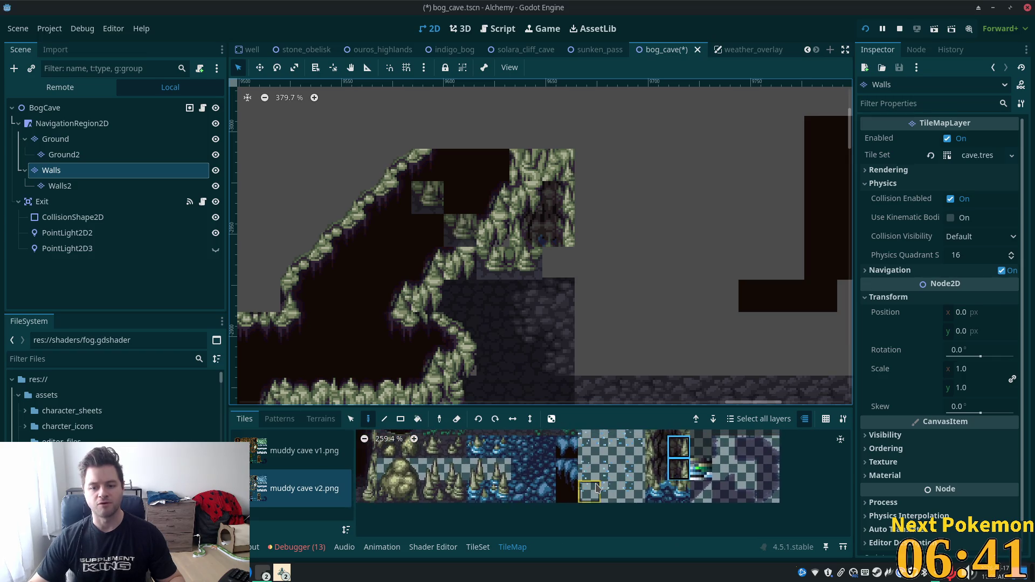
scroll(535, 471, up, 3)
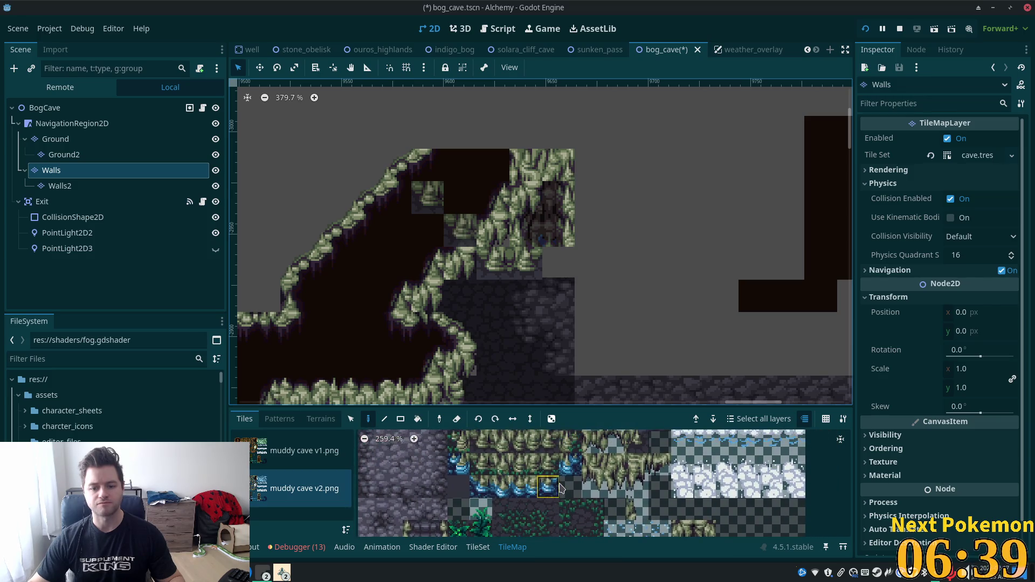
drag(605, 478, 632, 522)
click(485, 457)
click(560, 254)
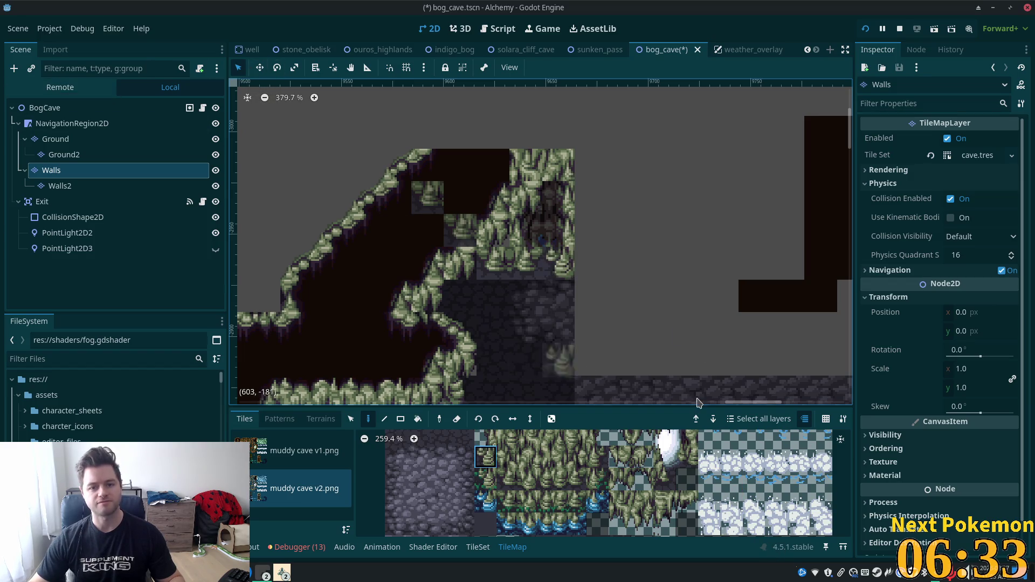
click(508, 479)
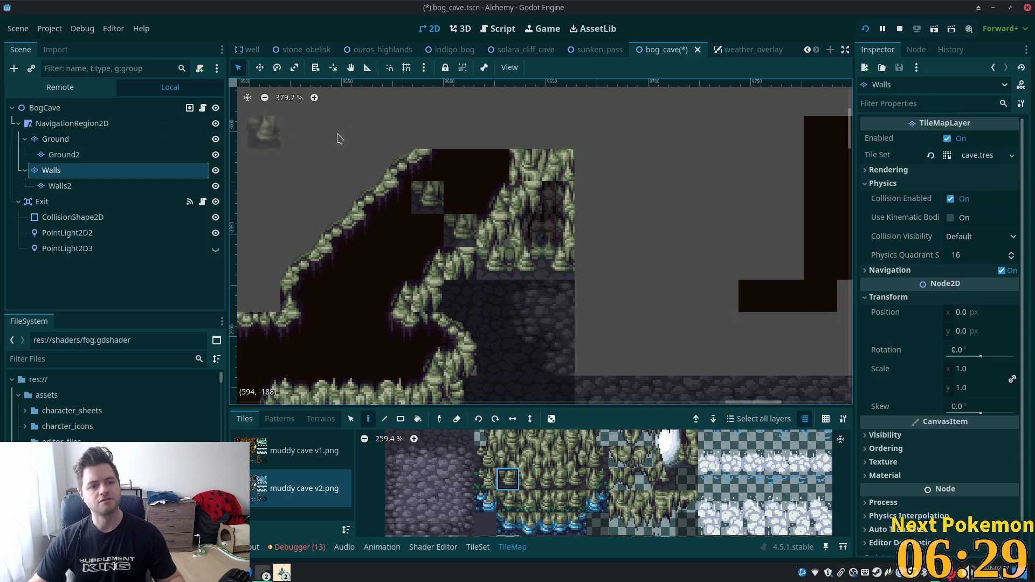
click(151, 108)
scroll(654, 343, down, 1)
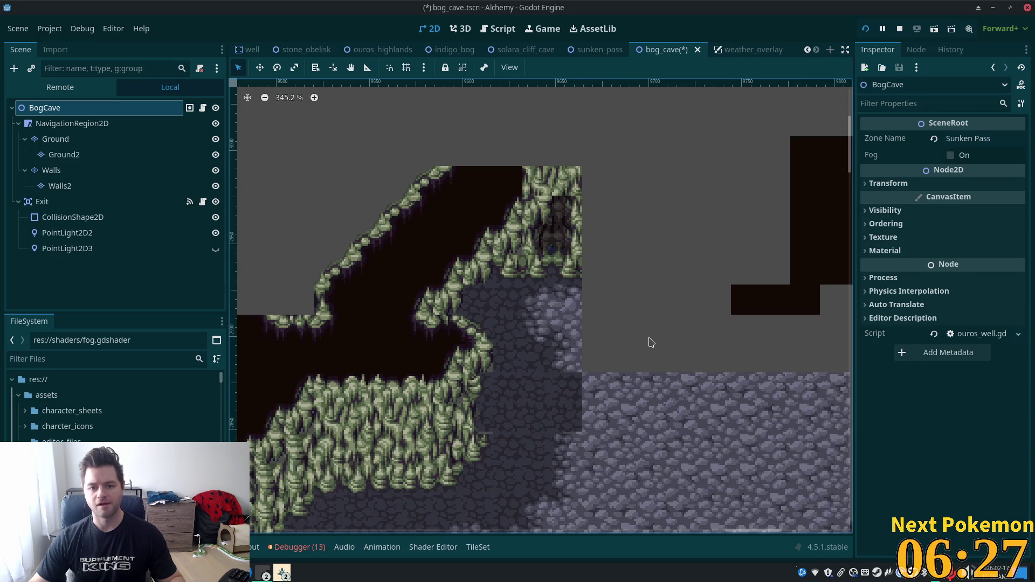
Step: Fill the grey floor gap on the Ground layer with a LightGround terrain rectangle
scroll(650, 343, down, 4)
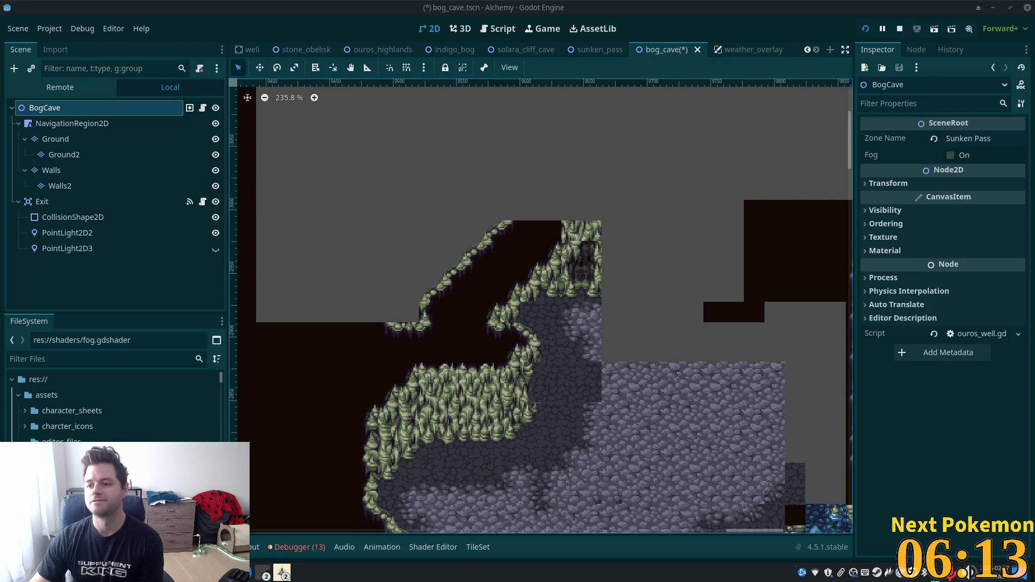
scroll(634, 421, down, 4)
scroll(634, 421, down, 1)
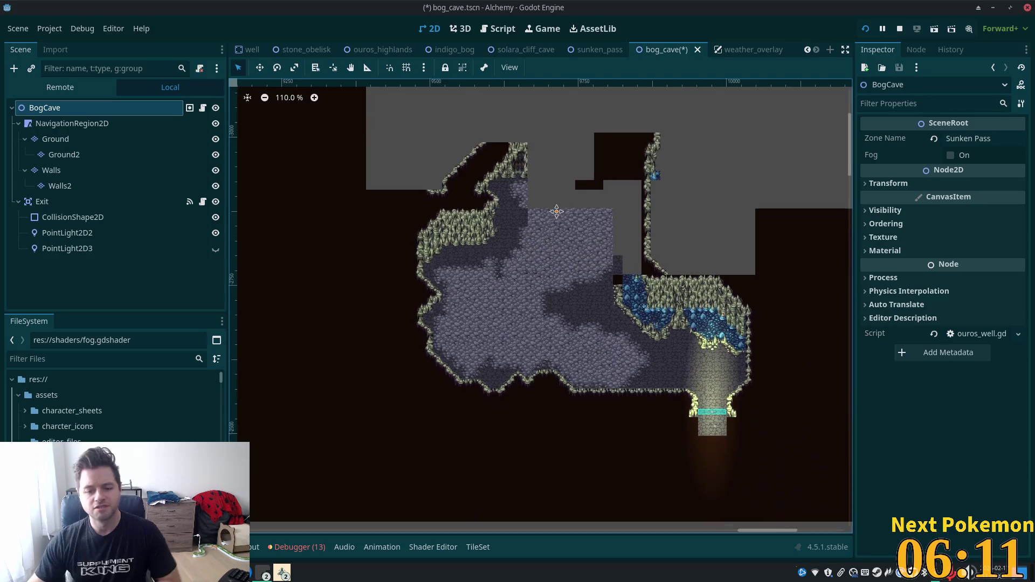
scroll(587, 282, up, 2)
scroll(588, 281, up, 4)
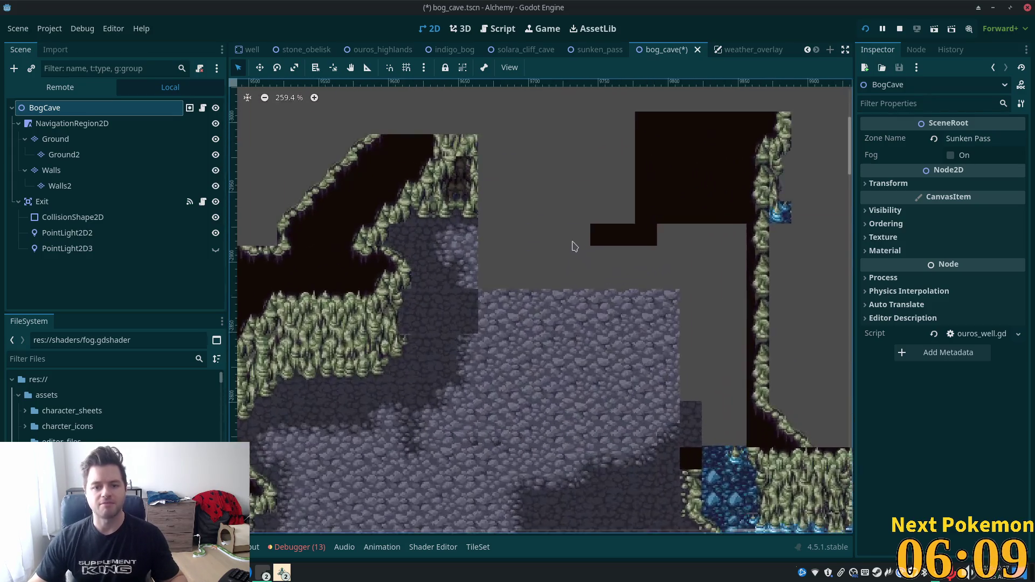
click(76, 144)
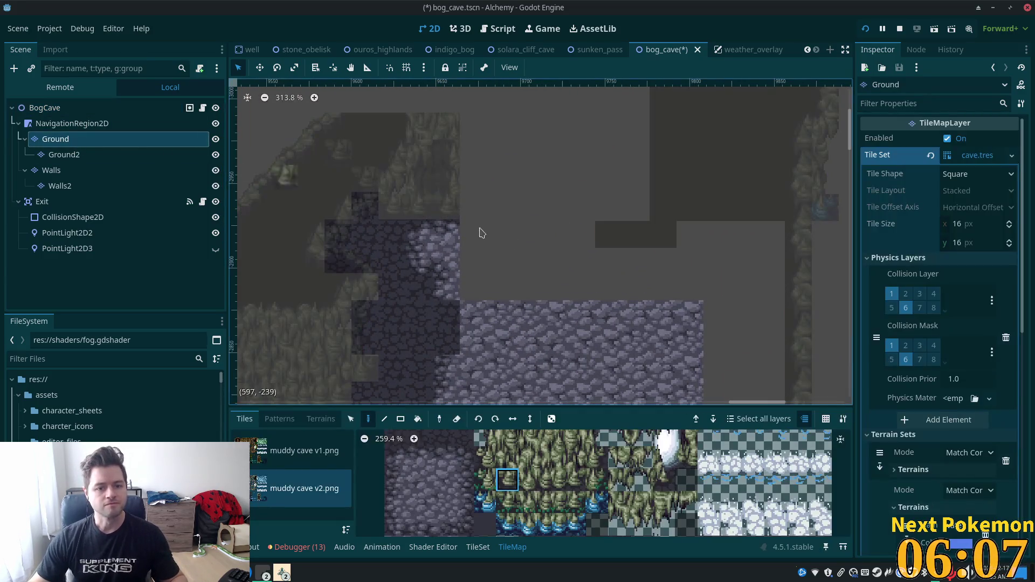
click(321, 418)
scroll(296, 485, down, 2)
click(281, 527)
click(383, 419)
mouse_move(482, 248)
mouse_down()
mouse_move(628, 321)
mouse_move(674, 324)
mouse_up()
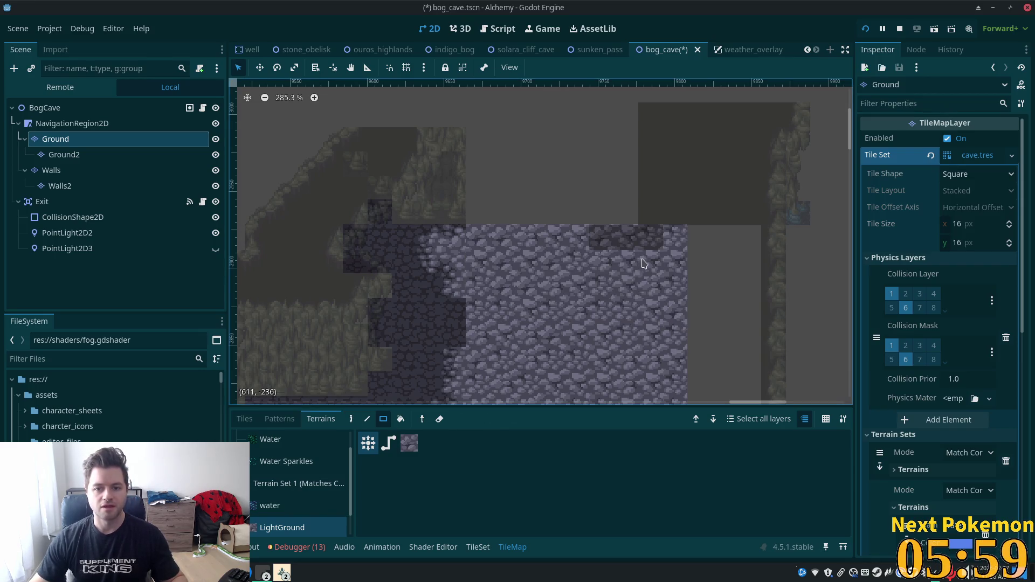
Step: Return to the Walls layer with its tile palette showing
scroll(612, 254, down, 3)
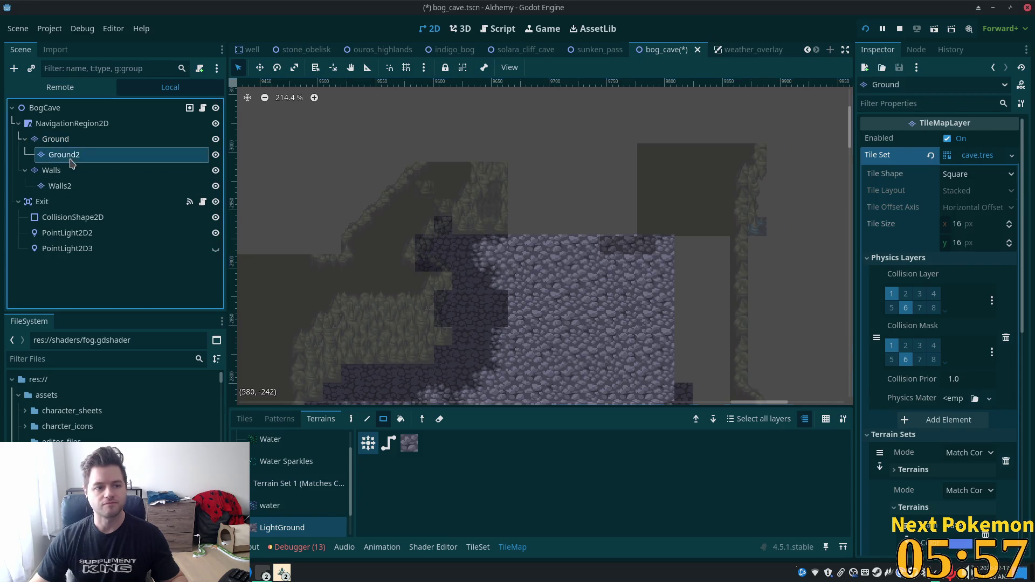
click(86, 155)
click(83, 171)
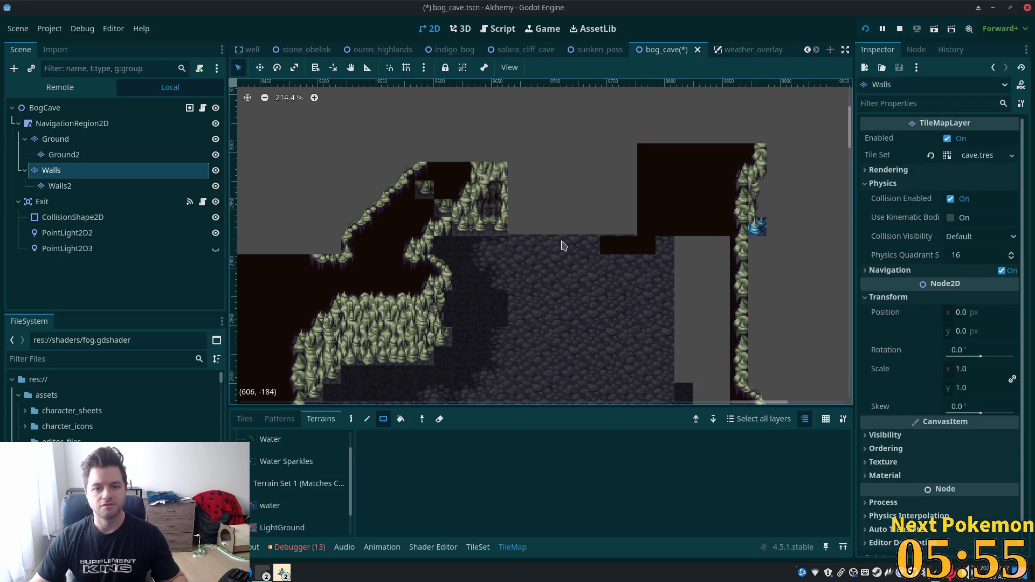
click(244, 419)
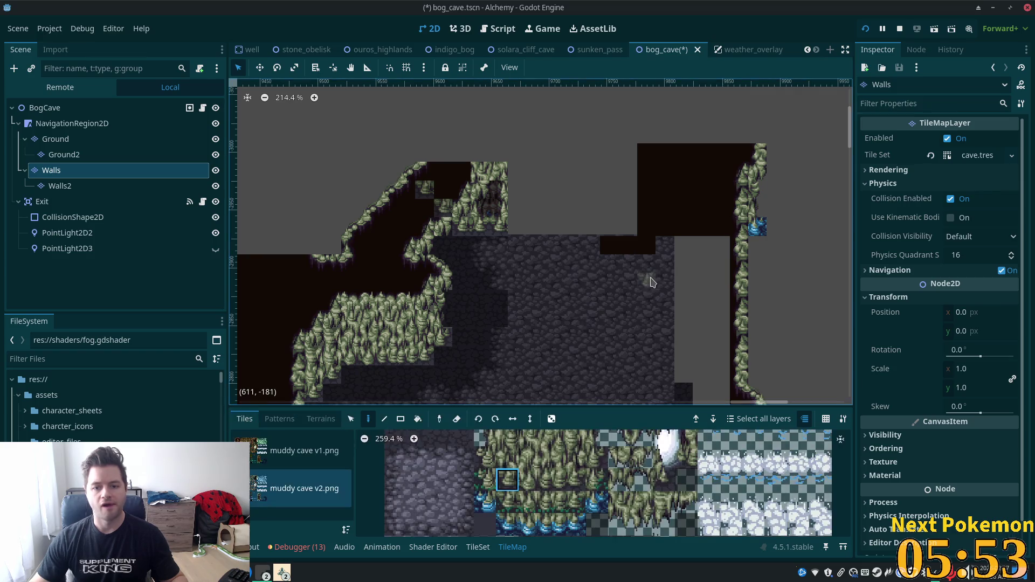
Step: Erase the stray dark wall tiles over the floor and reselect the Walls layer
mouse_move(663, 138)
mouse_down()
mouse_move(636, 129)
mouse_move(703, 264)
mouse_move(713, 170)
mouse_move(718, 233)
mouse_up()
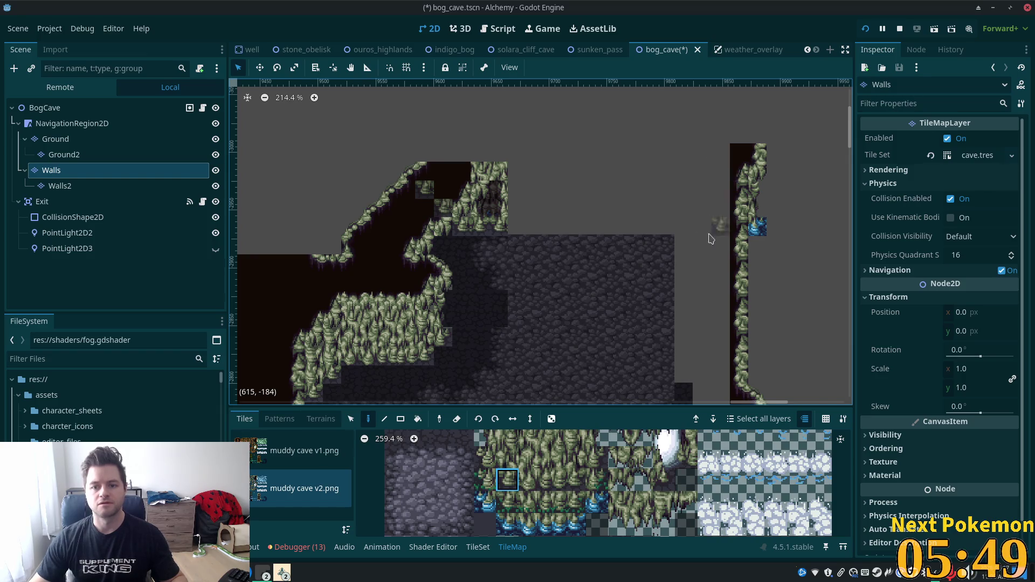
scroll(584, 323, down, 2)
scroll(598, 323, down, 3)
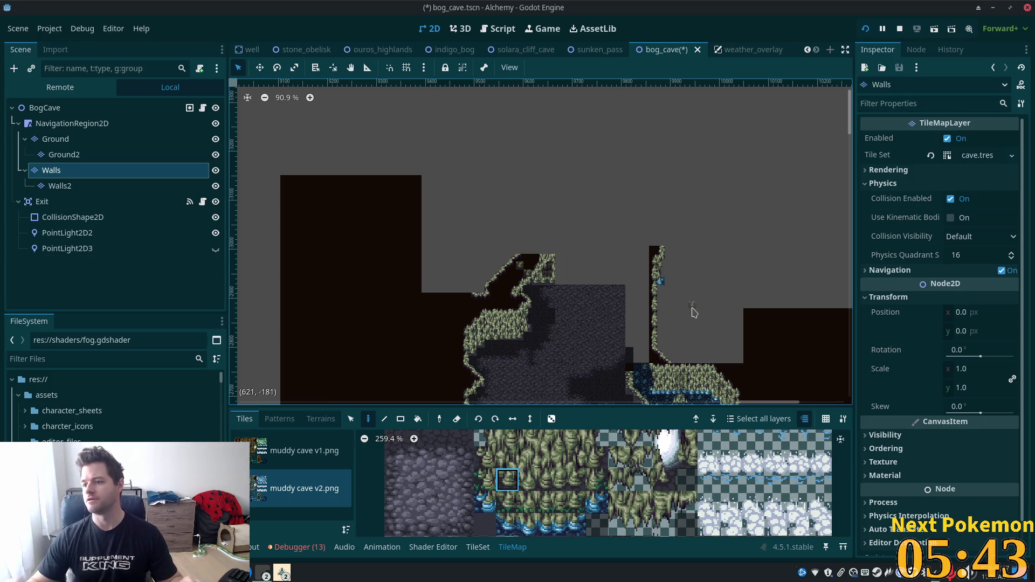
scroll(555, 270, up, 5)
scroll(553, 290, up, 2)
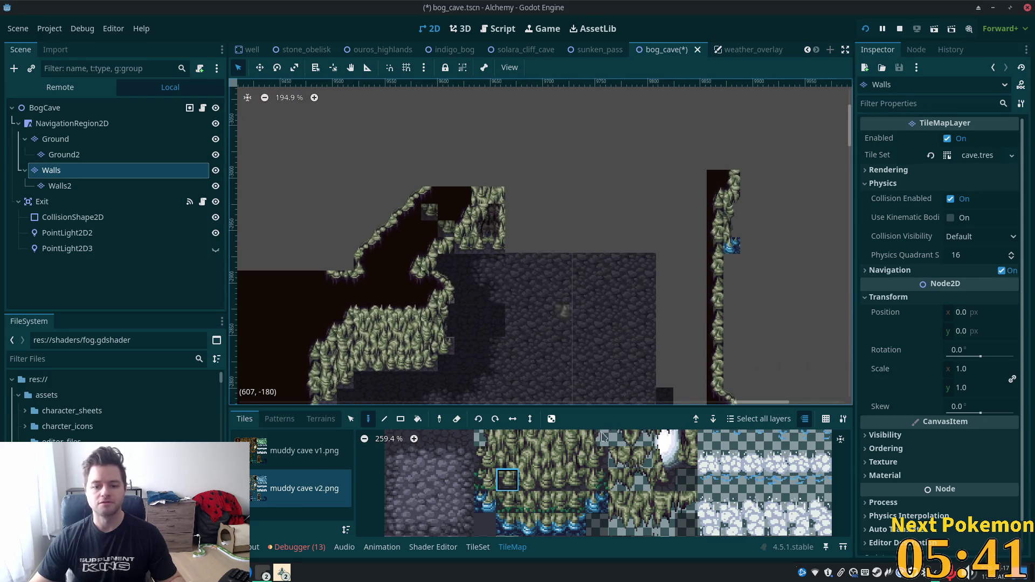
scroll(637, 483, down, 2)
scroll(637, 488, up, 1)
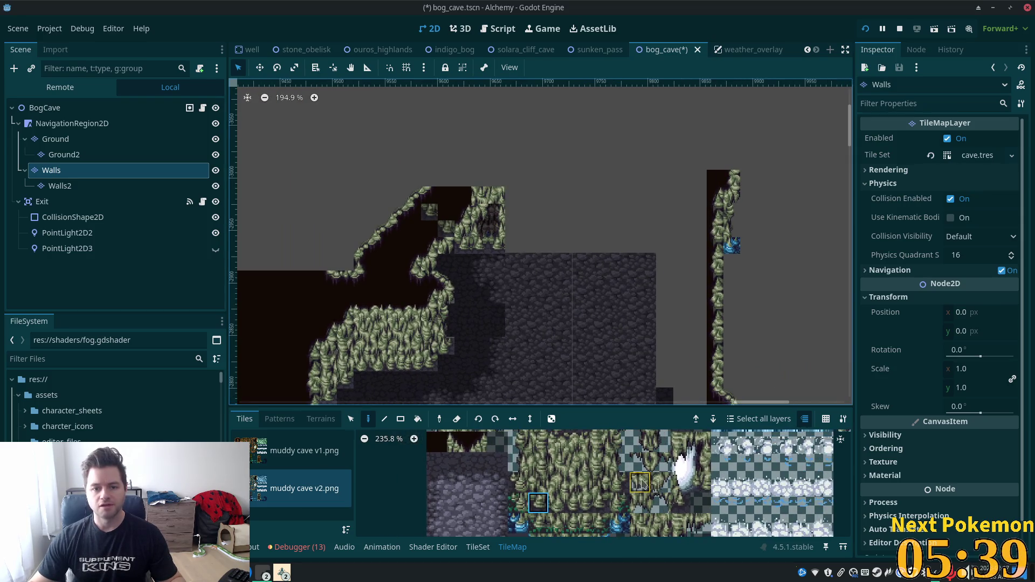
click(50, 110)
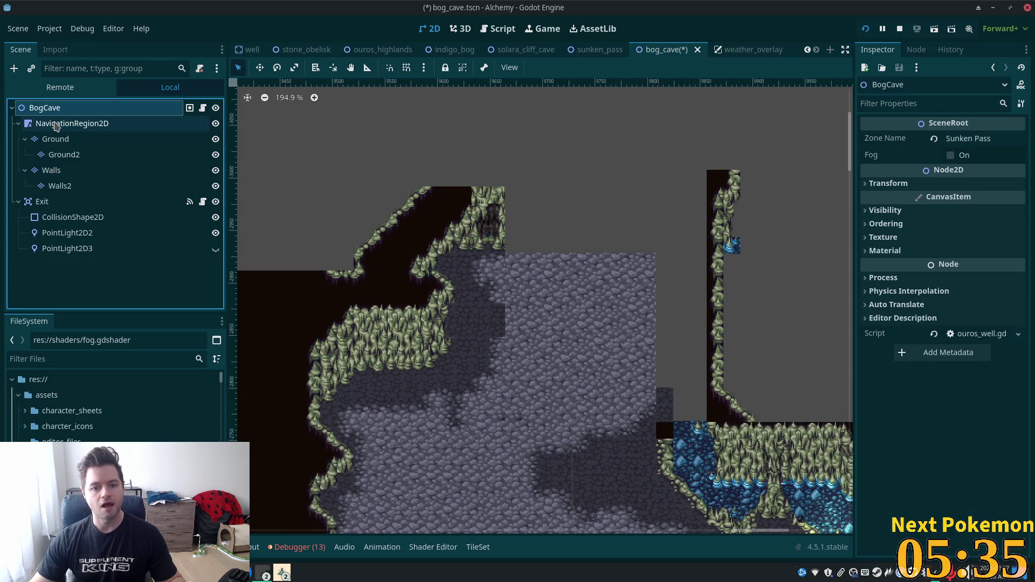
click(55, 139)
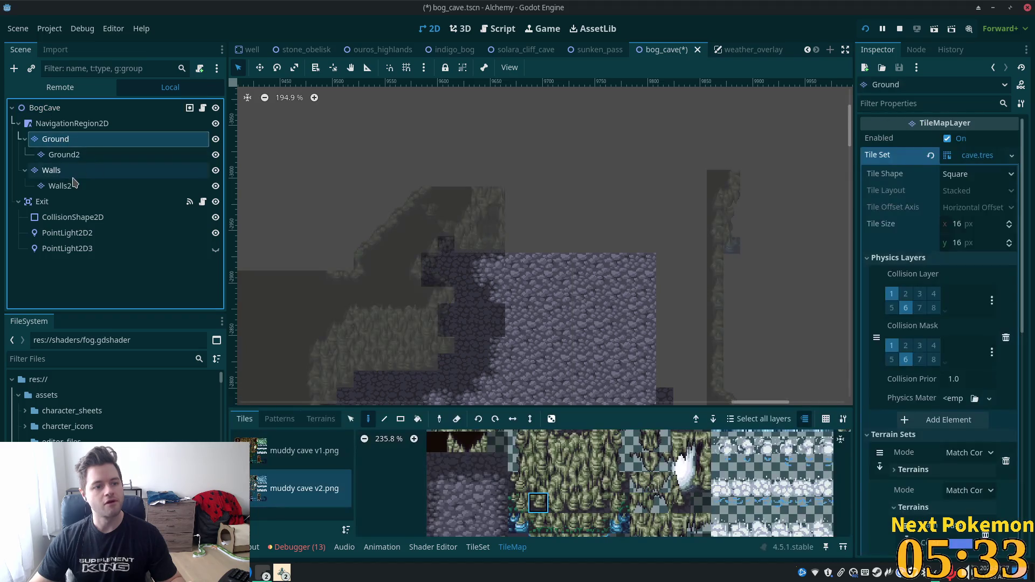
click(51, 170)
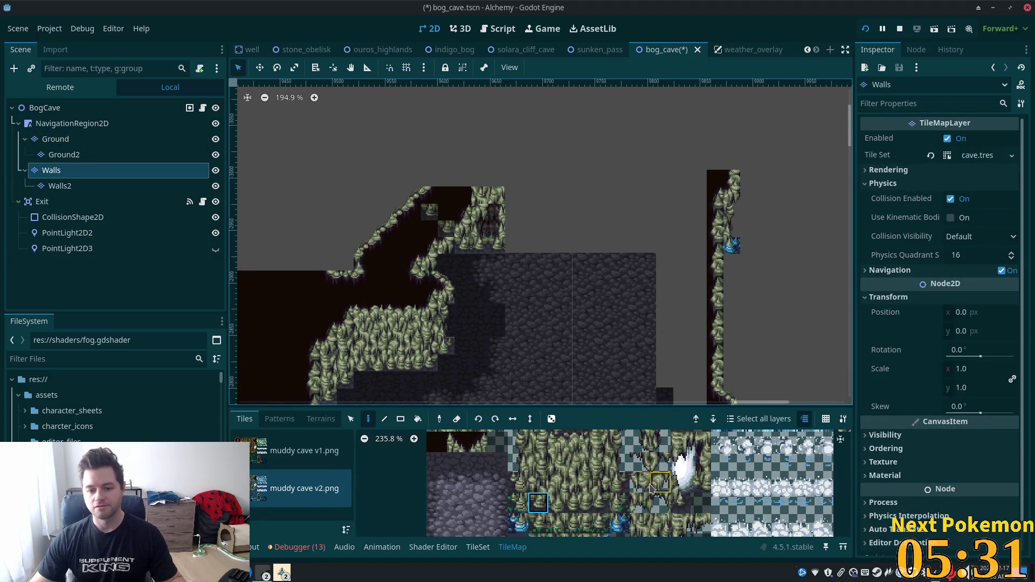
scroll(646, 490, up, 2)
scroll(593, 485, down, 1)
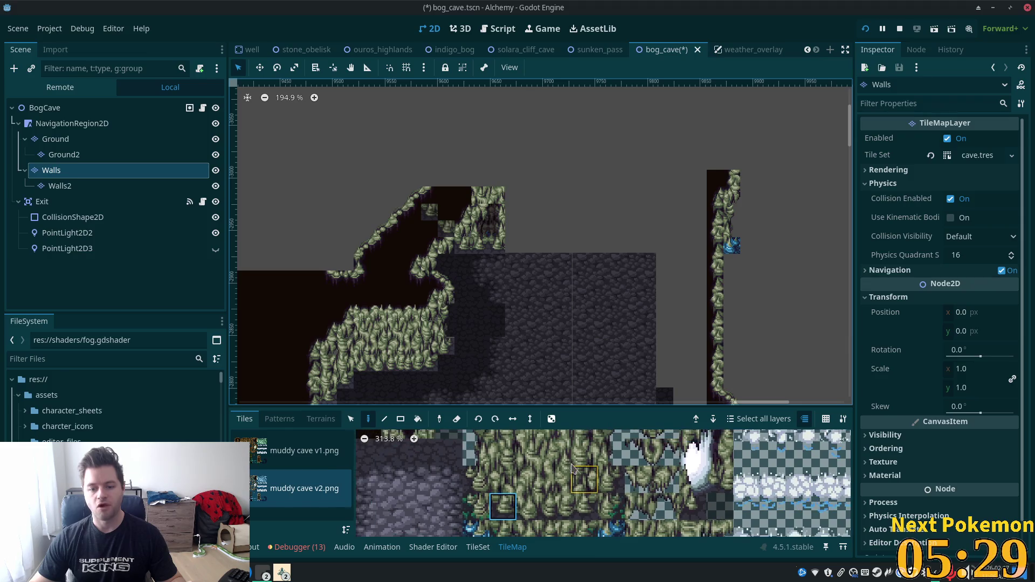
scroll(562, 454, down, 2)
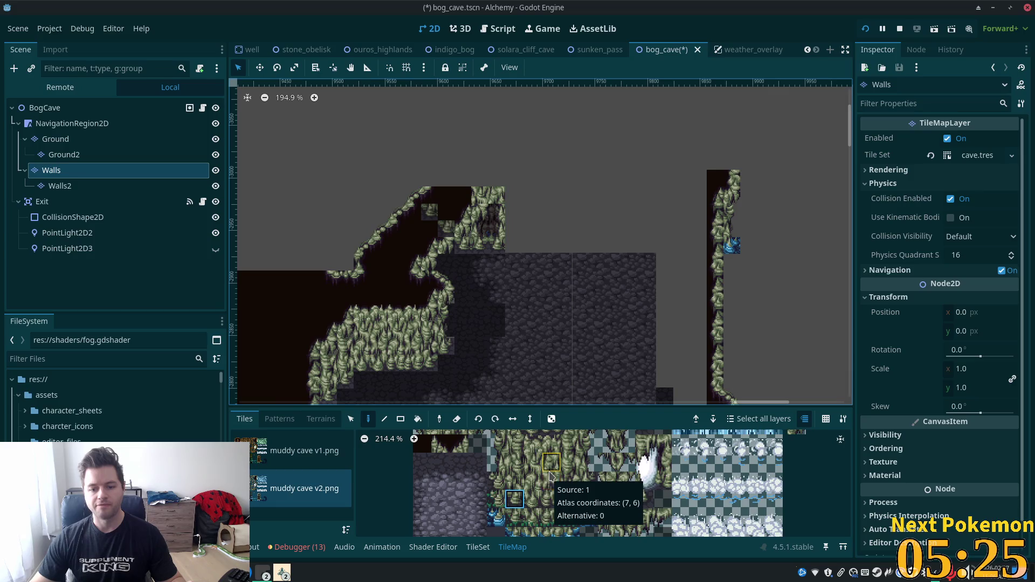
Step: Paint muddy cave tile blocks, including a 2x3 block, along the wall's top edges
drag(551, 500, 568, 459)
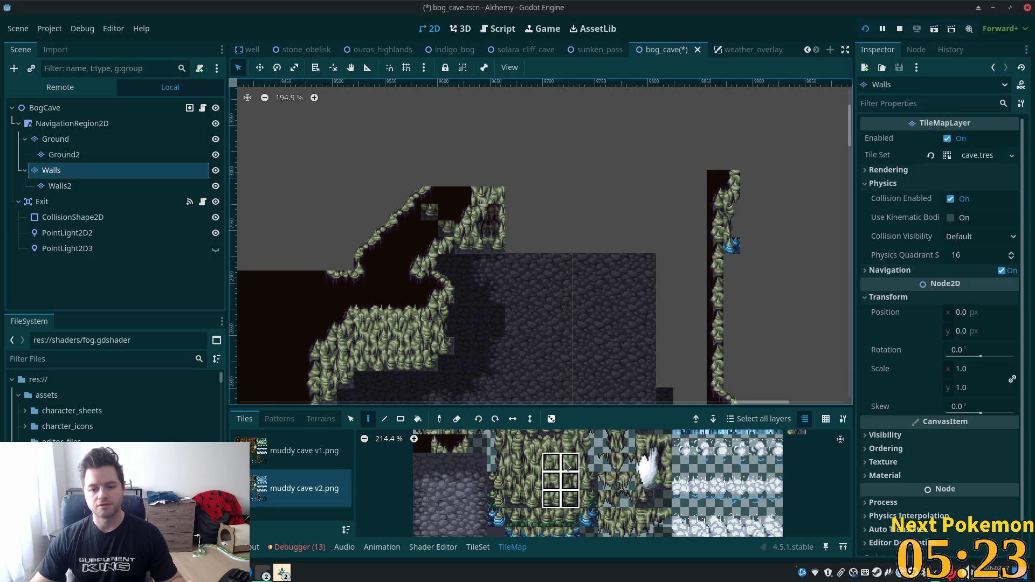
click(522, 233)
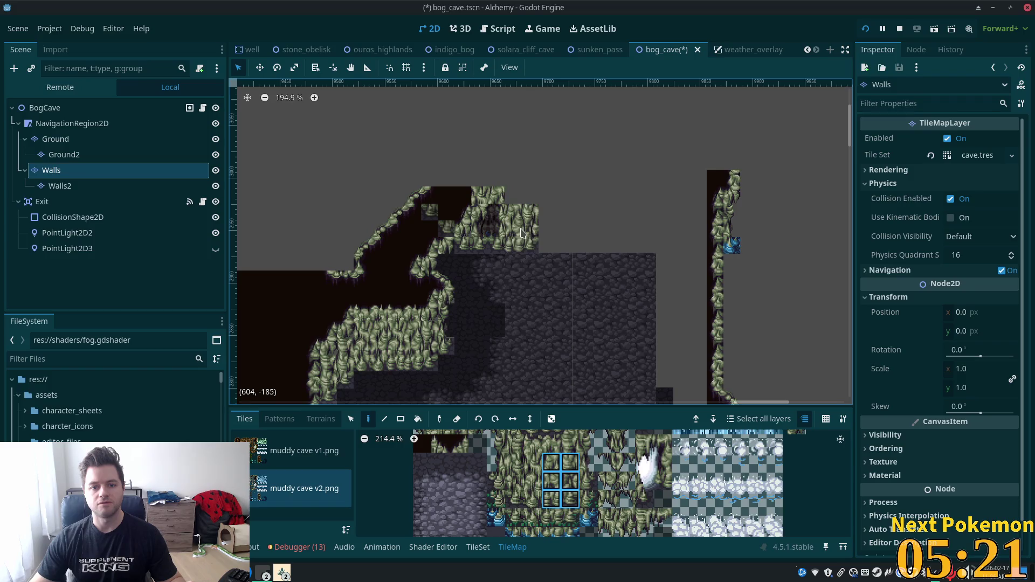
drag(551, 444, 572, 443)
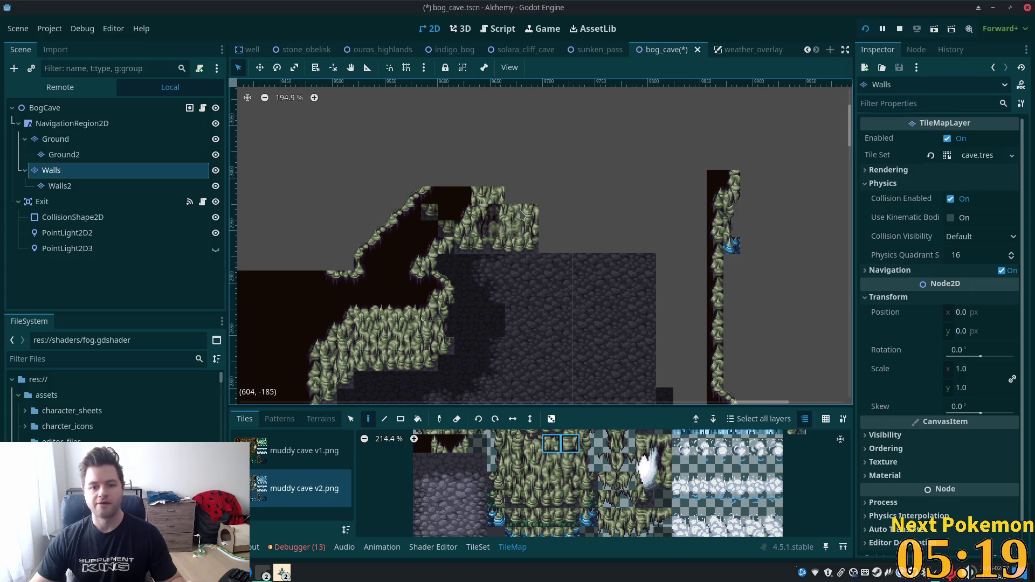
scroll(615, 216, up, 2)
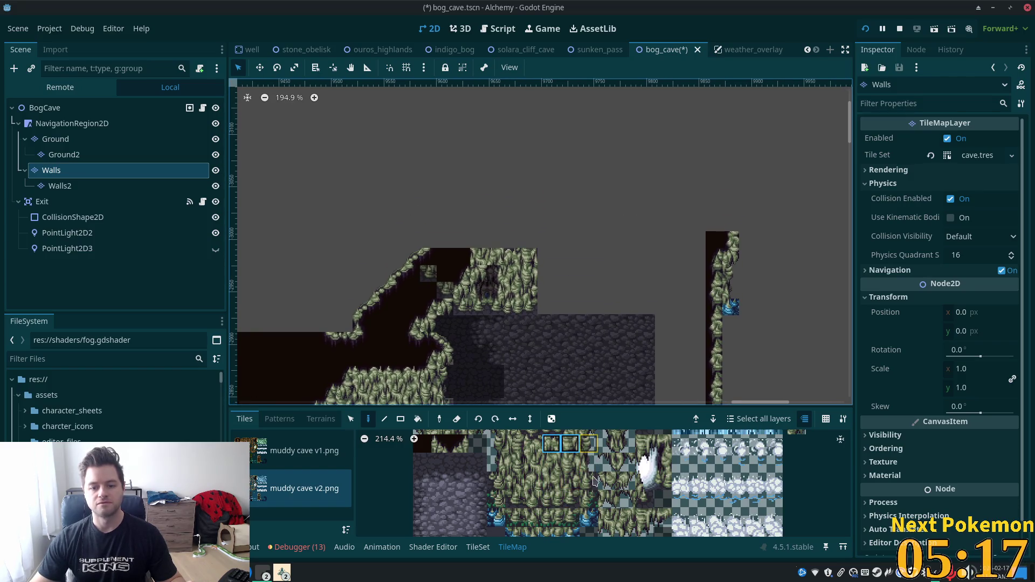
scroll(581, 479, down, 2)
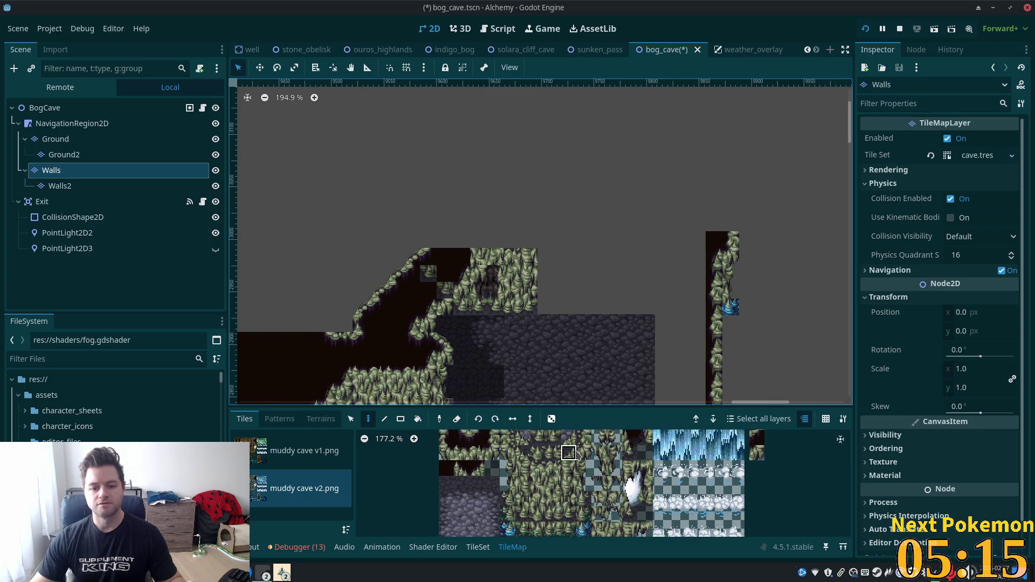
drag(569, 452, 584, 484)
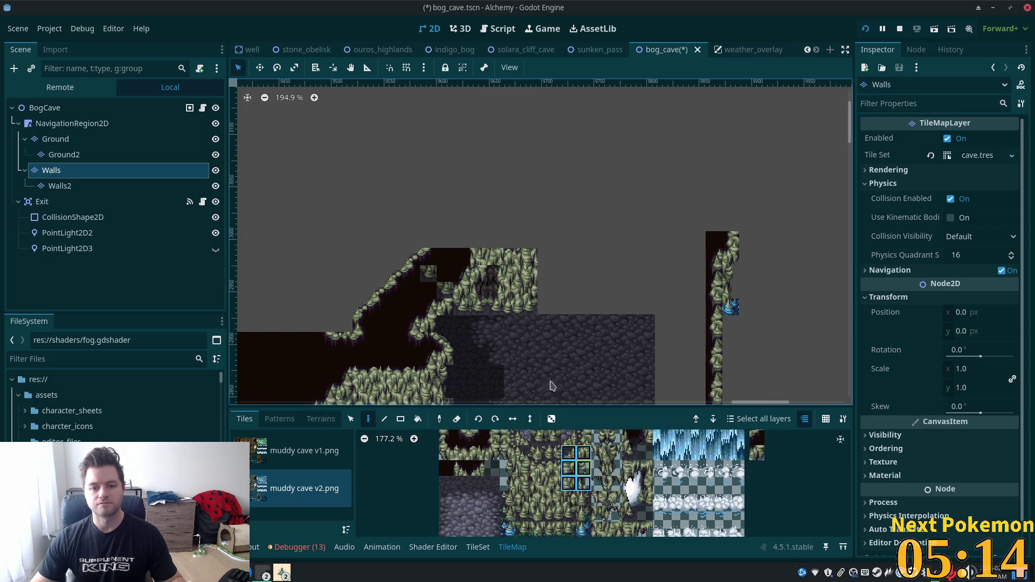
click(541, 259)
click(584, 498)
click(542, 291)
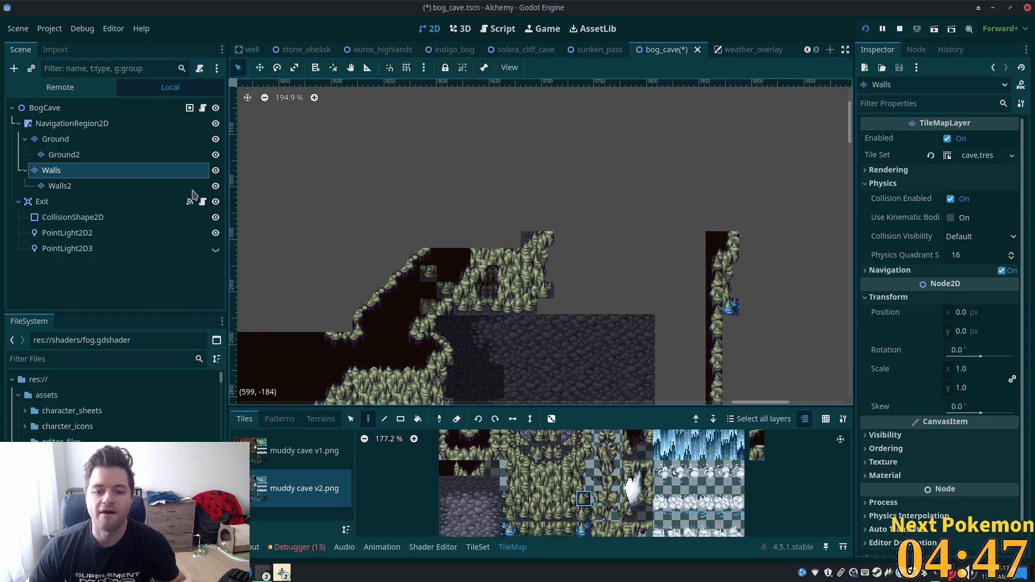
drag(405, 226, 548, 273)
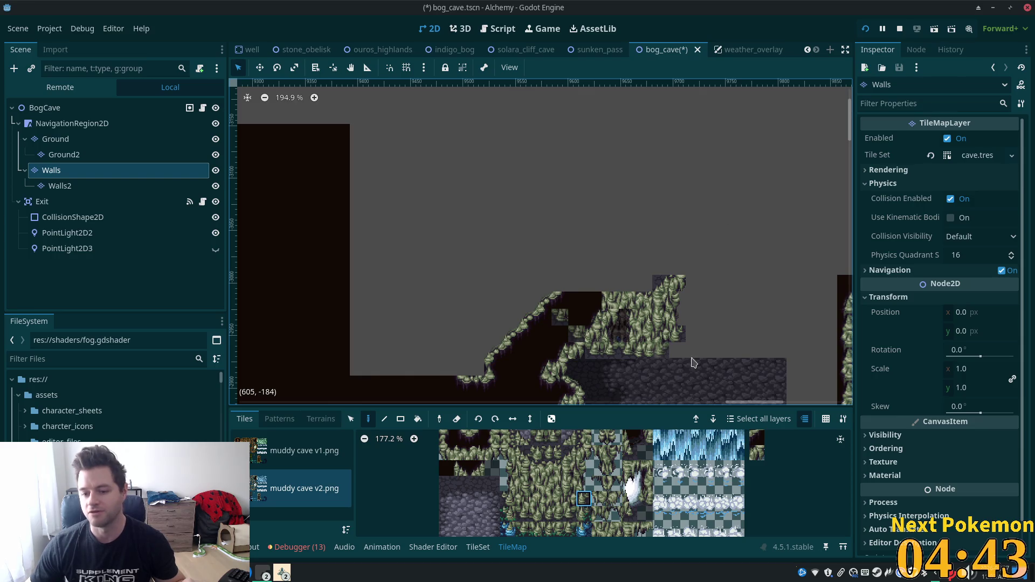
scroll(652, 302, down, 5)
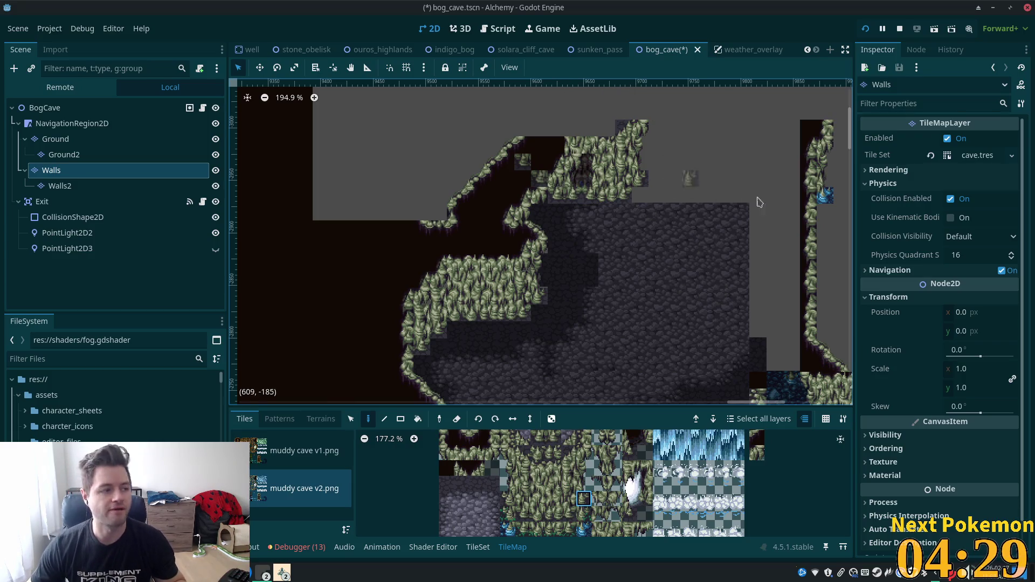
mouse_move(737, 146)
mouse_down()
mouse_move(673, 222)
mouse_move(543, 315)
mouse_up()
Step: Choose the Dark Ground terrain and pick a muddy wall tile on the Walls2 layer
click(321, 419)
scroll(565, 241, up, 3)
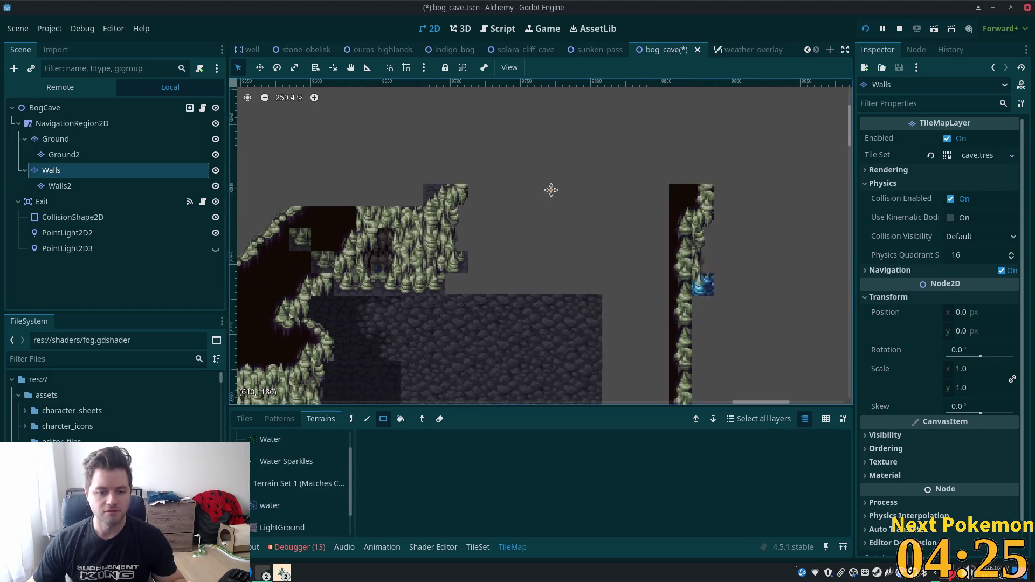
scroll(285, 502, down, 2)
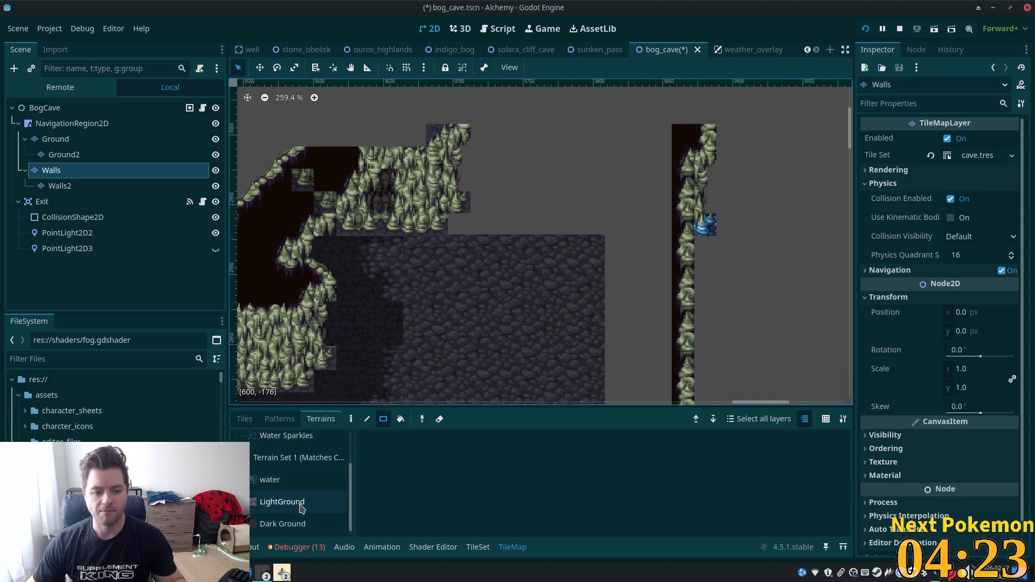
click(286, 518)
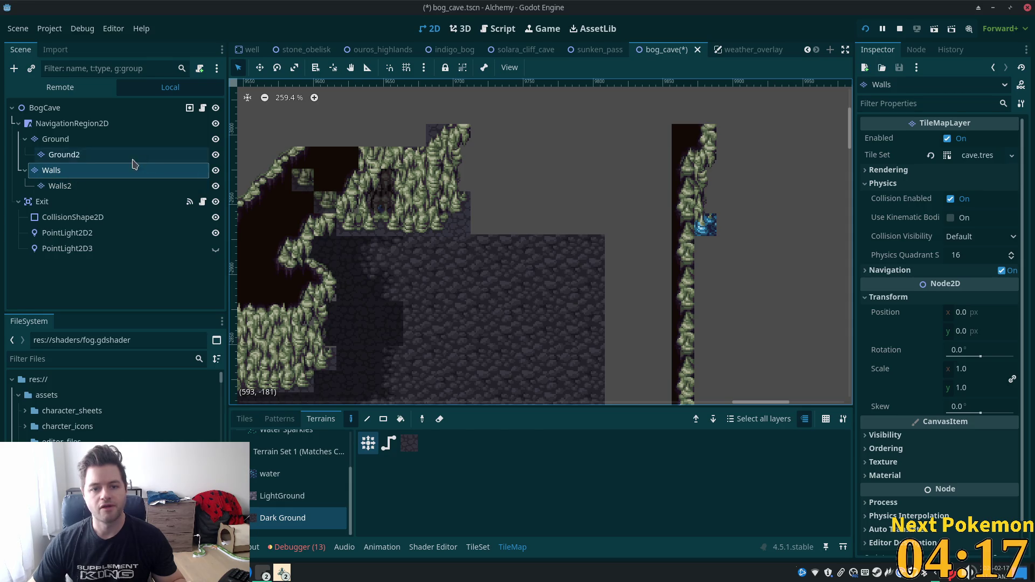
click(60, 186)
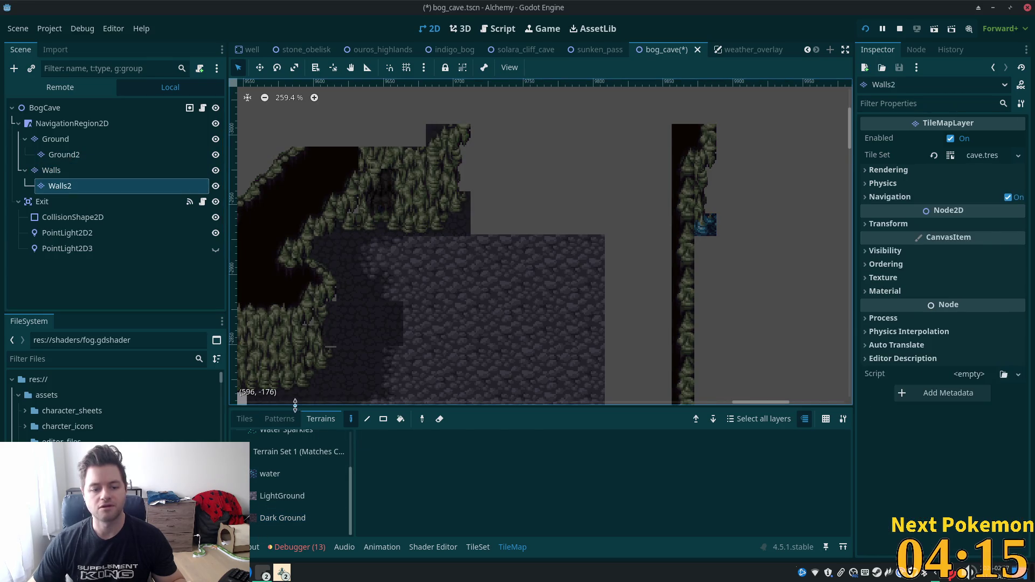
click(249, 419)
click(587, 454)
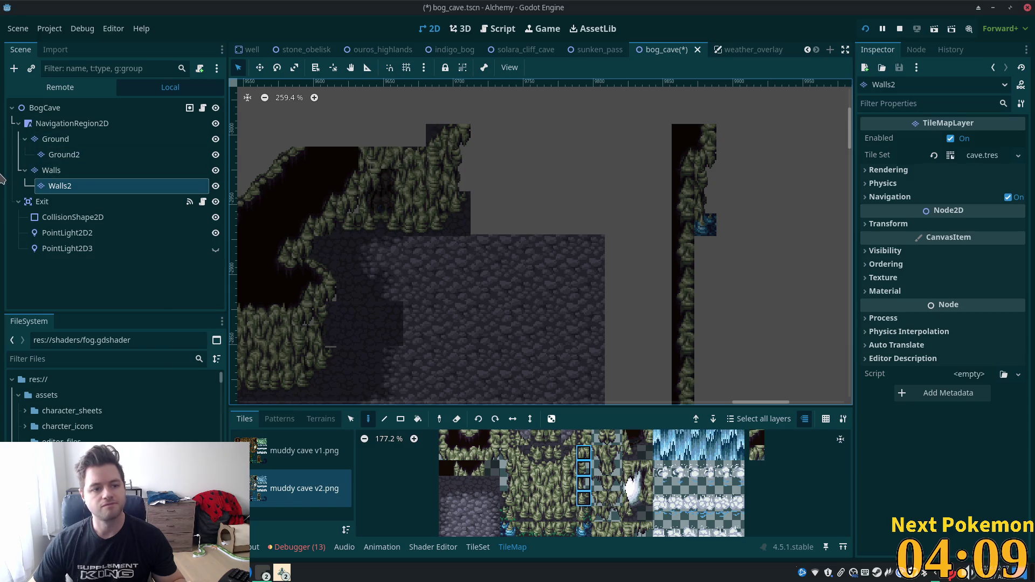
click(70, 169)
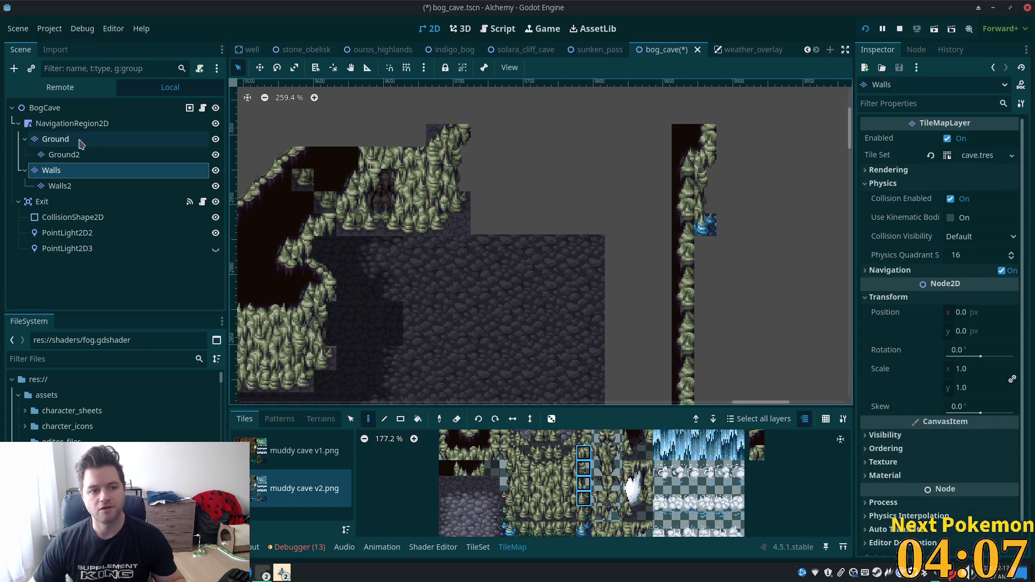
Step: Paint Dark Ground terrain over two cells atop the wall on the Ground layer
click(56, 139)
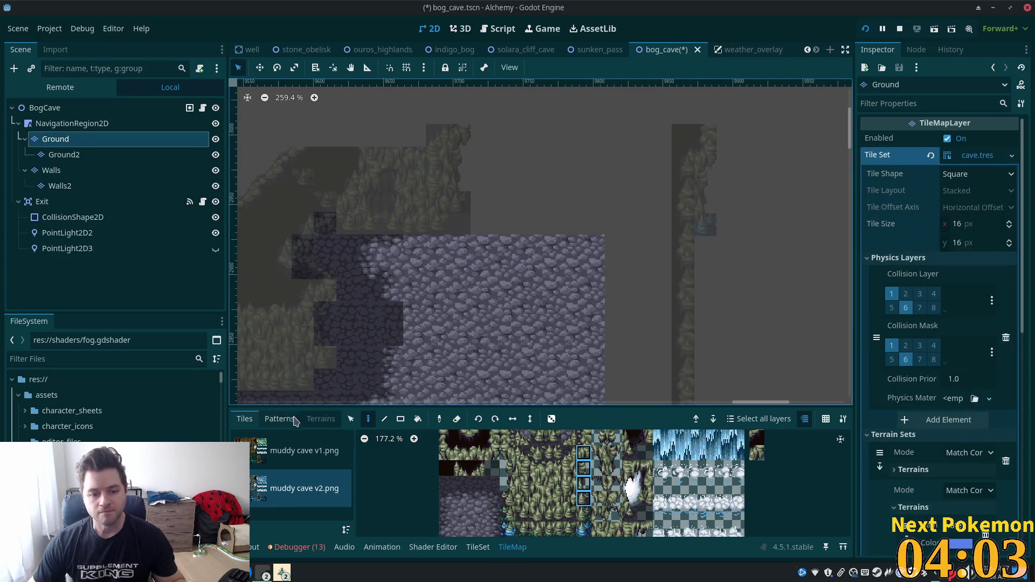
click(321, 419)
click(283, 517)
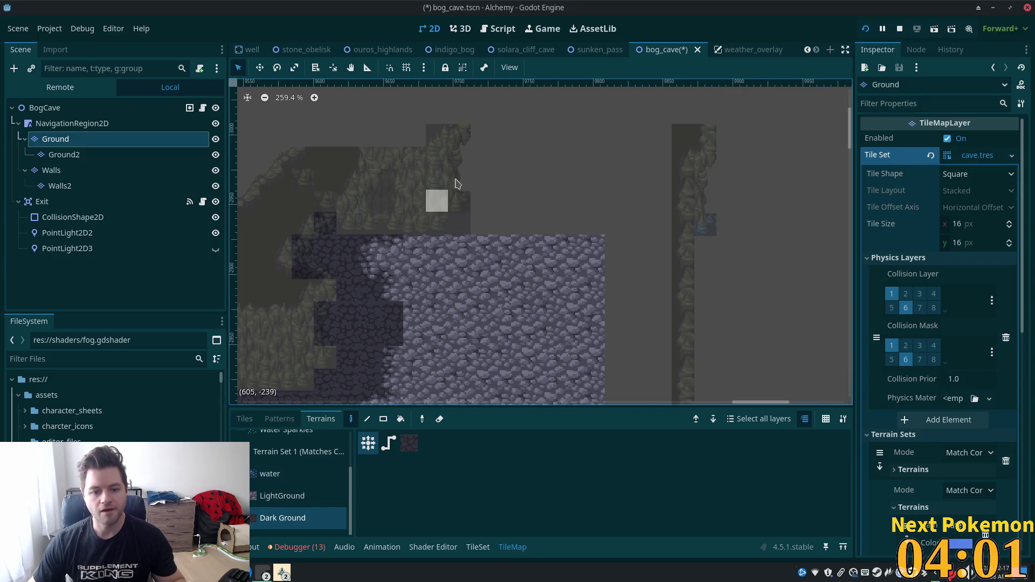
mouse_move(458, 178)
mouse_down()
mouse_move(462, 168)
mouse_move(429, 160)
mouse_up()
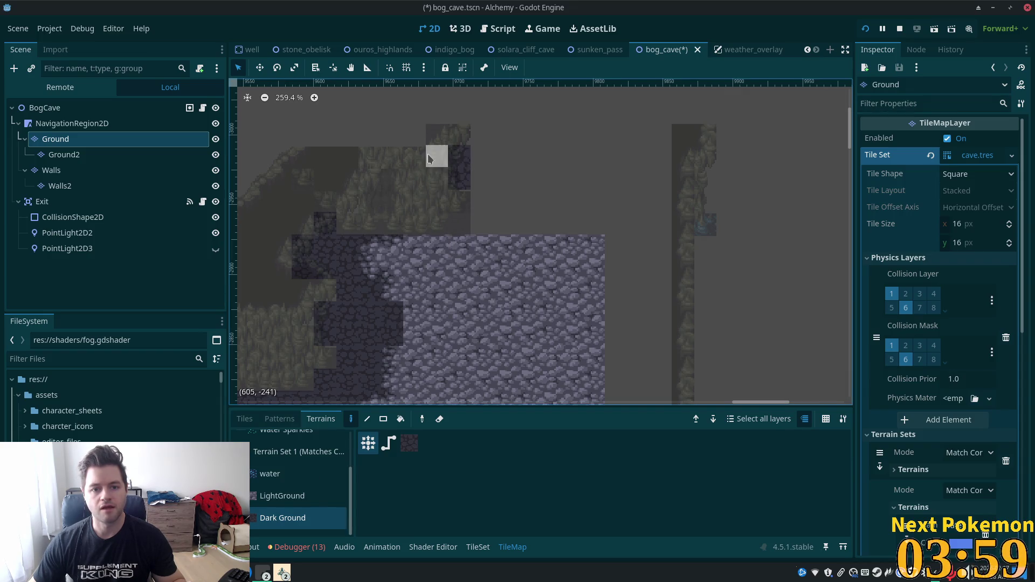
scroll(545, 250, down, 3)
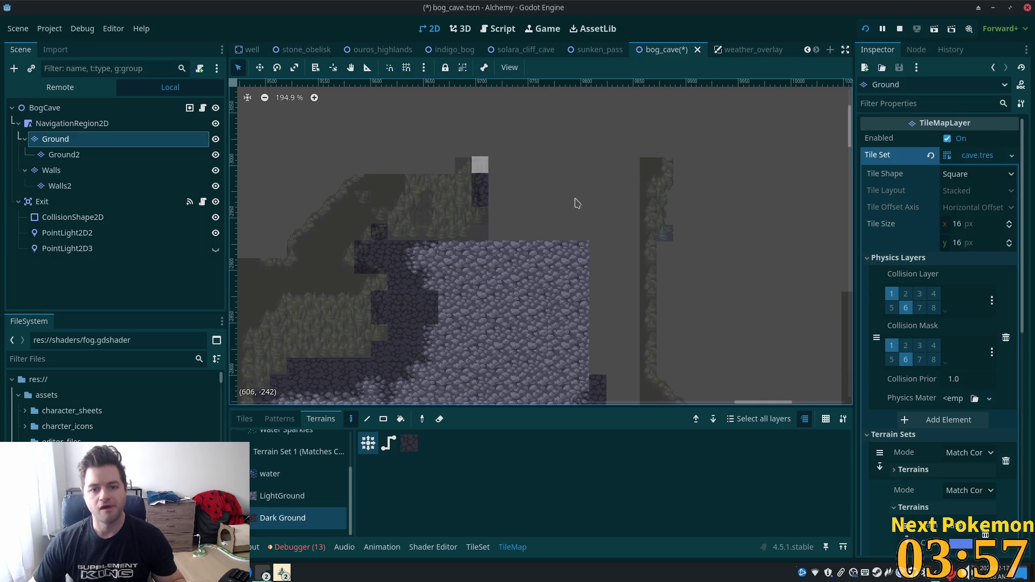
scroll(612, 247, up, 1)
Step: Pan toward the lower cave edge and go back to the Walls layer's tile atlas
drag(522, 326, 645, 376)
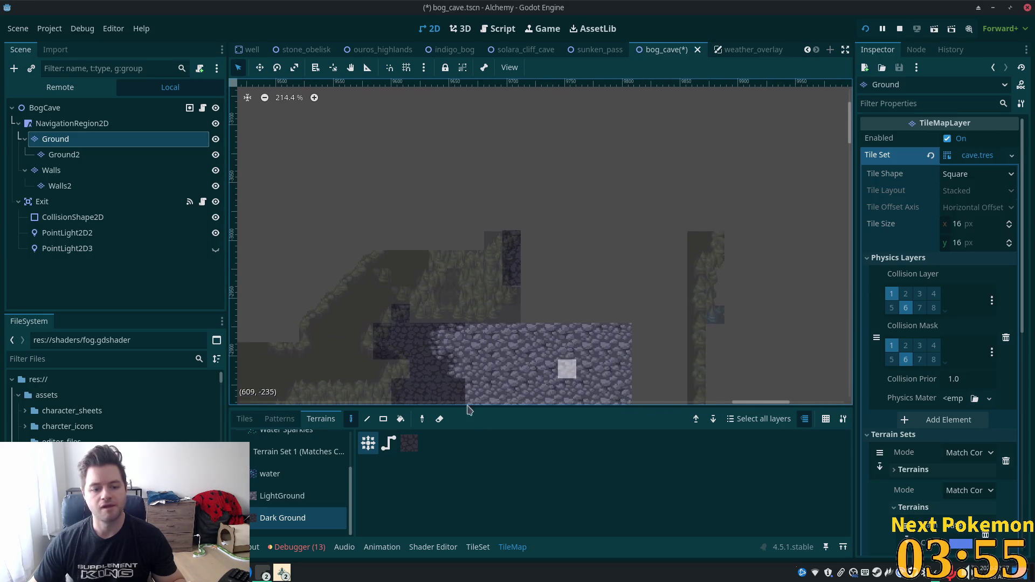
click(244, 418)
scroll(592, 473, down, 2)
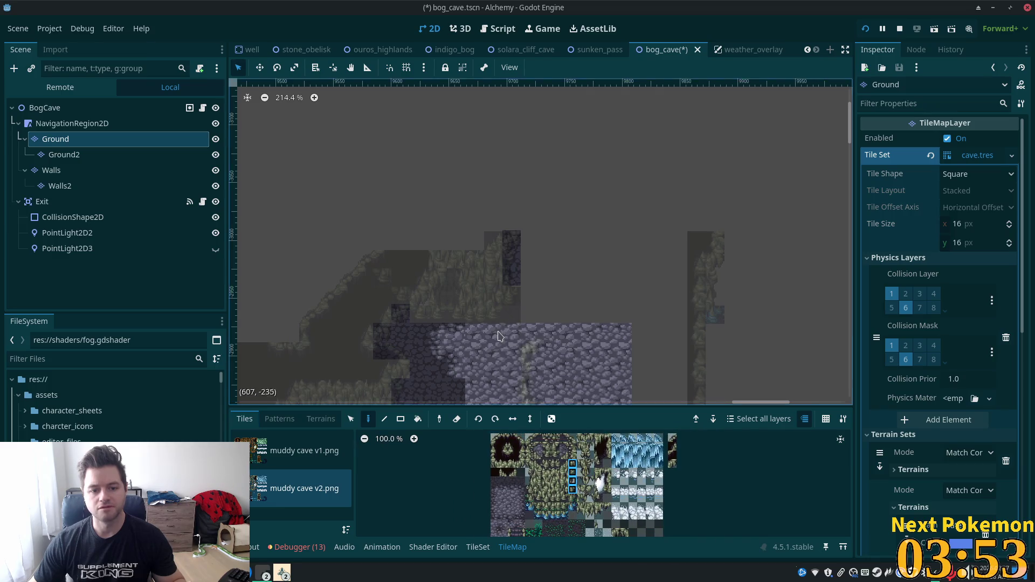
scroll(638, 194, up, 10)
scroll(637, 194, right, 1)
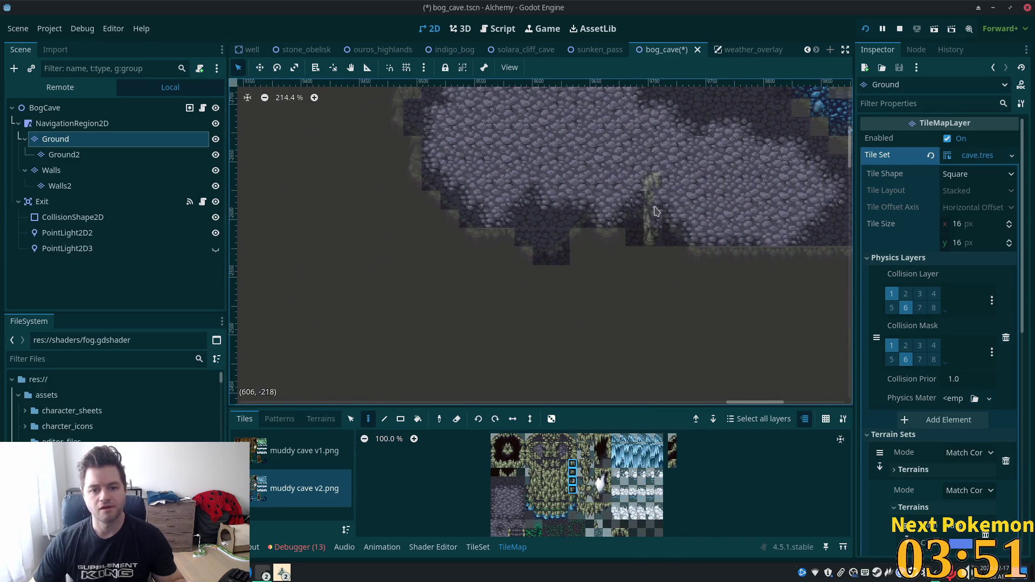
click(51, 171)
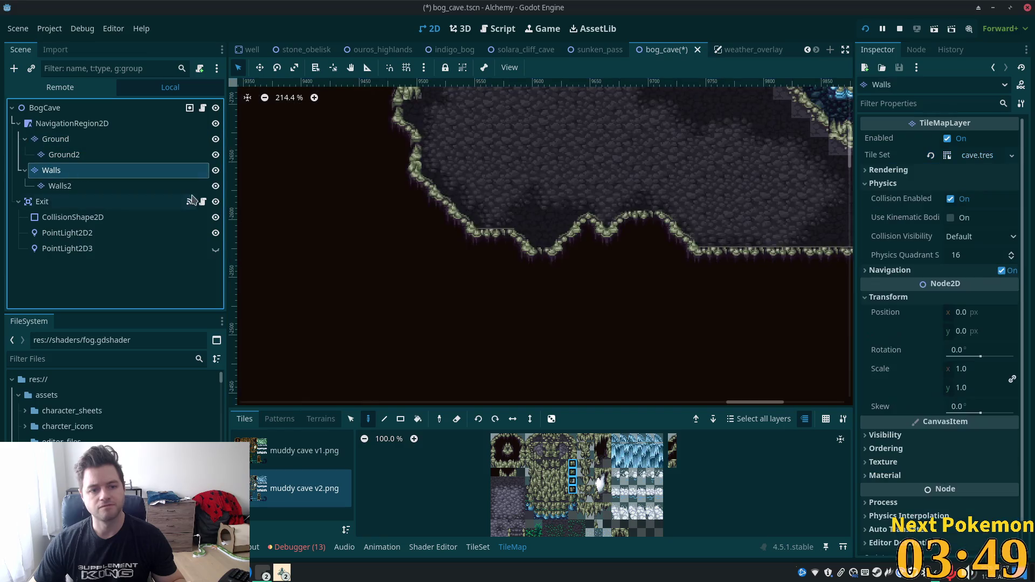
Step: Copy a block of placed cave-edge wall tiles and stamp it along the slope
click(351, 421)
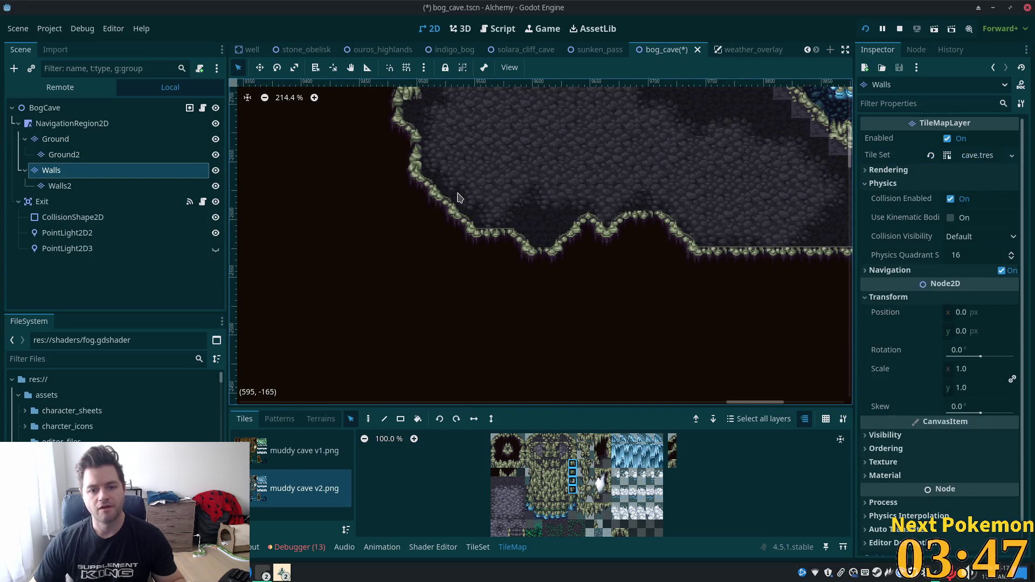
drag(423, 194, 543, 281)
scroll(567, 399, up, 5)
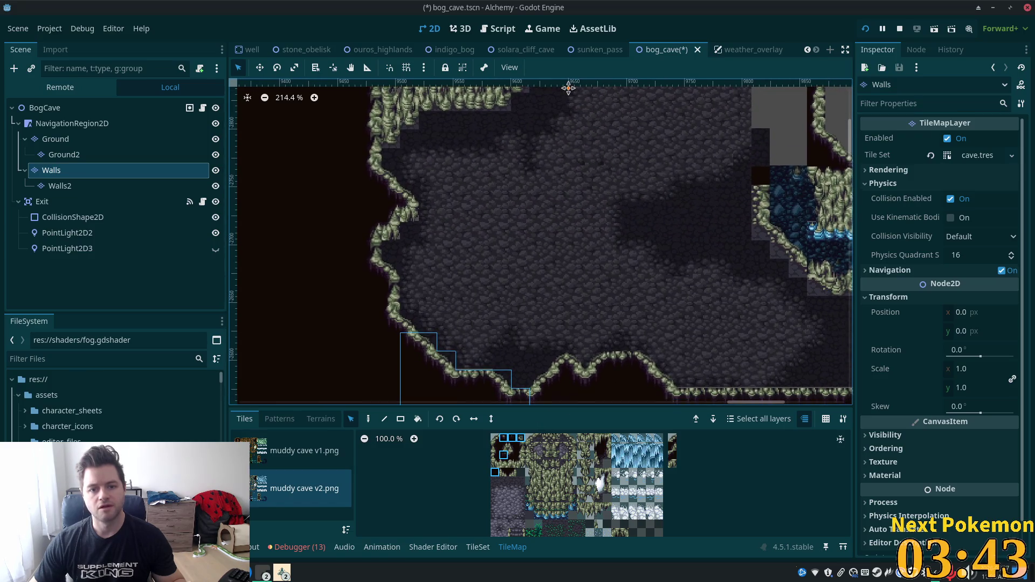
mouse_move(406, 315)
mouse_down()
mouse_move(528, 412)
mouse_move(507, 421)
mouse_up()
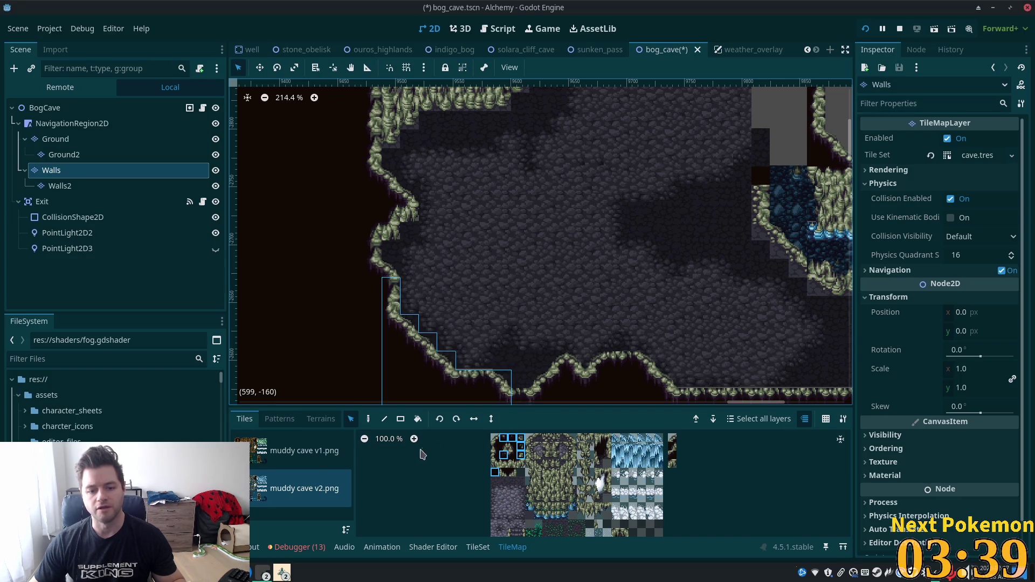
click(369, 420)
scroll(635, 247, up, 15)
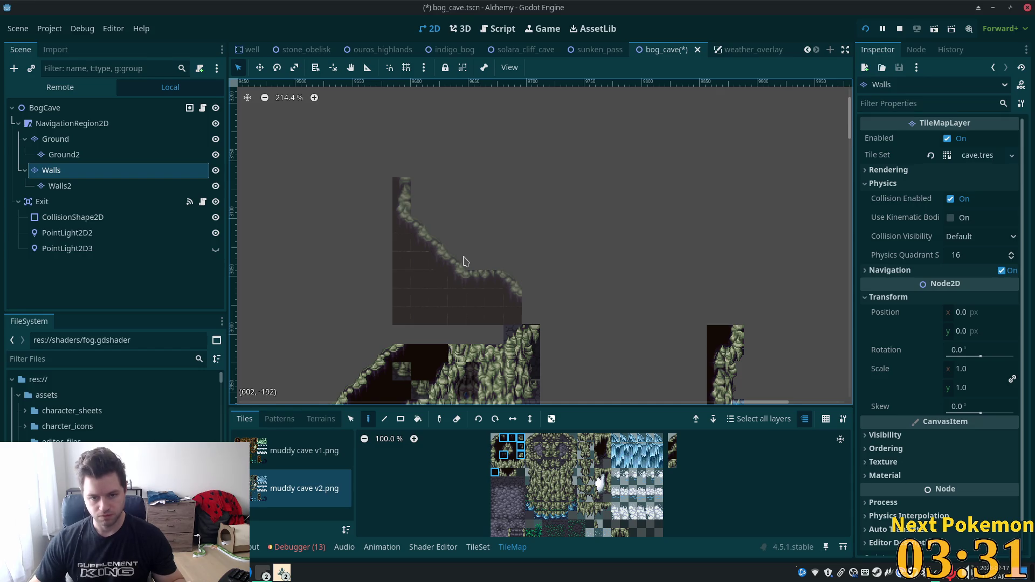
click(465, 261)
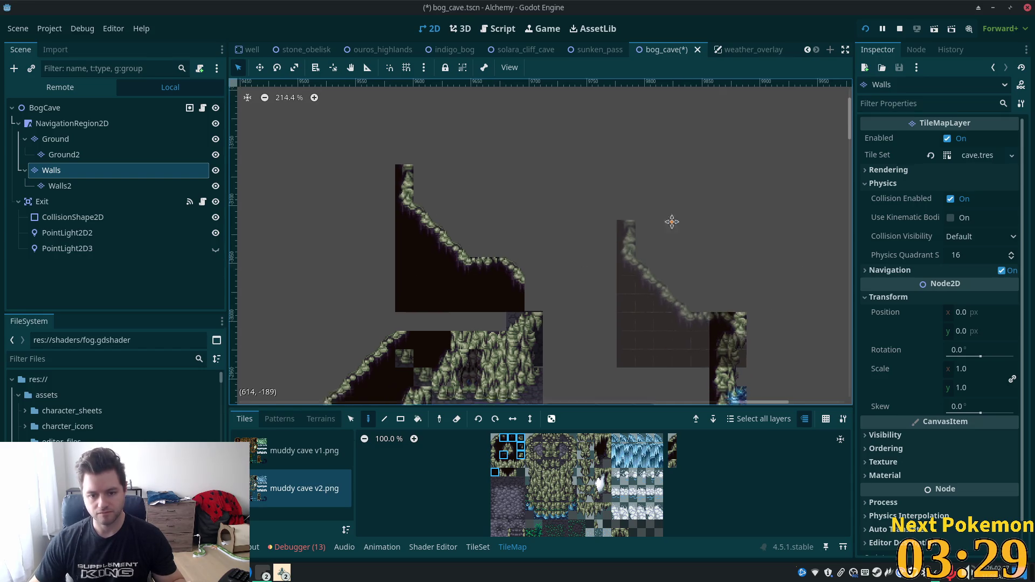
Step: Paint a muddy cave edge tile at the end of the slope
scroll(651, 221, down, 3)
ctrl+scroll(650, 221, up, 1)
scroll(651, 221, up, 4)
scroll(284, 149, down, 2)
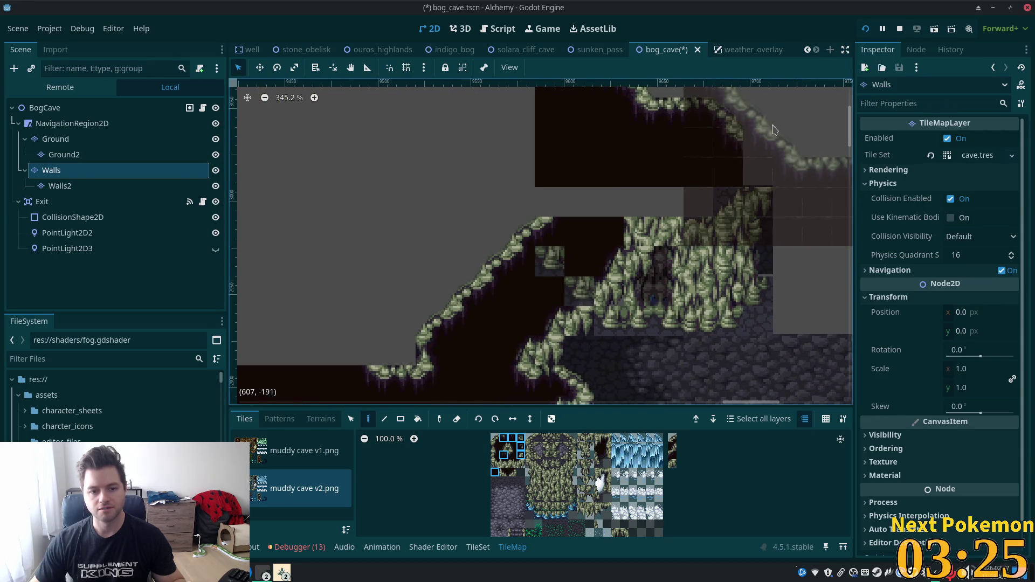
scroll(774, 128, down, 5)
mouse_move(774, 128)
mouse_down()
mouse_move(504, 297)
mouse_move(517, 286)
mouse_up()
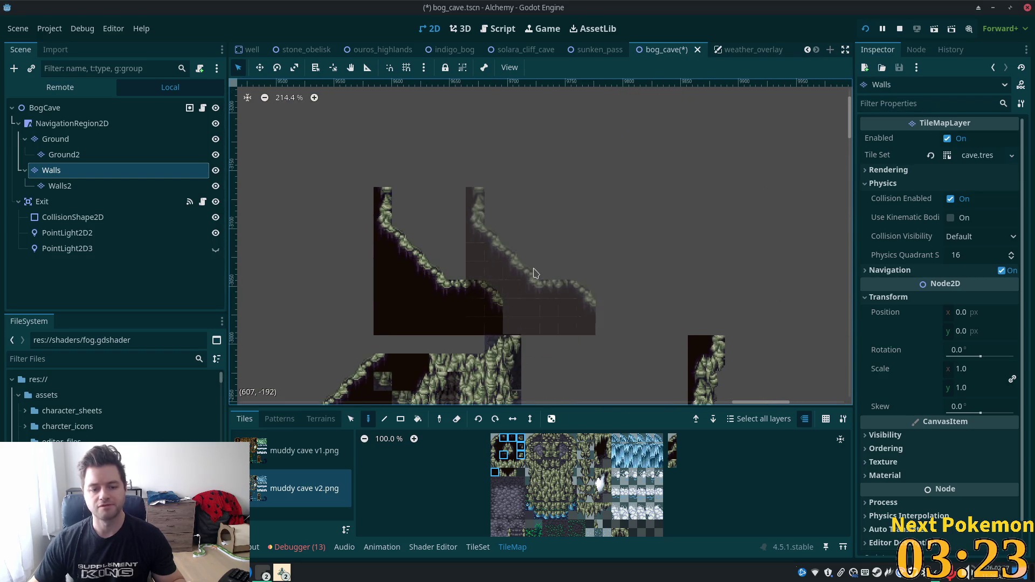
click(520, 438)
click(510, 317)
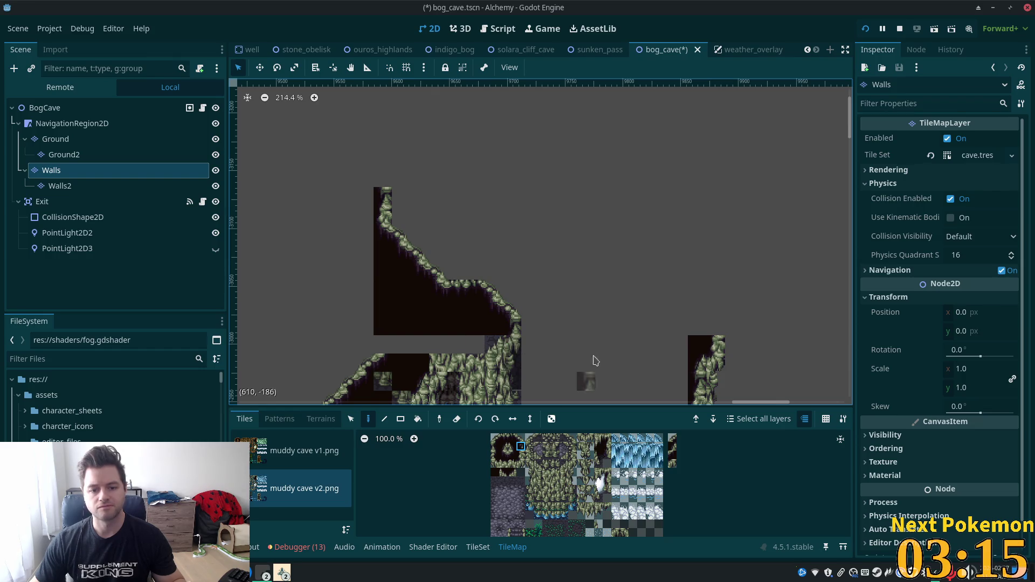
scroll(543, 363, up, 4)
scroll(495, 315, up, 4)
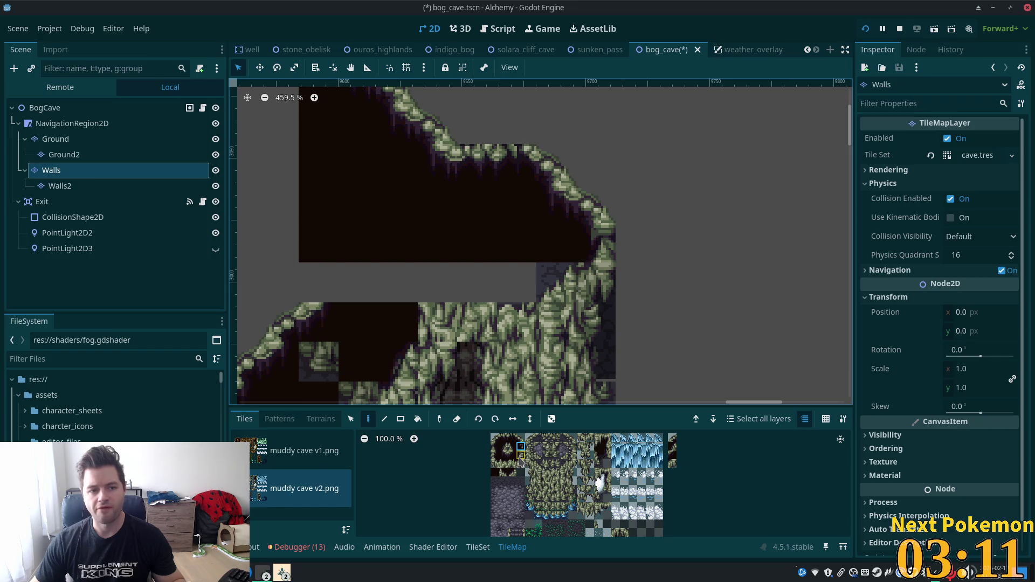
Step: Paint a muddy wall tile into the gap below the upper rock edge, replacing an undone wrong tile
scroll(521, 463, up, 8)
click(557, 455)
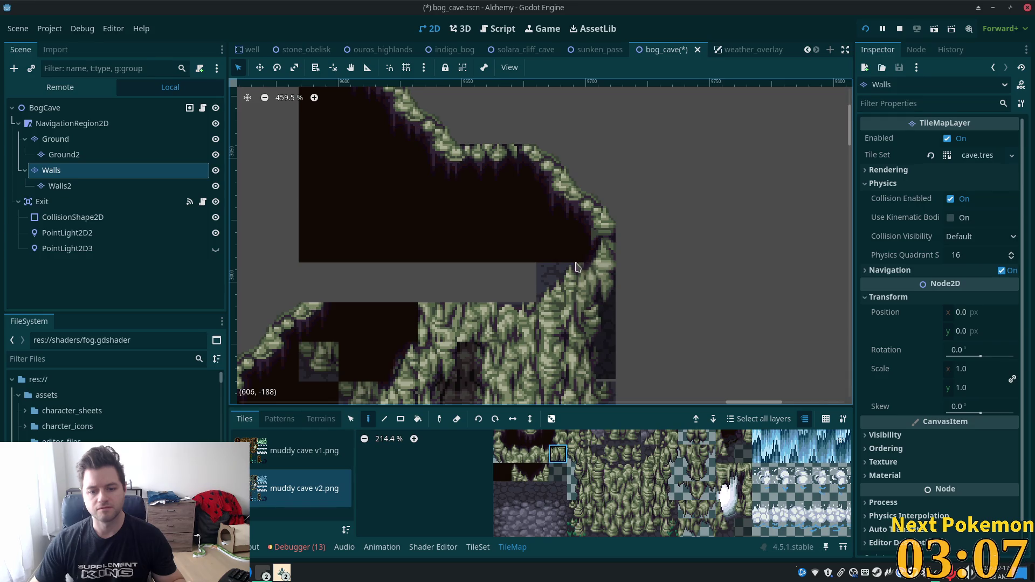
click(557, 283)
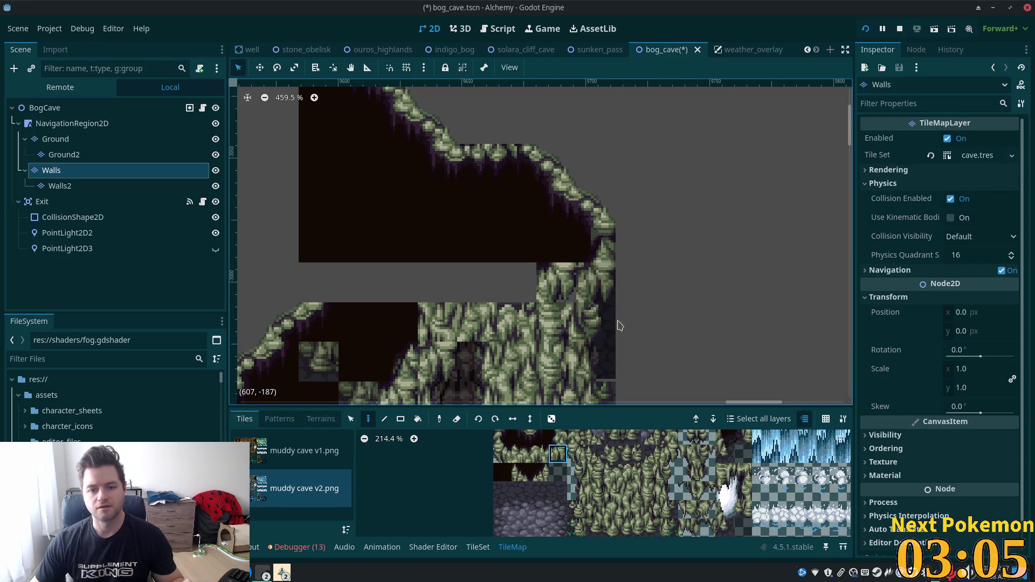
key(ctrl+z)
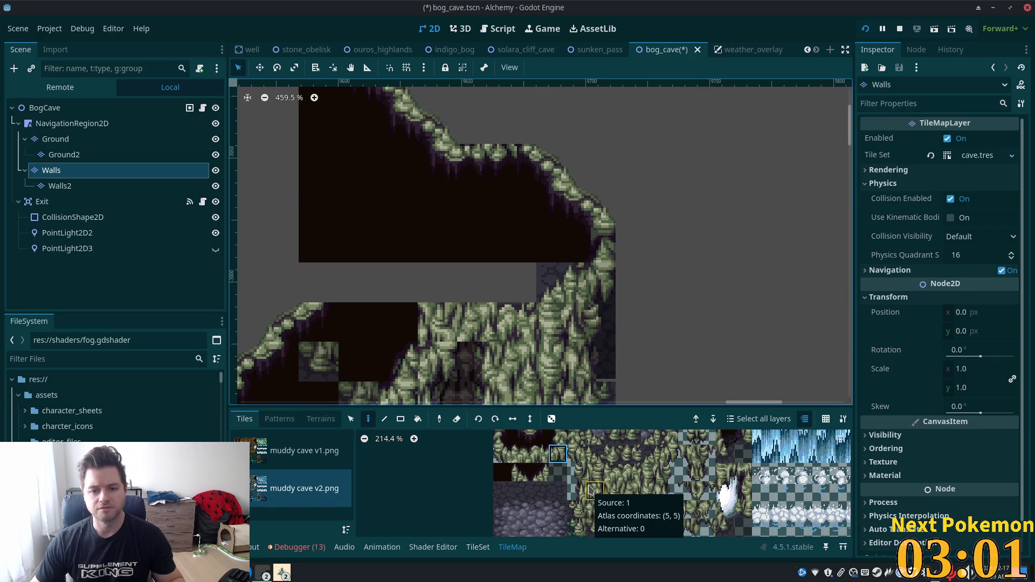
scroll(593, 517, up, 3)
click(561, 481)
click(566, 289)
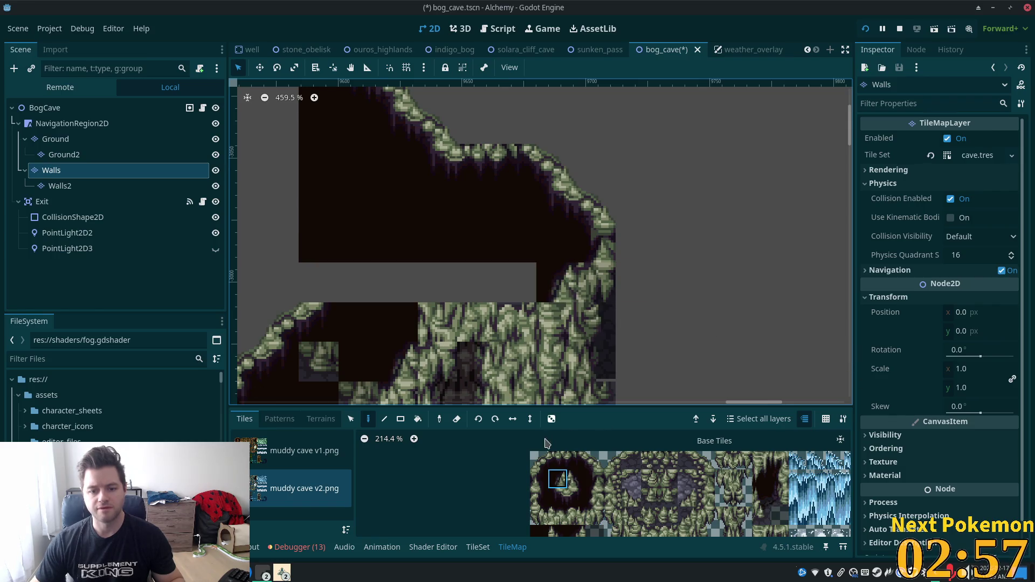
click(558, 516)
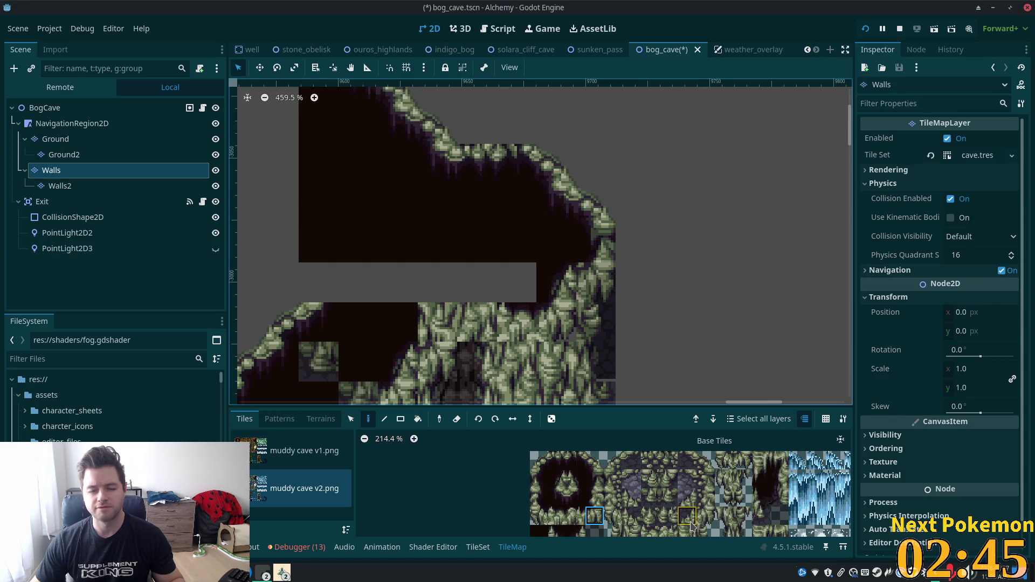
scroll(693, 517, down, 2)
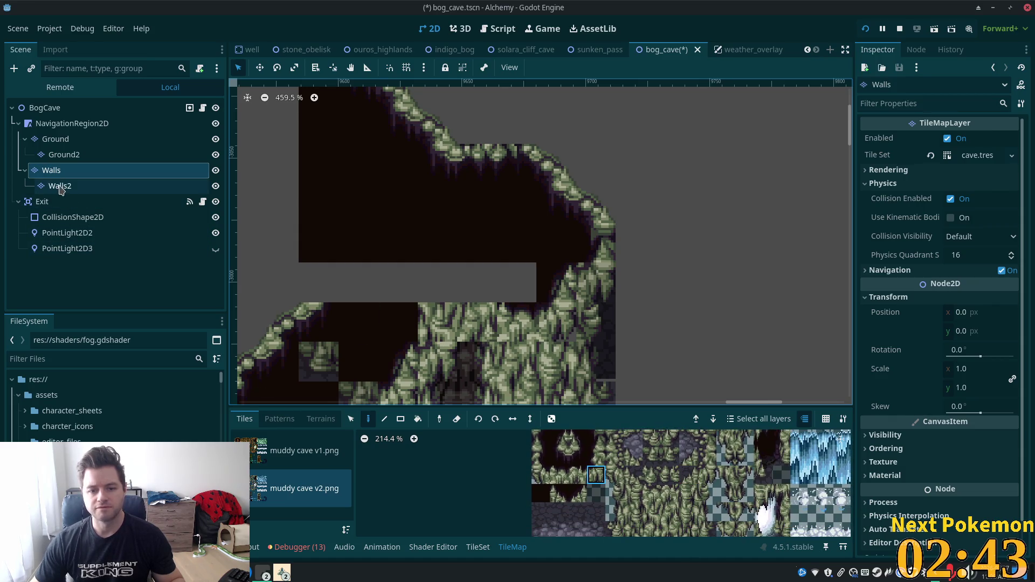
click(60, 186)
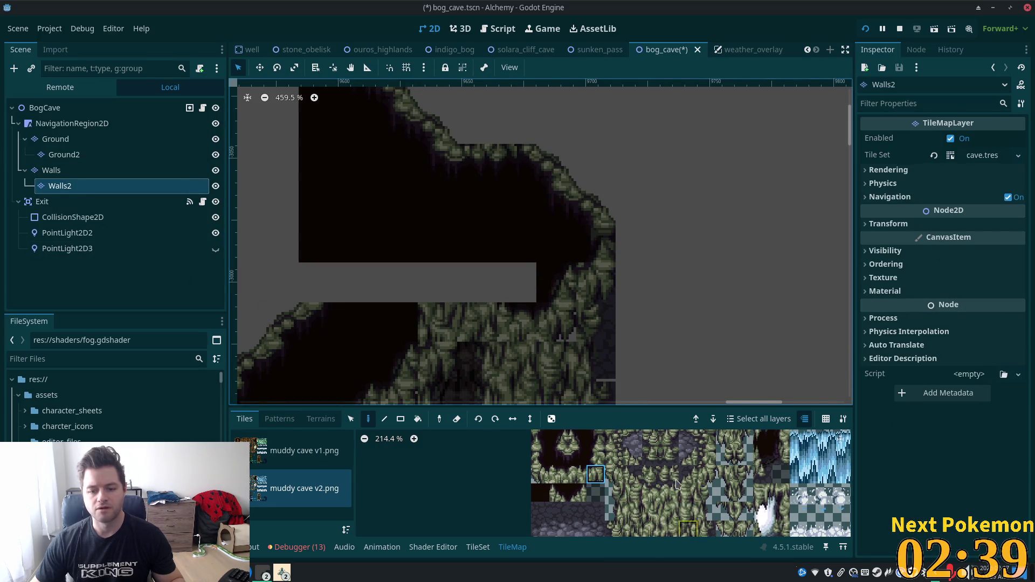
Step: Paint a muddy atlas tile into the Walls2 cell where the passage meets the lower wall
scroll(669, 485, down, 2)
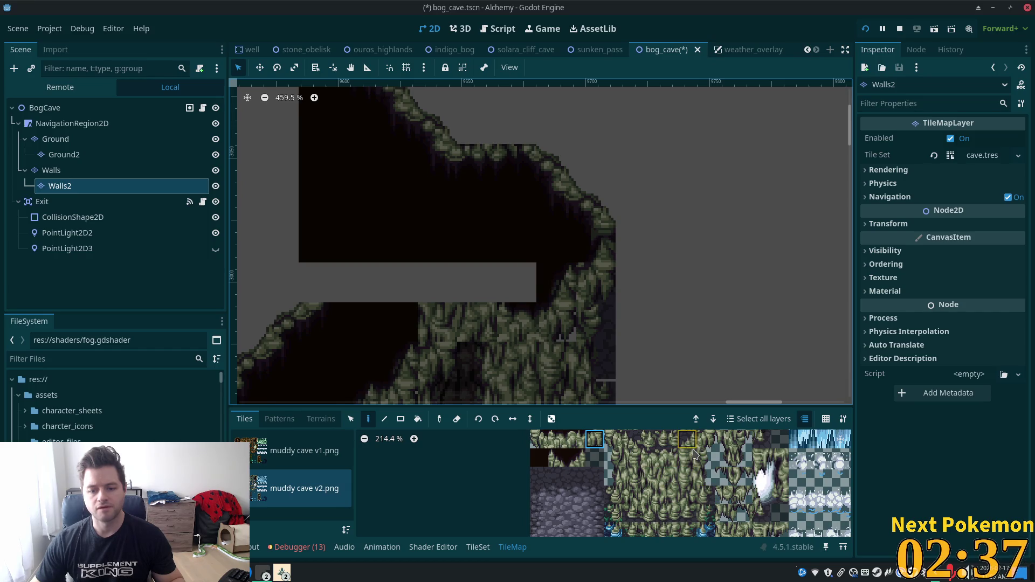
click(694, 443)
click(557, 322)
click(43, 110)
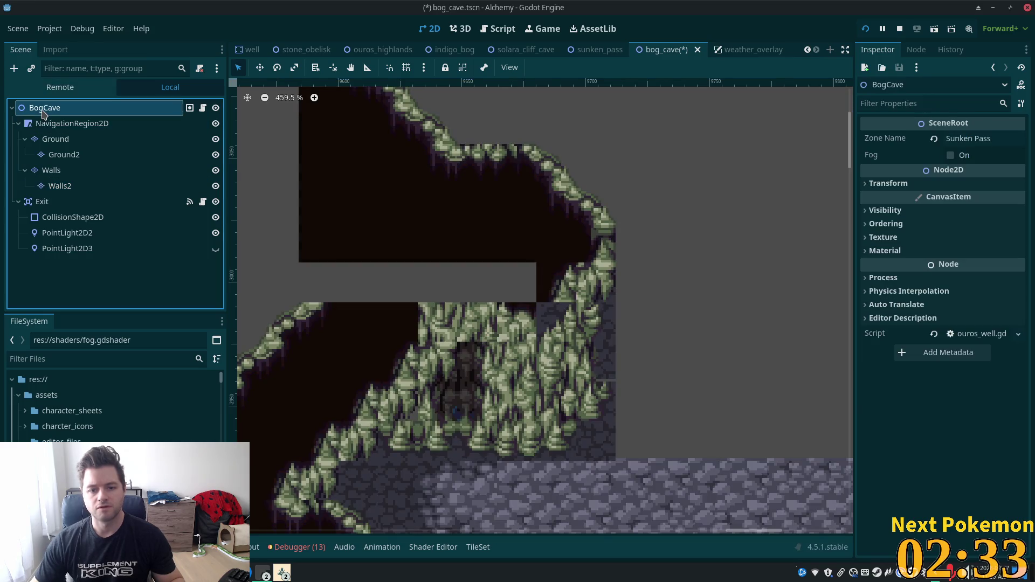
click(58, 175)
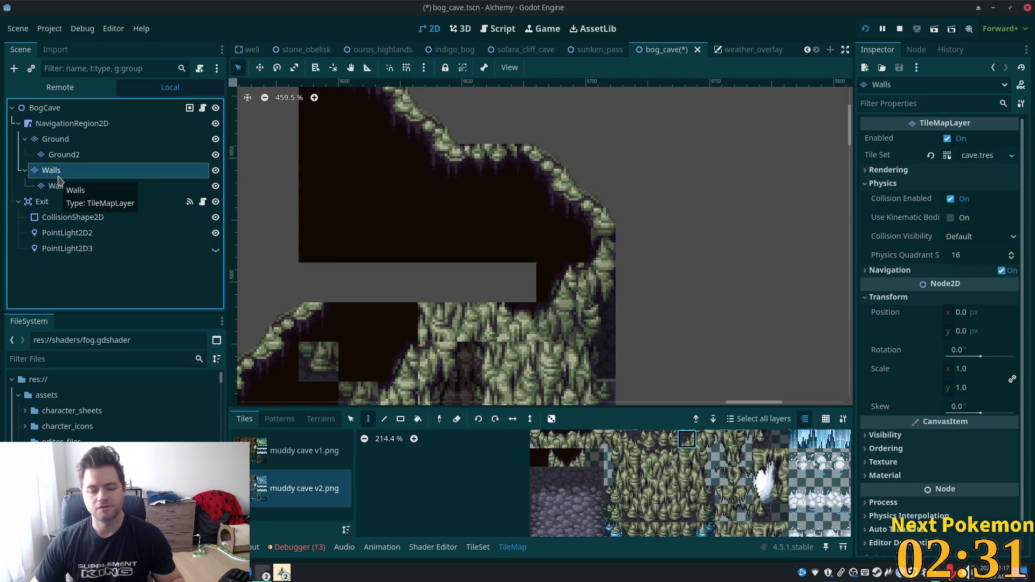
click(64, 188)
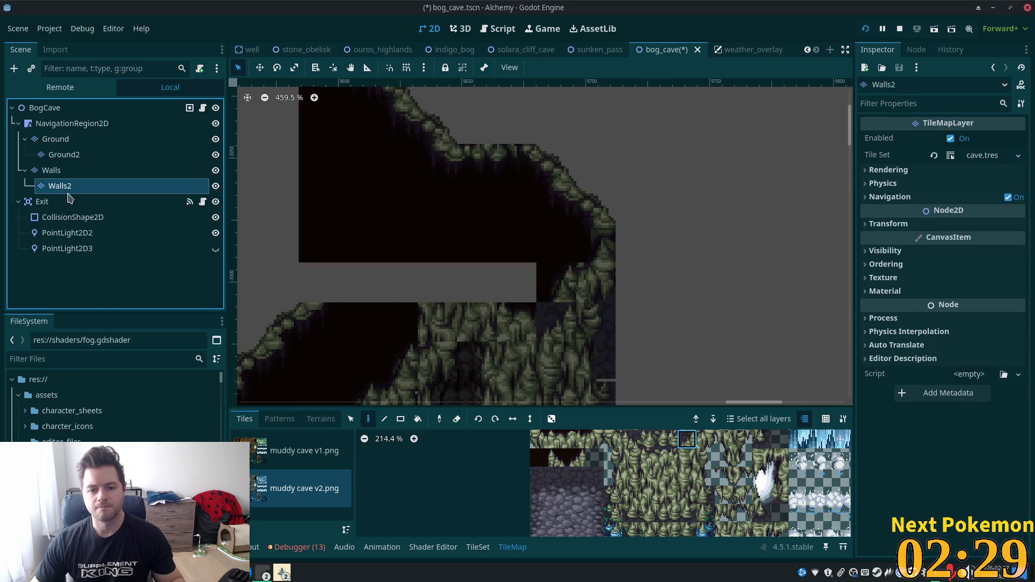
Step: Repaint that passage-edge cell with a lower atlas tile, then select the BogCave root
drag(602, 457, 609, 475)
click(602, 461)
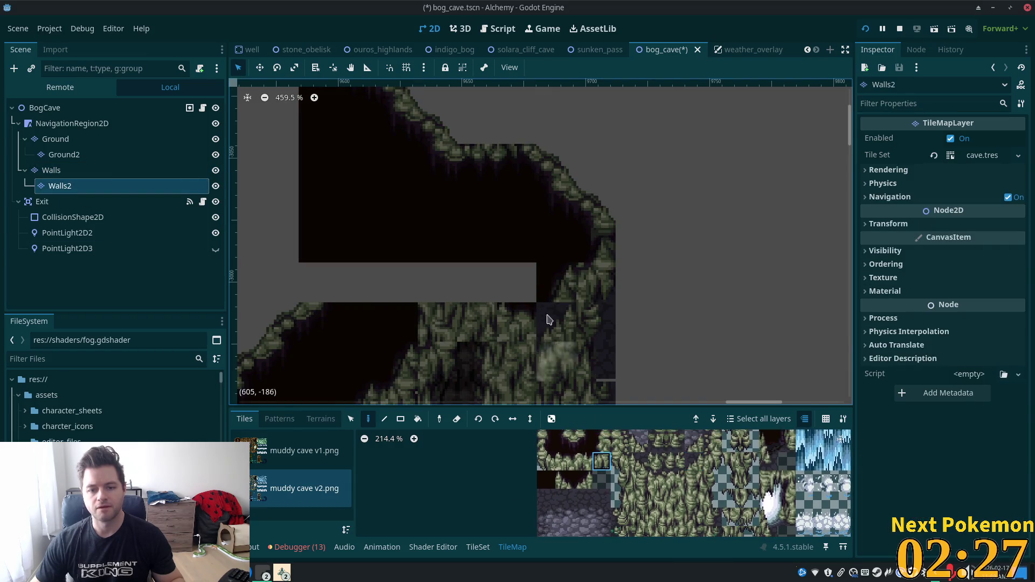
click(556, 322)
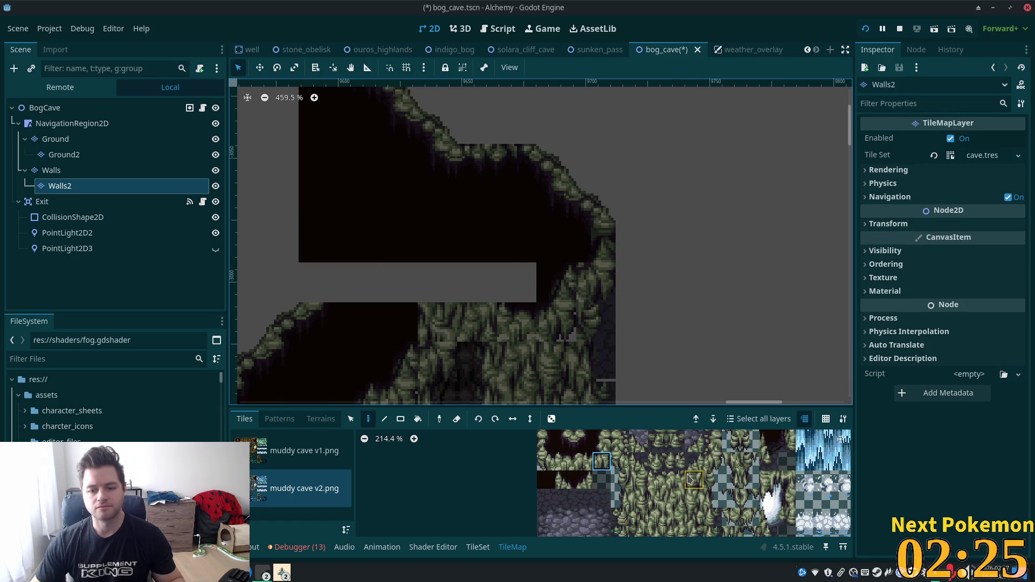
drag(695, 474, 599, 513)
click(482, 462)
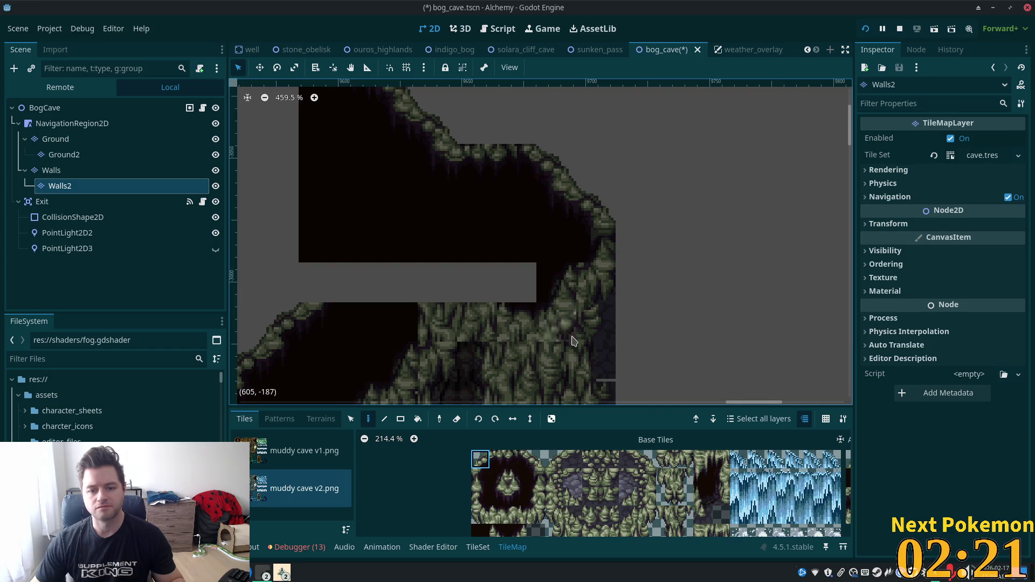
click(538, 519)
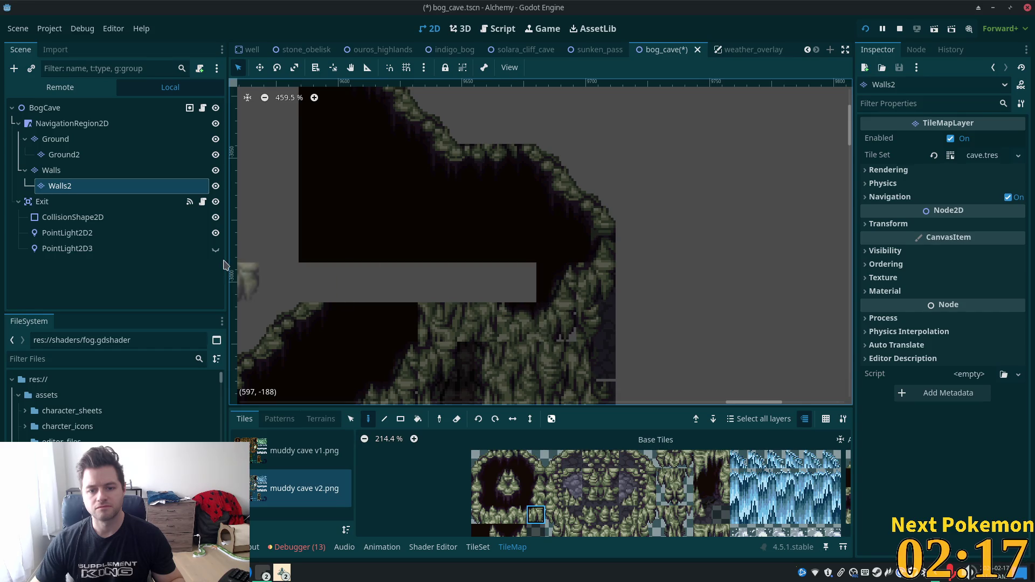
click(81, 171)
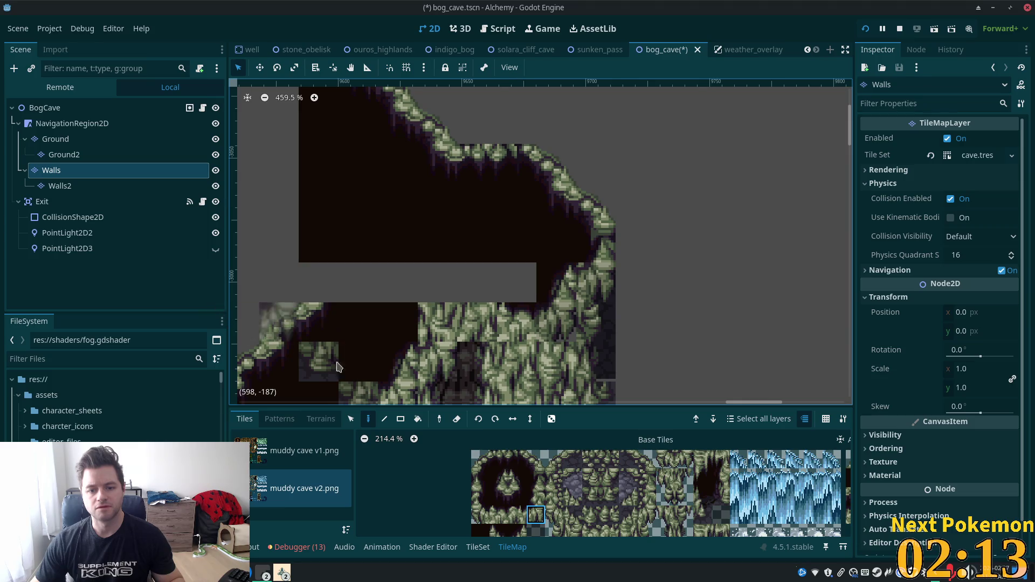
click(54, 108)
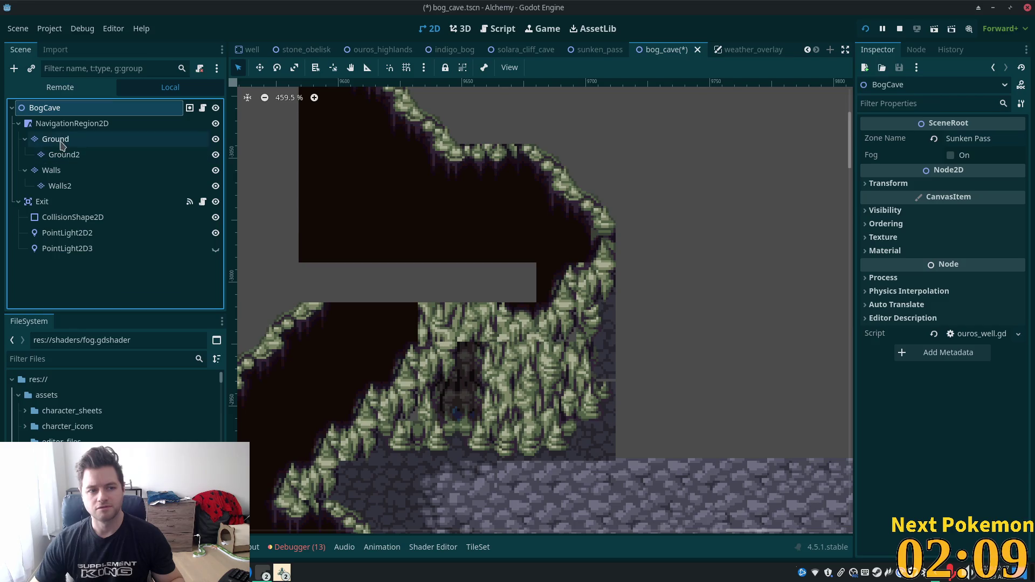
Step: Step through the scene's nodes, including the Exit warp zone, and settle on the Walls layer
click(64, 154)
click(62, 170)
click(75, 202)
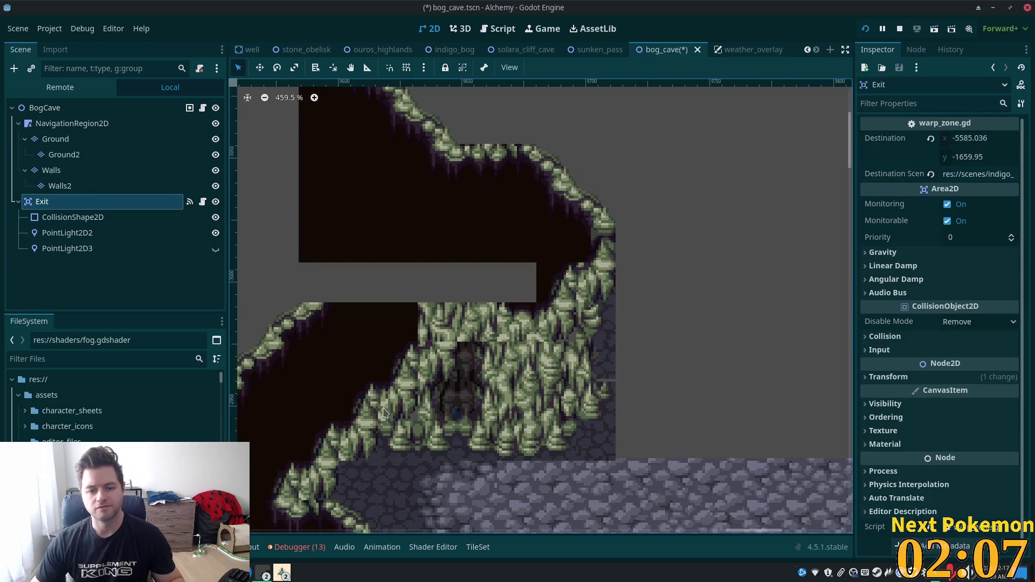
click(59, 186)
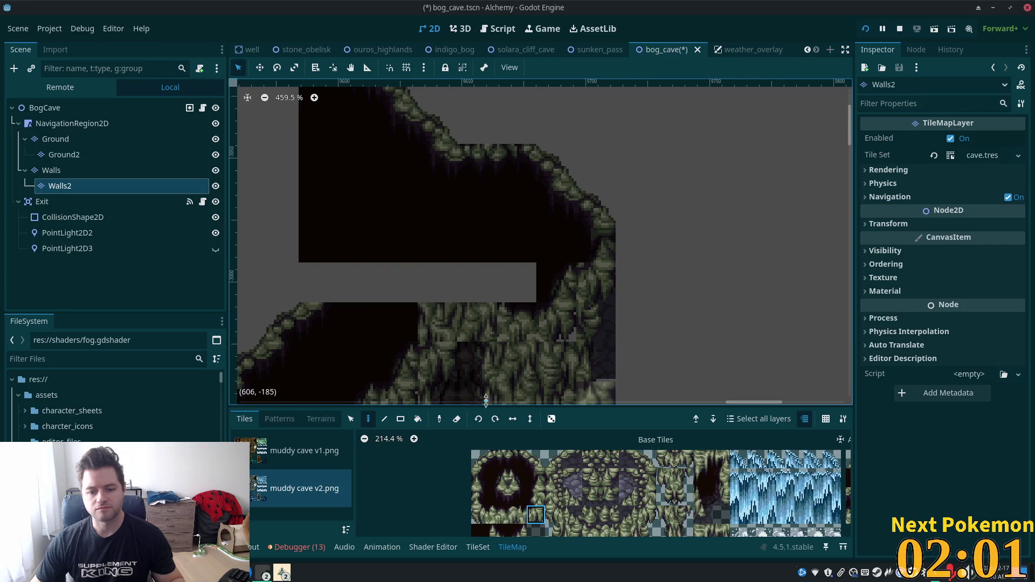
click(88, 171)
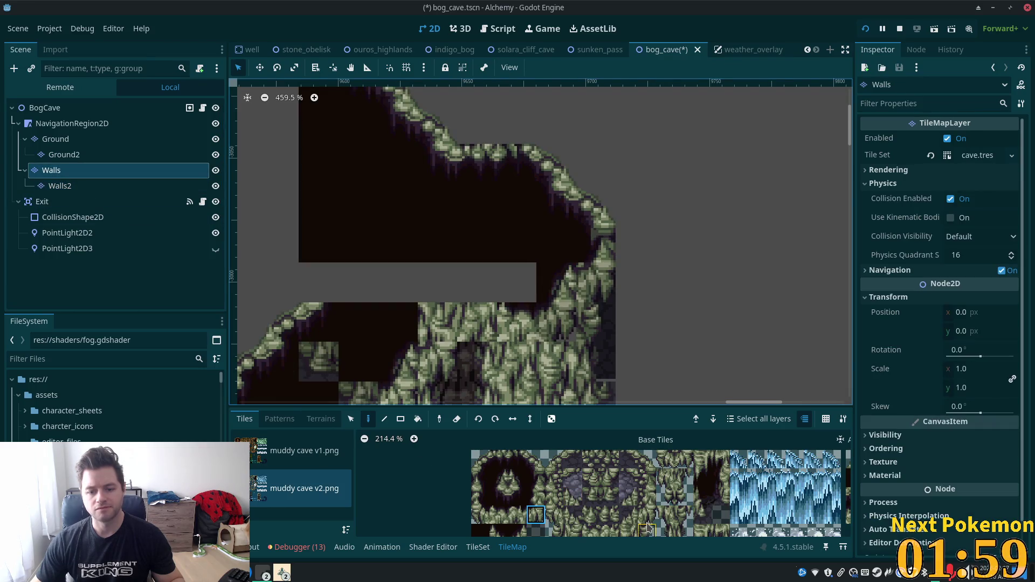
Step: Pick a muddy cave tile and browse the atlas's cobblestone, water and snow tiles
scroll(644, 489, down, 2)
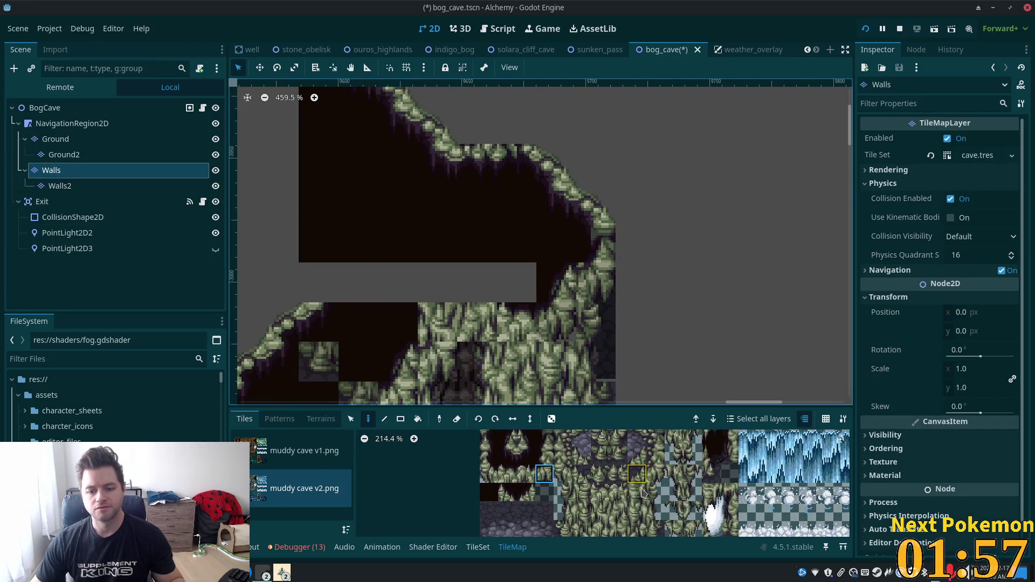
click(636, 494)
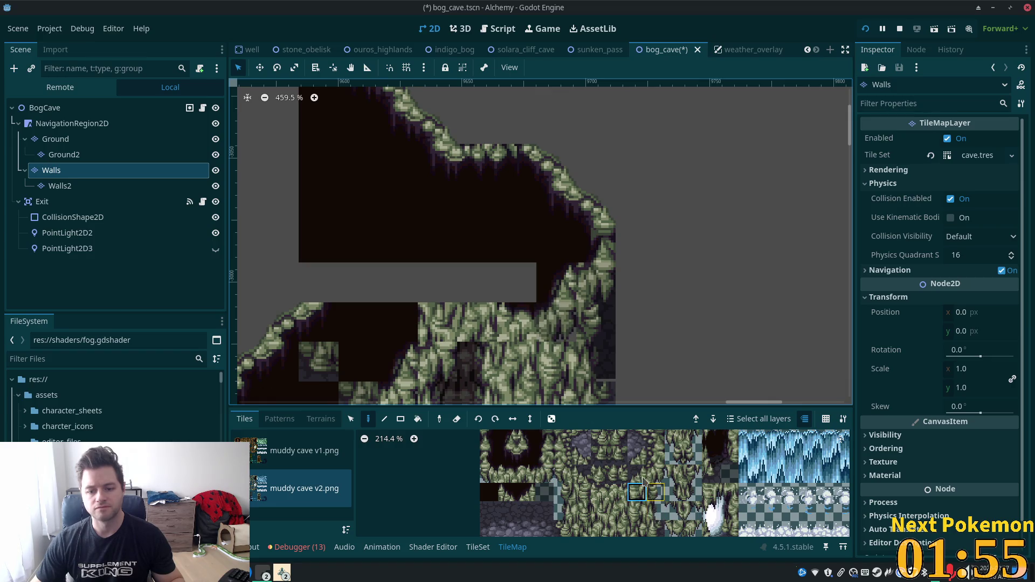
drag(601, 481, 513, 452)
mouse_move(631, 474)
mouse_down()
mouse_move(620, 501)
mouse_move(593, 492)
mouse_up()
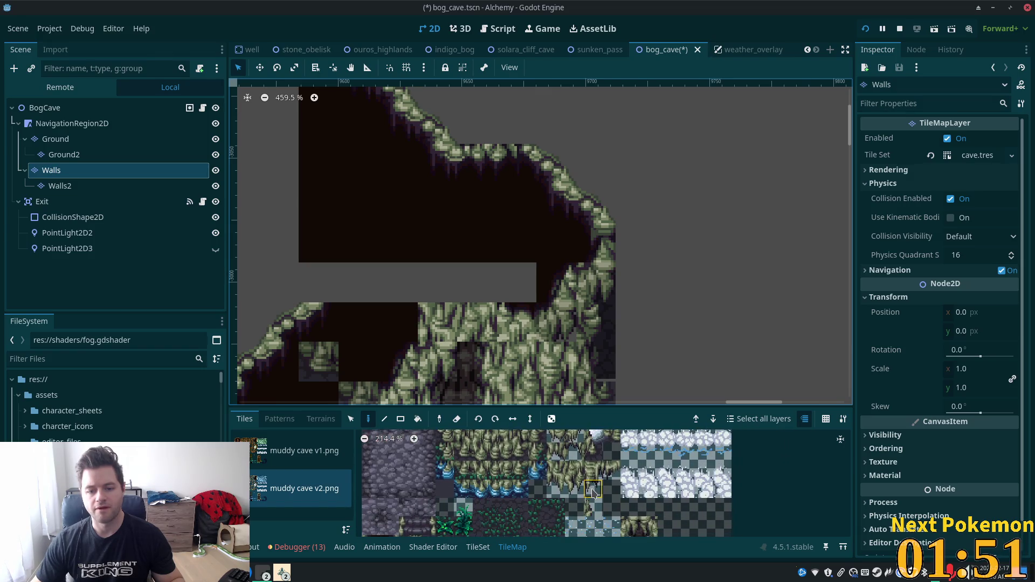
scroll(620, 496, up, 2)
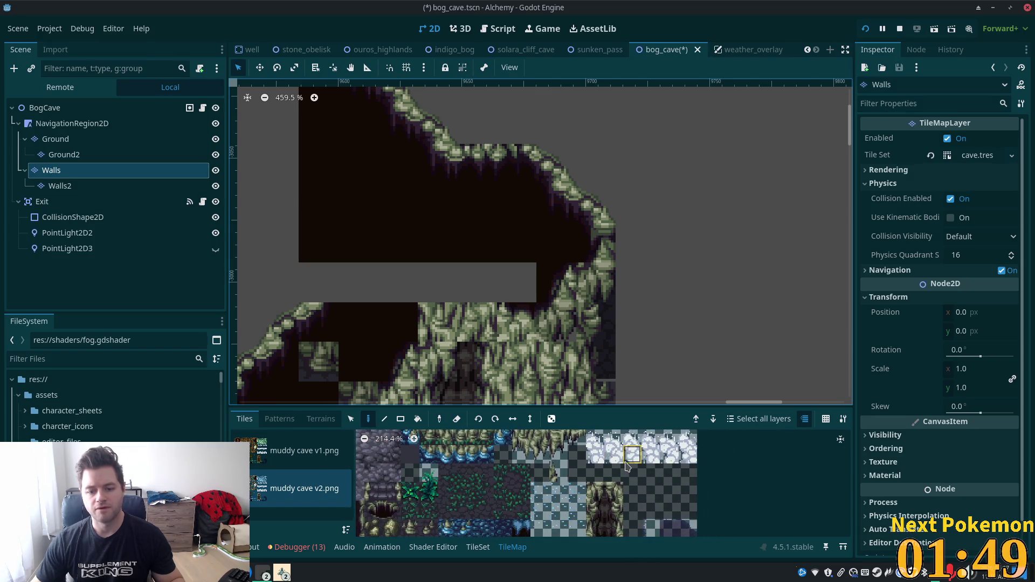
scroll(663, 526, up, 3)
scroll(662, 463, up, 4)
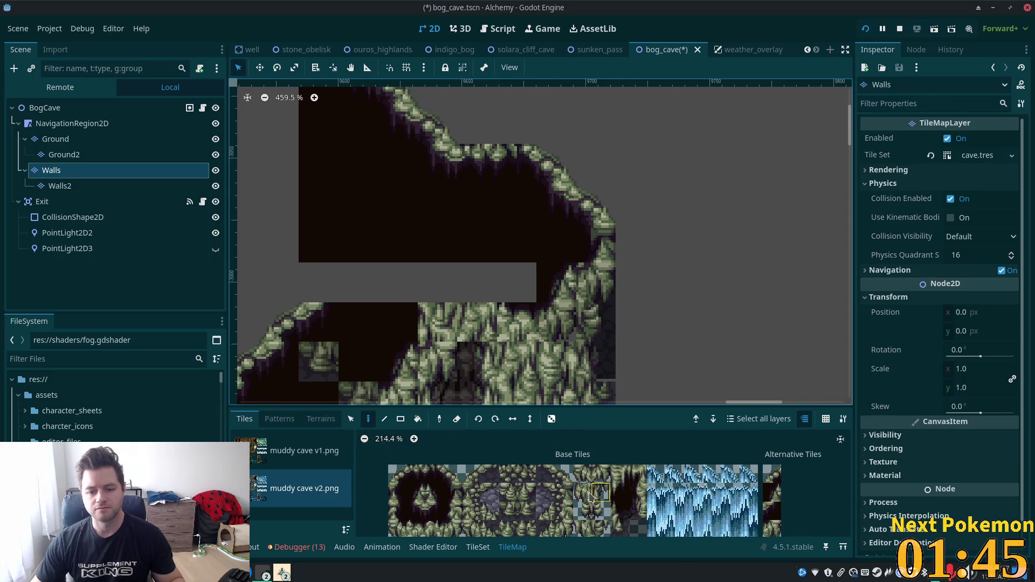
scroll(617, 504, down, 2)
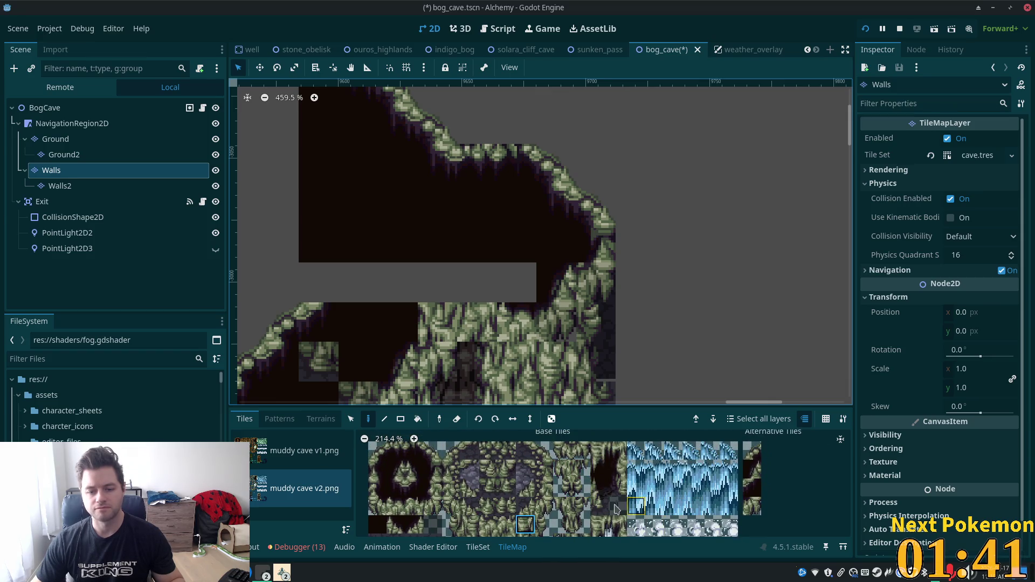
scroll(626, 515, up, 2)
scroll(650, 532, down, 5)
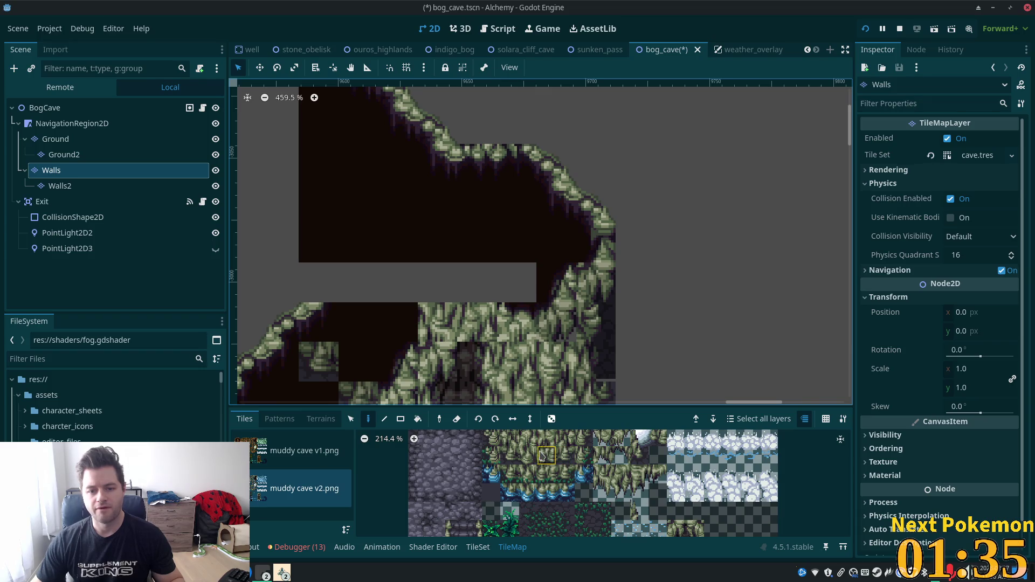
scroll(543, 455, left, 3)
scroll(578, 467, up, 2)
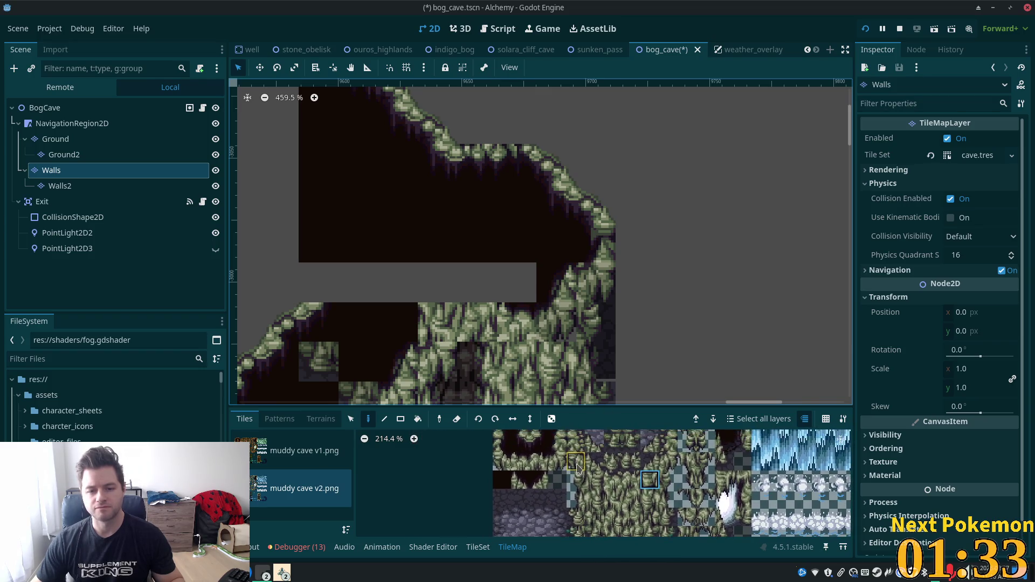
Step: Paint a muddy rock tile onto the upper cave wall and pick further muddy cave tiles
click(556, 322)
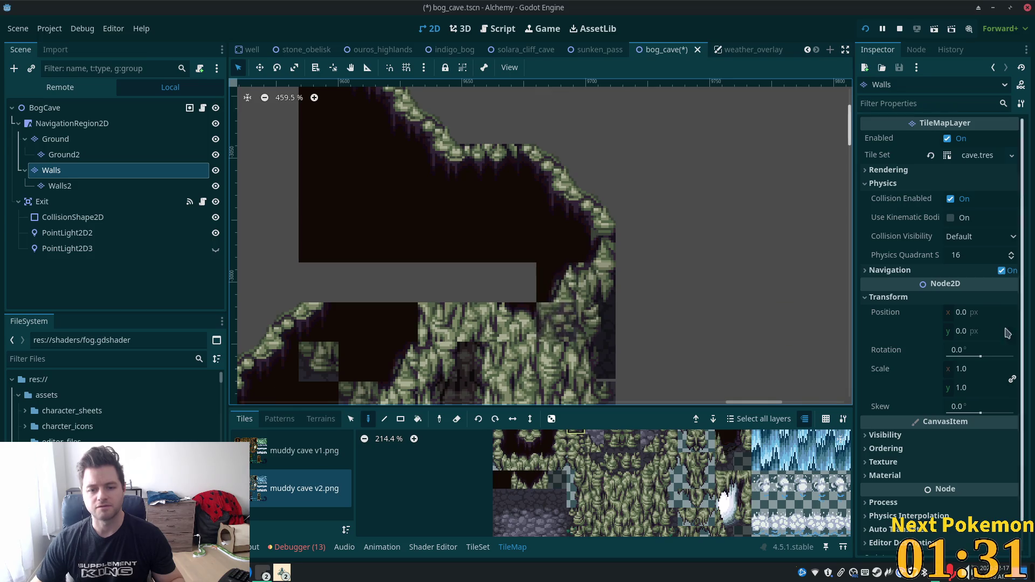
click(561, 468)
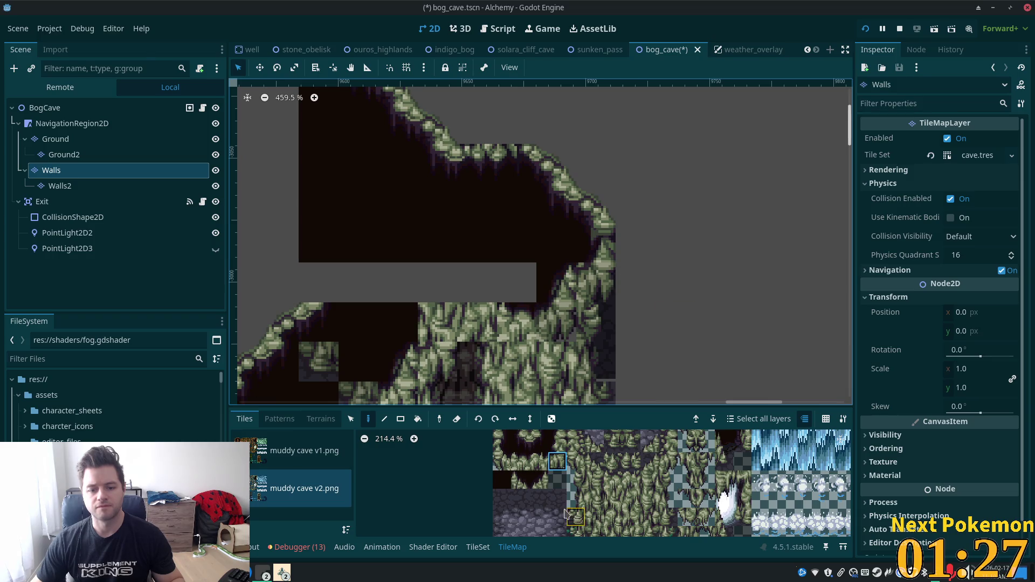
click(576, 442)
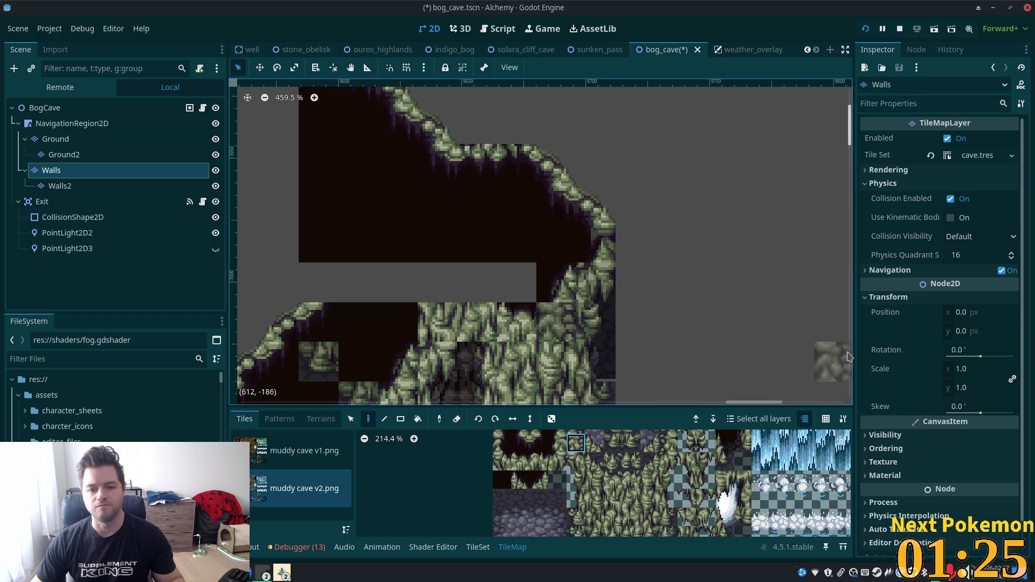
click(41, 111)
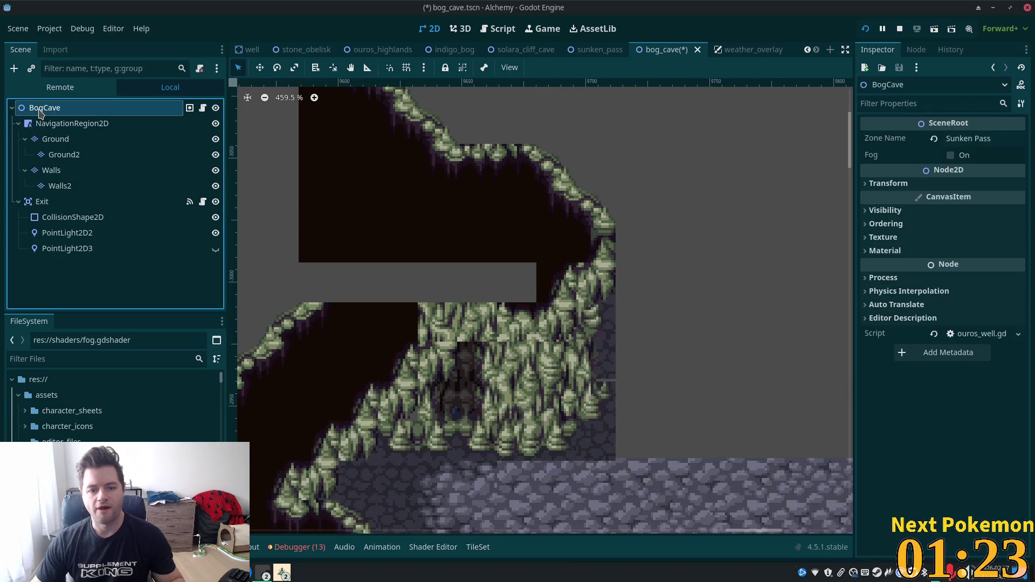
Step: Paint a single muddy spike tile along the top of the wall on the Walls layer
scroll(462, 316, down, 5)
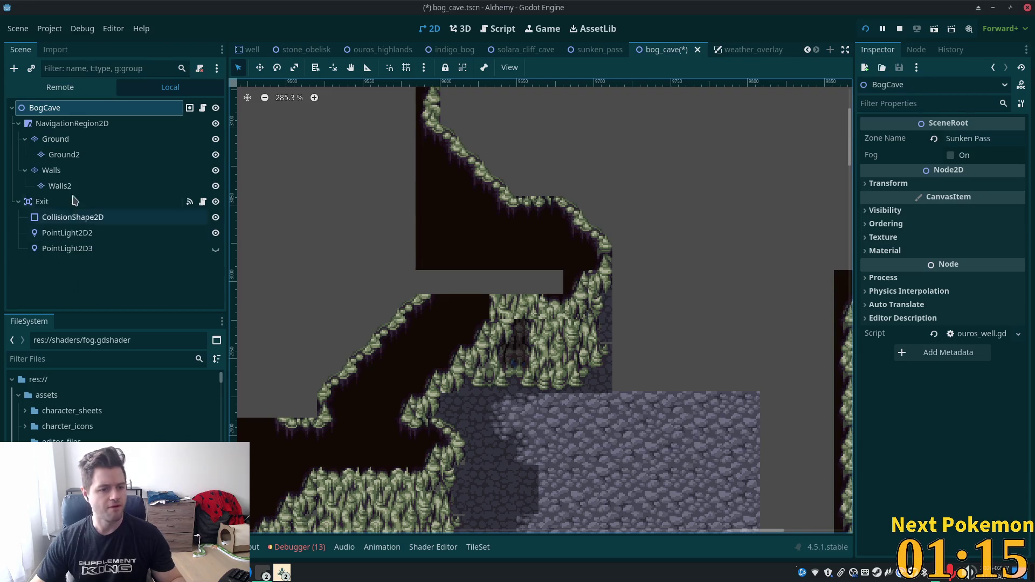
click(56, 139)
click(53, 171)
scroll(512, 318, up, 5)
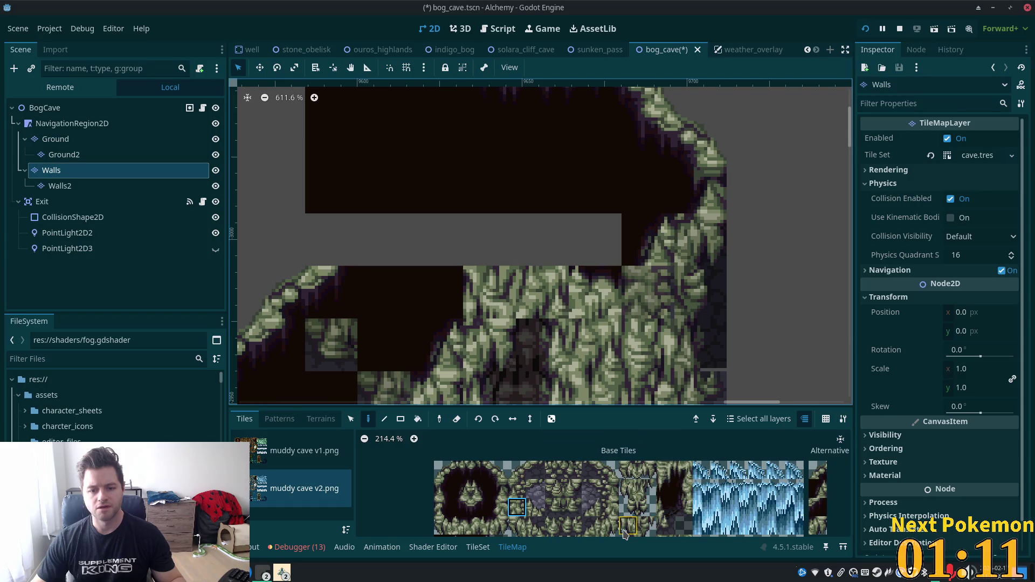
scroll(620, 488, down, 3)
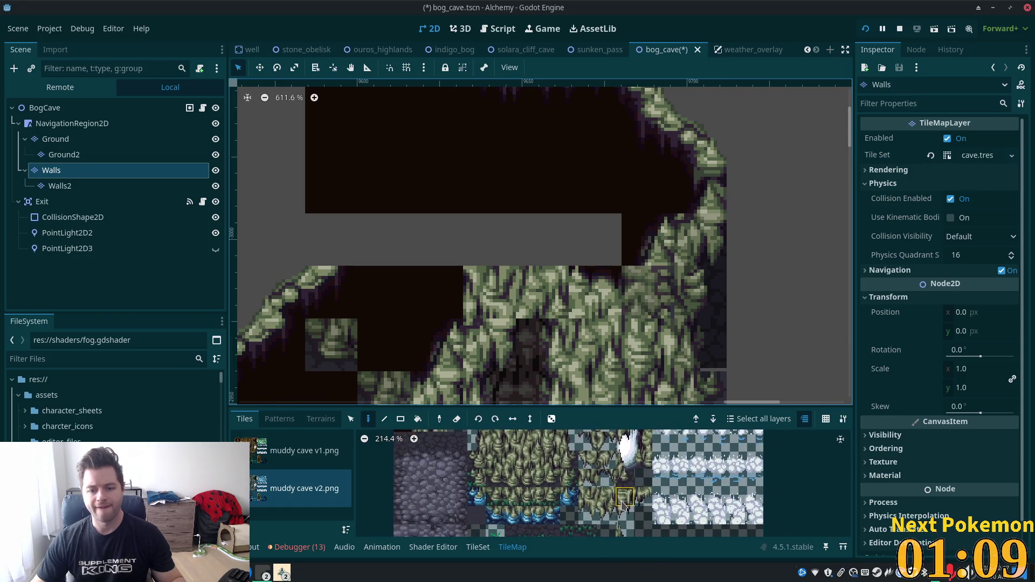
scroll(612, 485, down, 1)
click(591, 479)
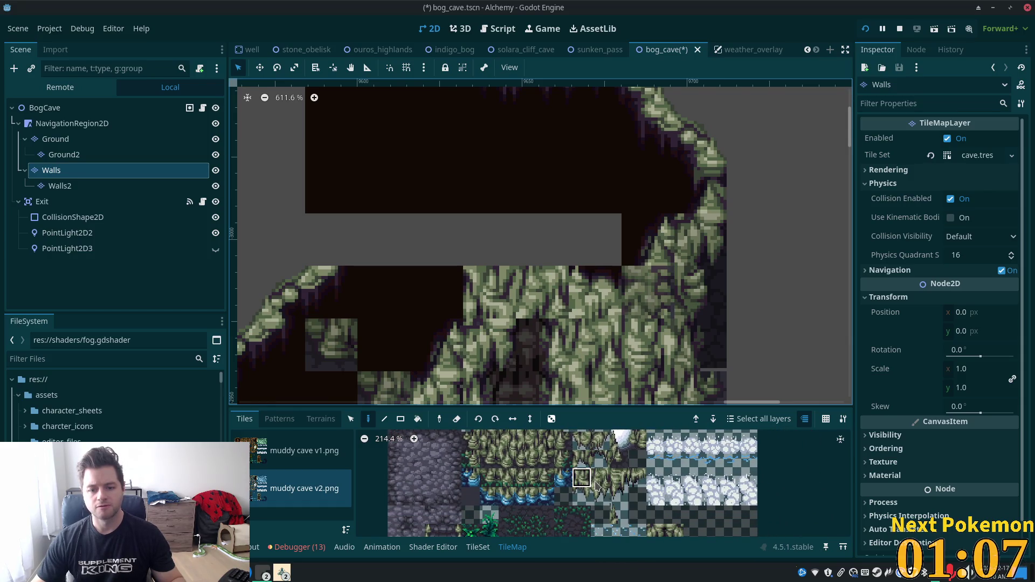
click(602, 492)
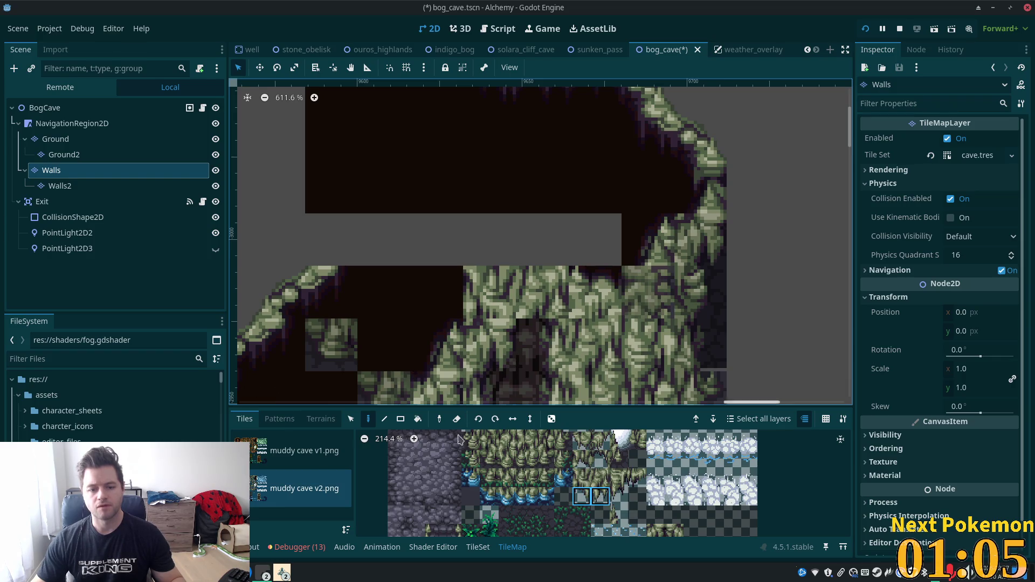
click(523, 260)
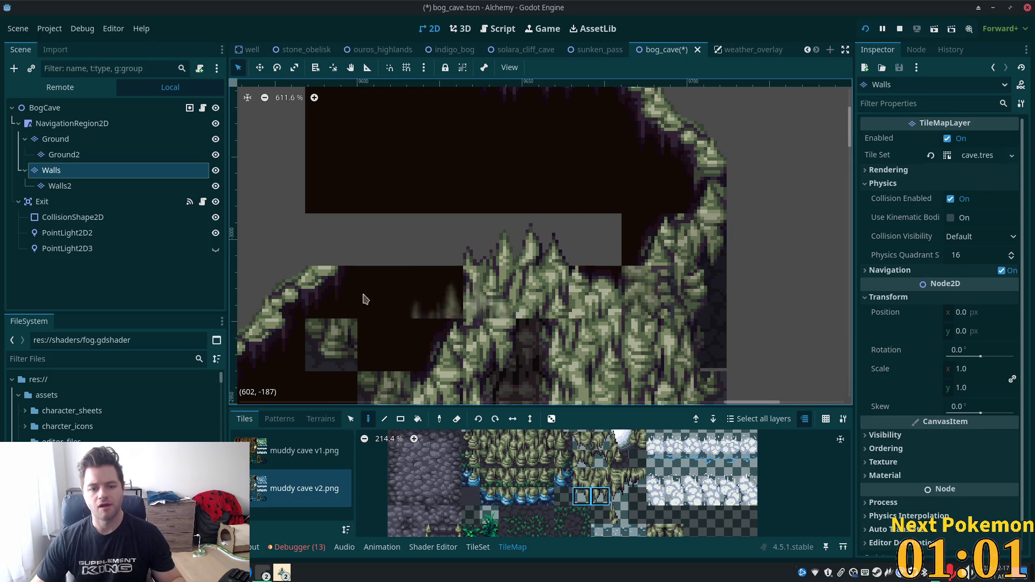
Step: Fill the grey strip above the passage with dark cave-room tiles on the Walls layer
click(62, 186)
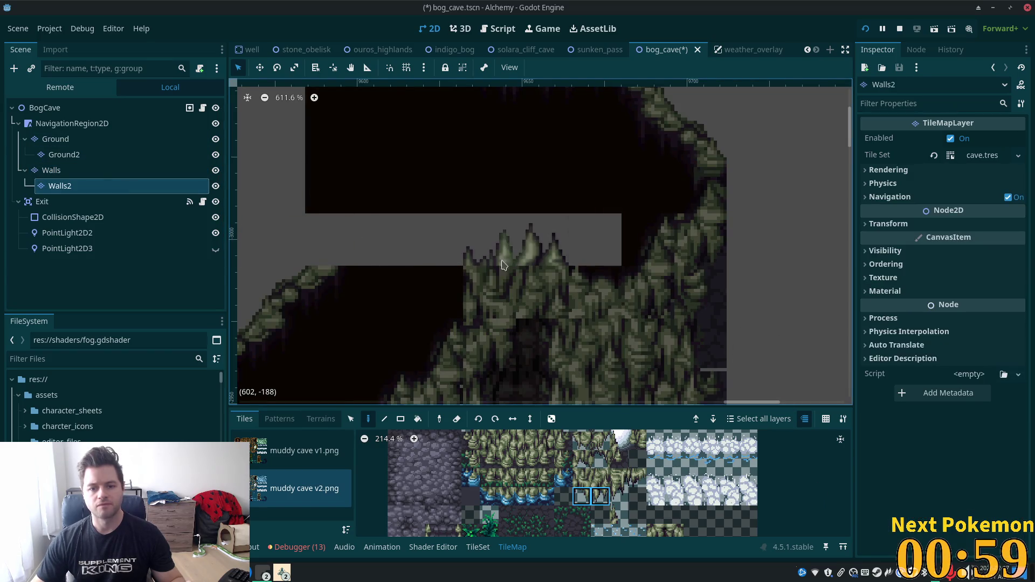
click(116, 171)
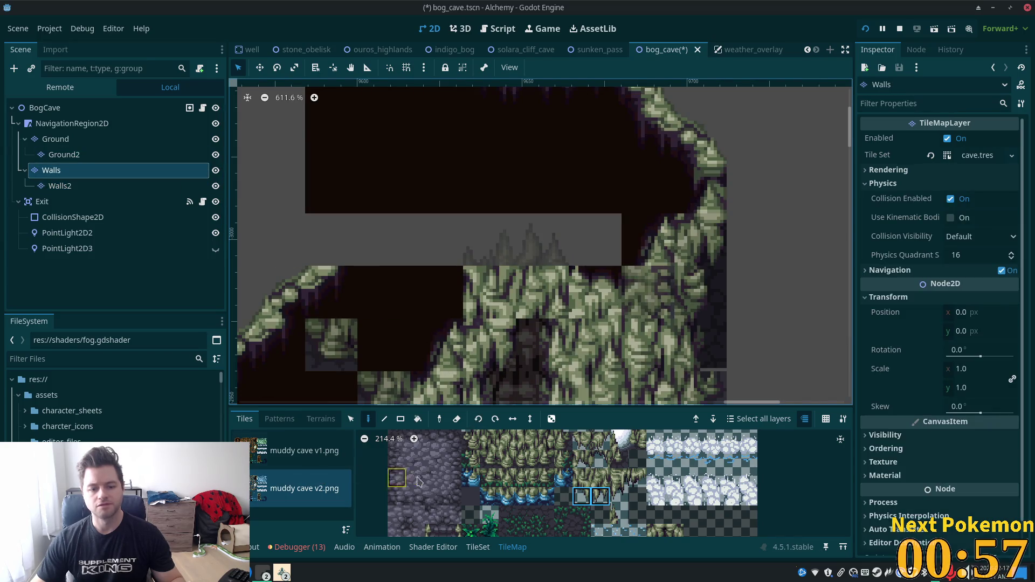
scroll(595, 486, up, 4)
scroll(594, 486, down, 5)
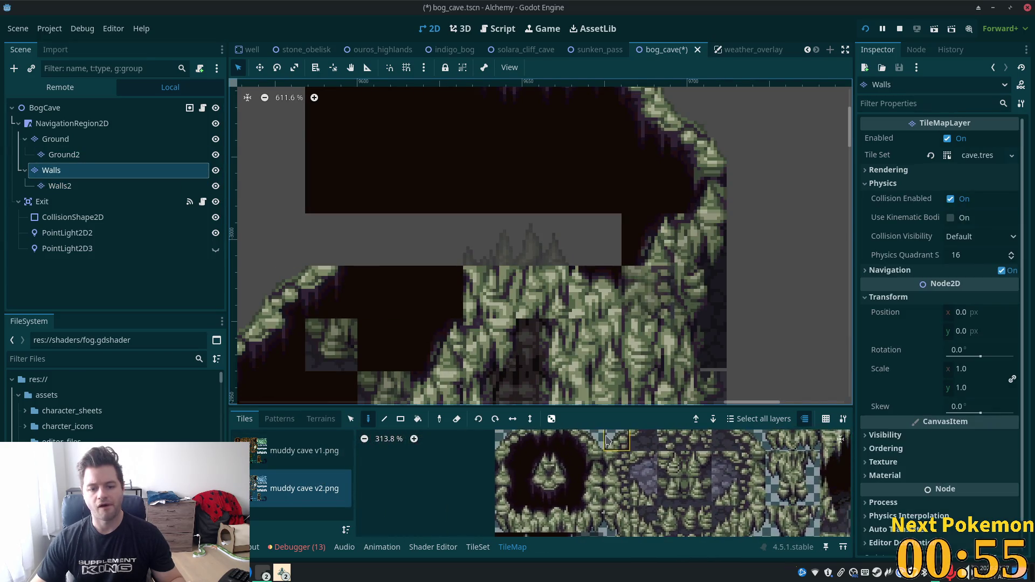
click(506, 516)
mouse_move(542, 237)
mouse_down()
mouse_move(589, 234)
mouse_move(330, 234)
mouse_up()
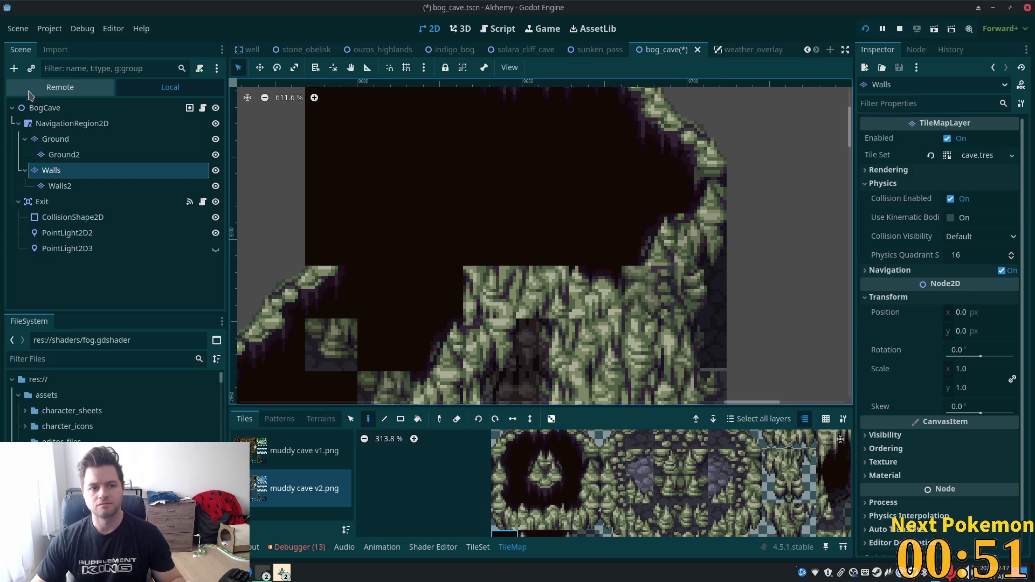
click(46, 108)
click(38, 110)
key(Escape)
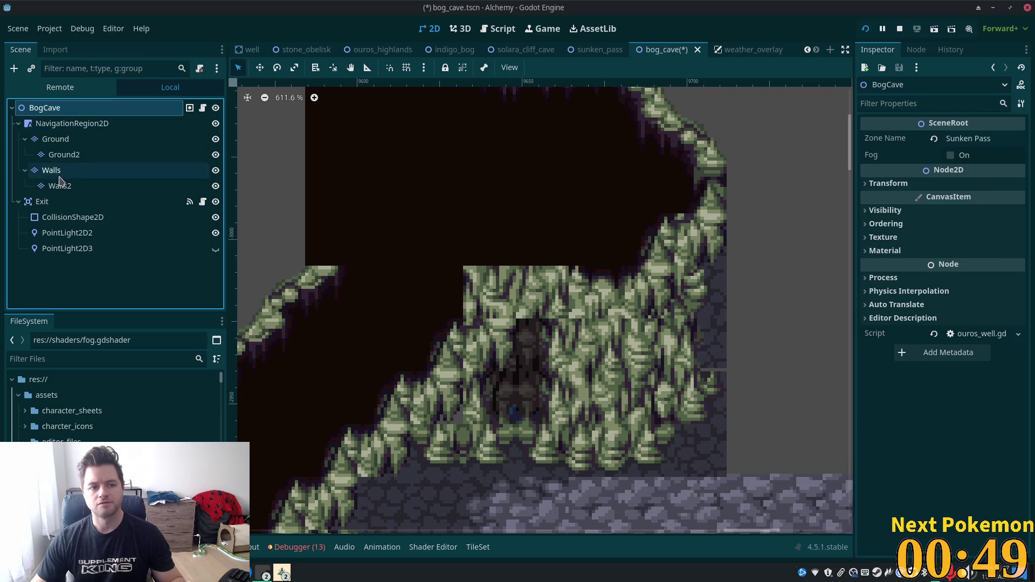
Step: Paint the two-tile muddy spike piece above the passage on the Walls layer
click(55, 188)
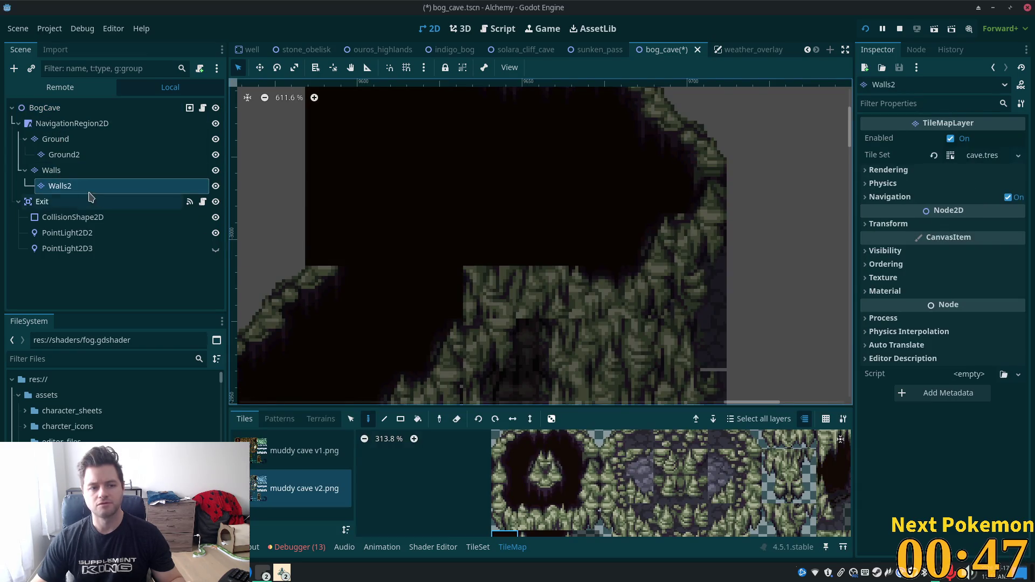
click(49, 171)
scroll(559, 519, down, 5)
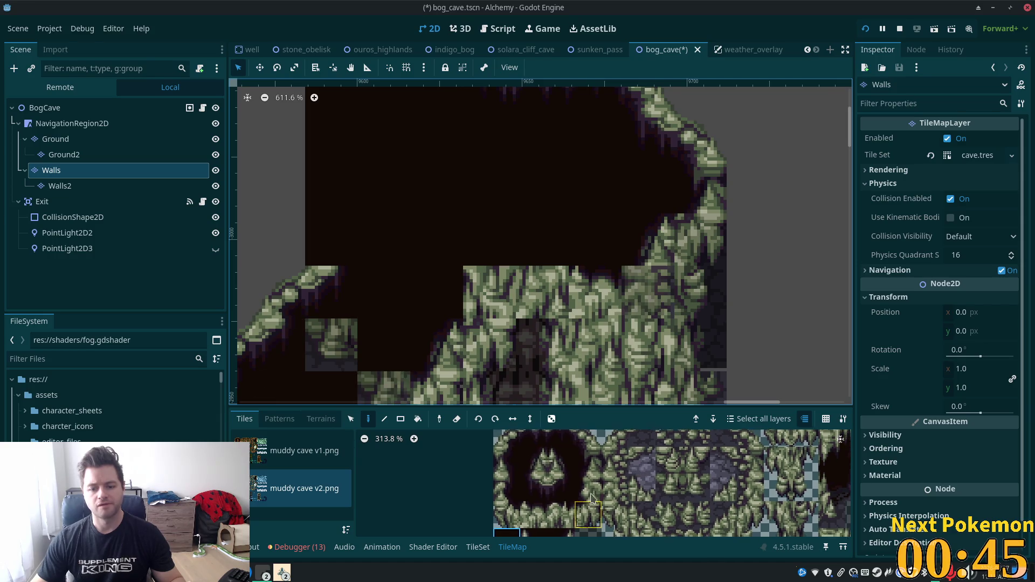
scroll(559, 519, down, 5)
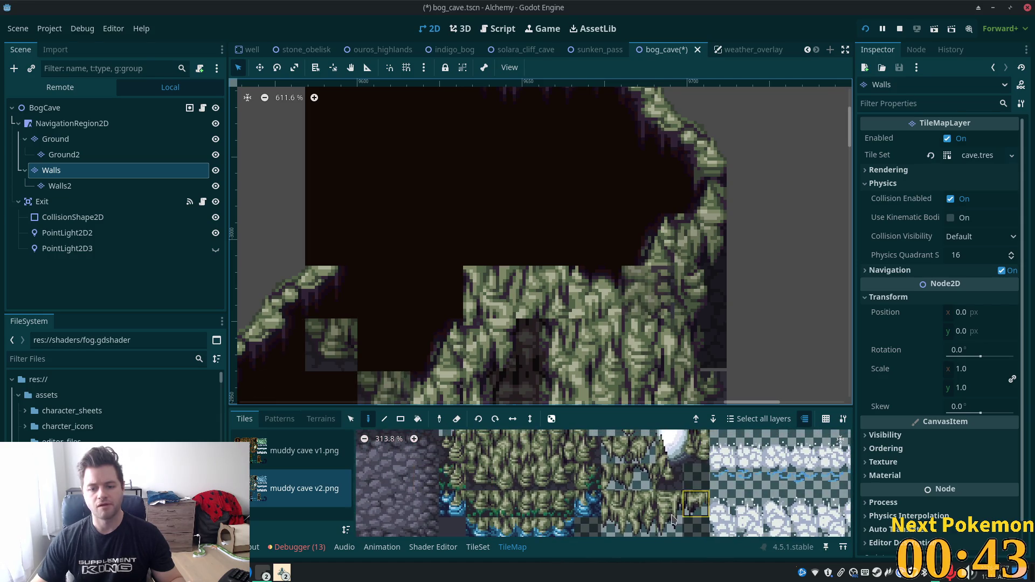
scroll(647, 457, up, 2)
click(76, 188)
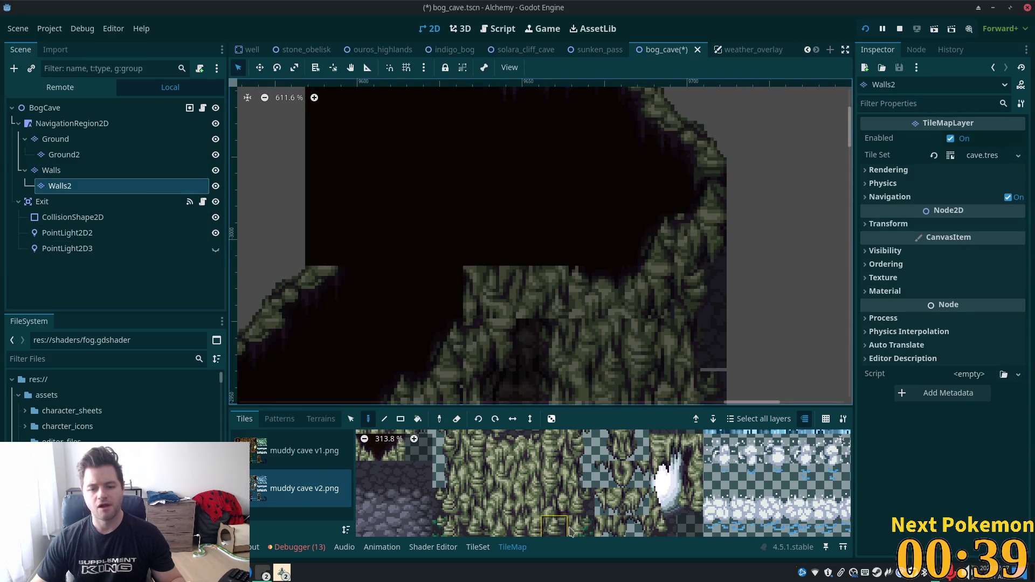
scroll(604, 464, down, 2)
click(646, 453)
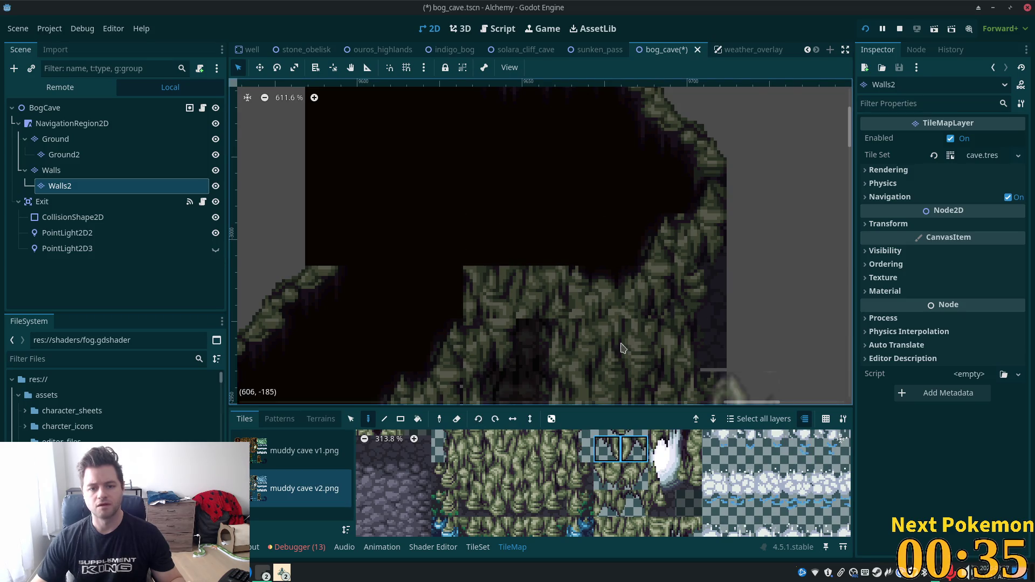
click(52, 169)
click(516, 240)
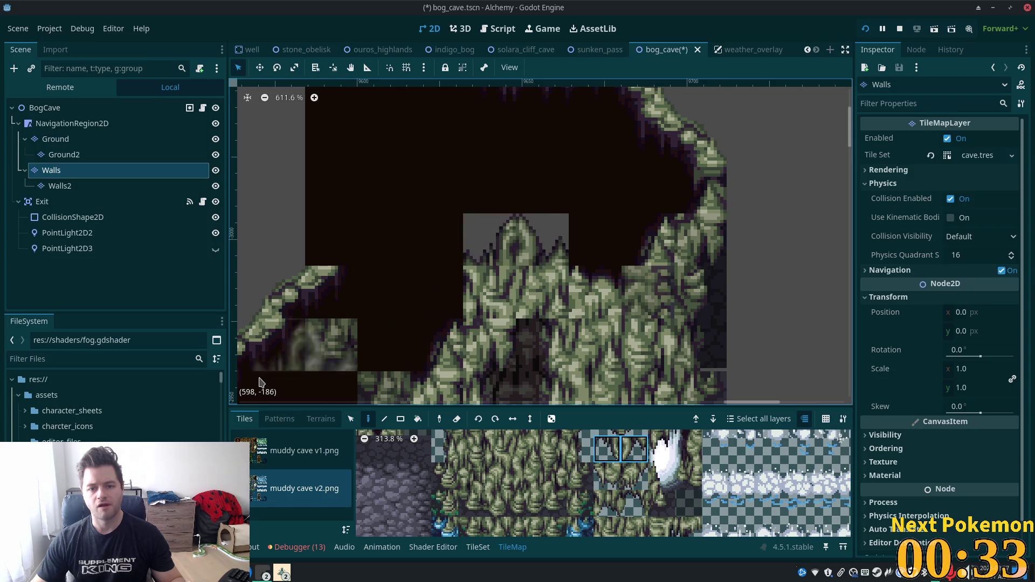
Step: Erase the two stray tiles above the passage on Walls2 using the empty tile
click(60, 185)
scroll(361, 455, down, 2)
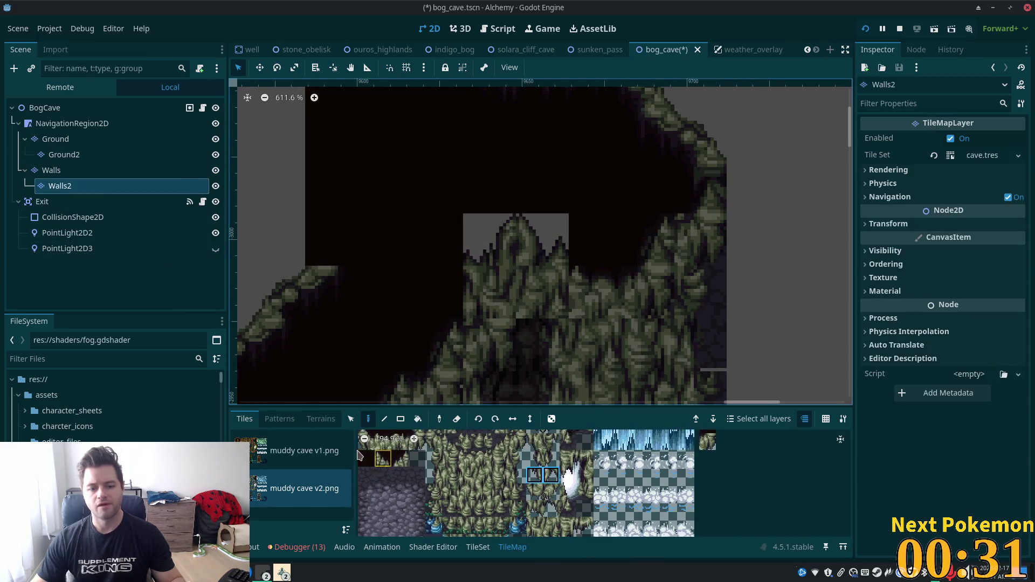
click(365, 461)
drag(550, 247, 453, 238)
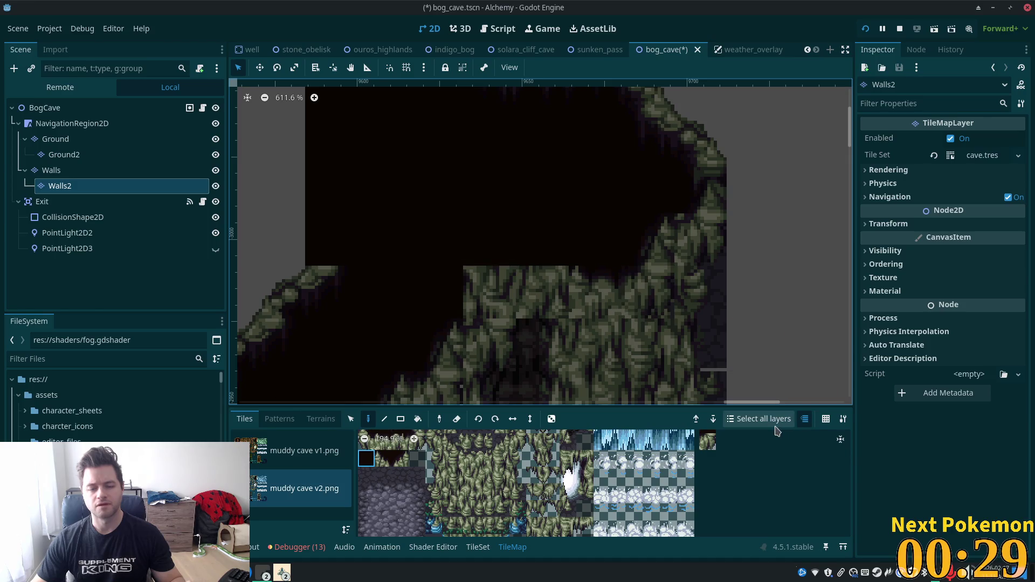
click(52, 170)
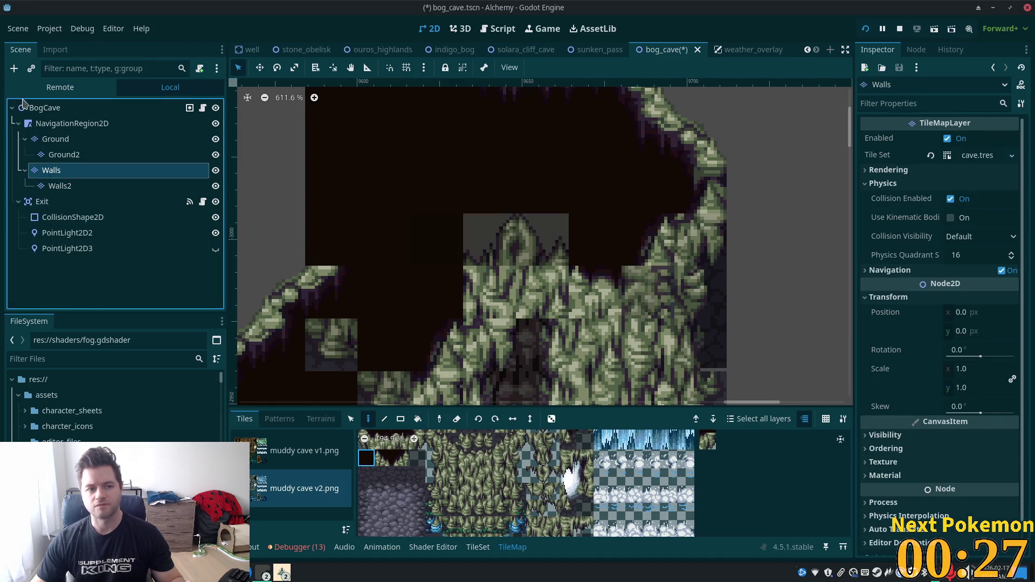
Step: Expand the Ordering settings in the Inspector for the Walls layer and the Exit node
click(45, 110)
click(51, 169)
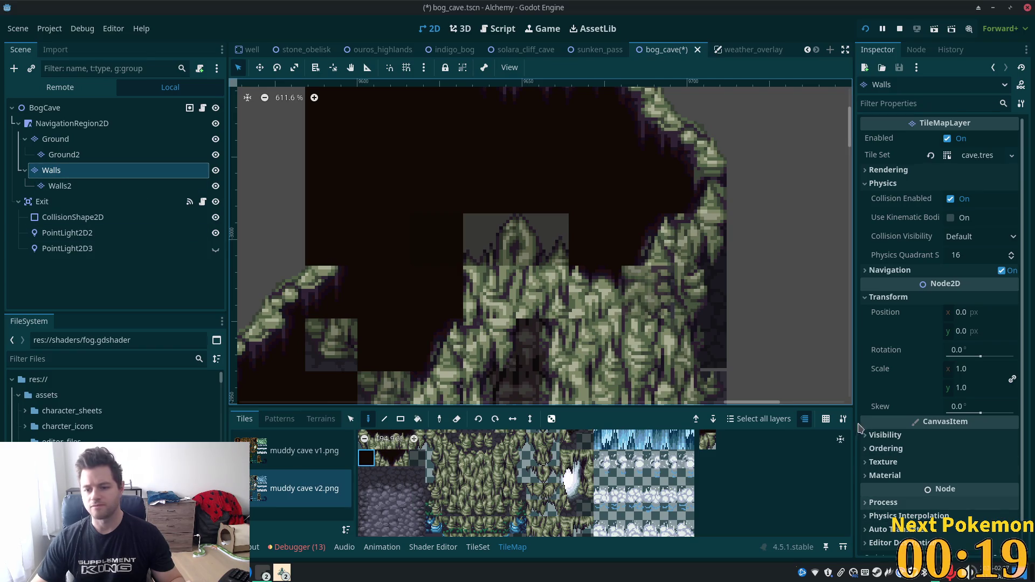
click(886, 448)
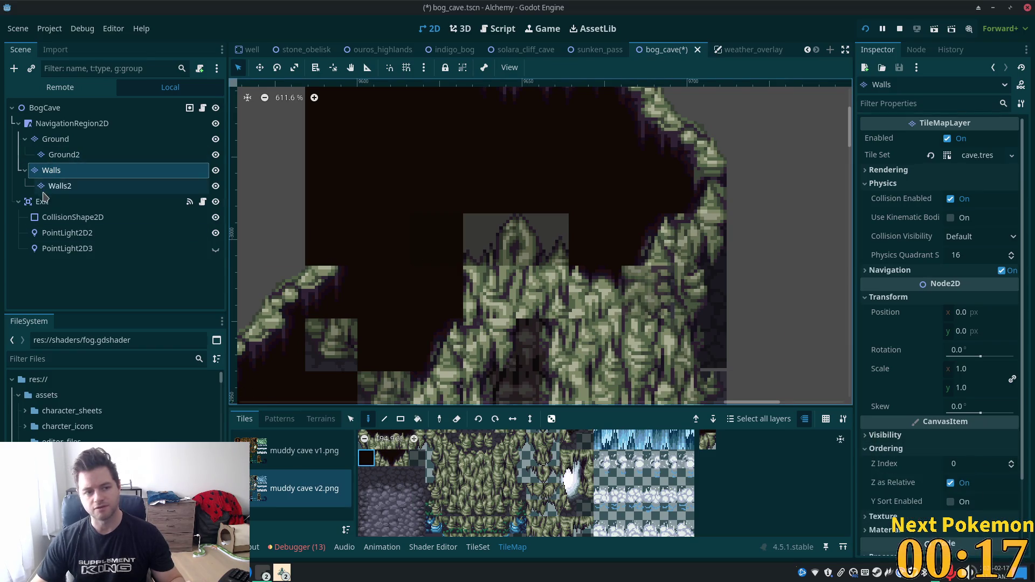
click(42, 201)
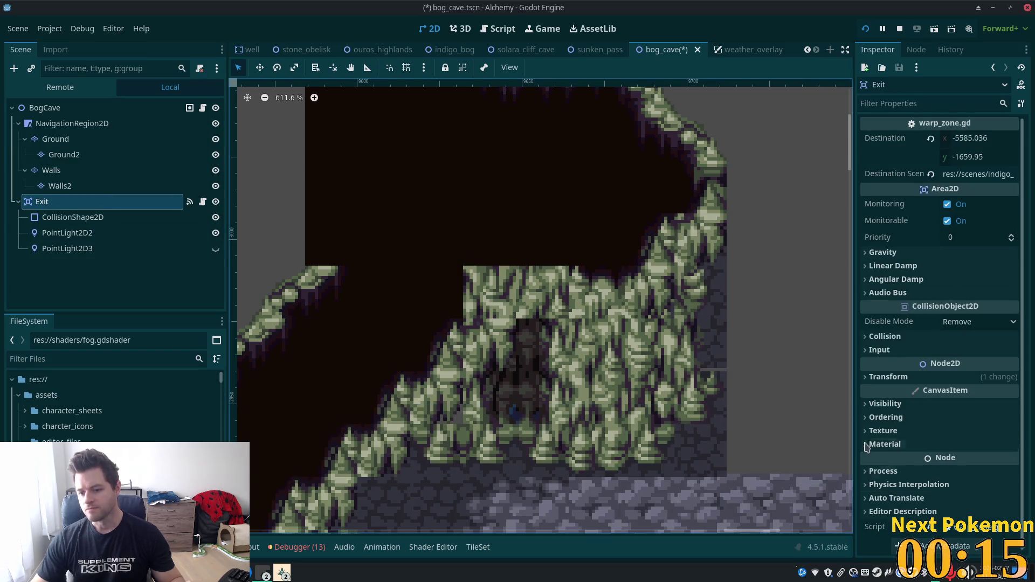
click(885, 417)
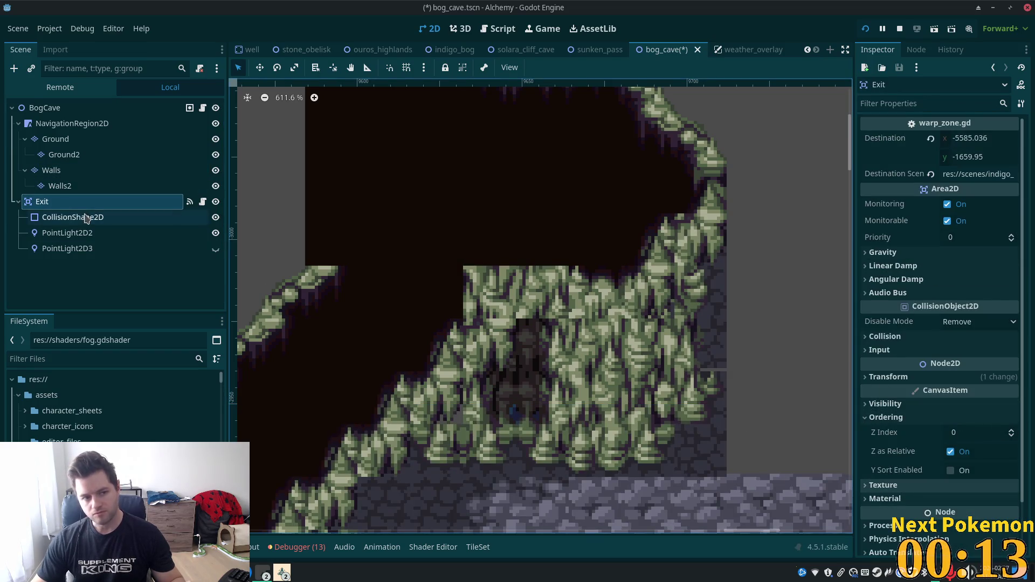
Step: Paint dark tiles over two light wall tiles on the Walls layer
click(57, 185)
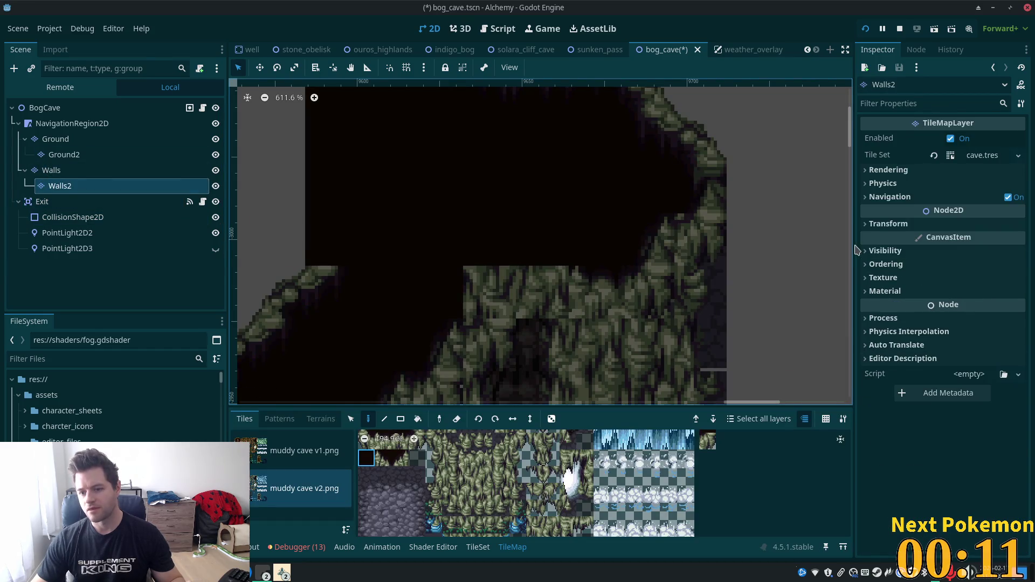
click(866, 263)
click(43, 170)
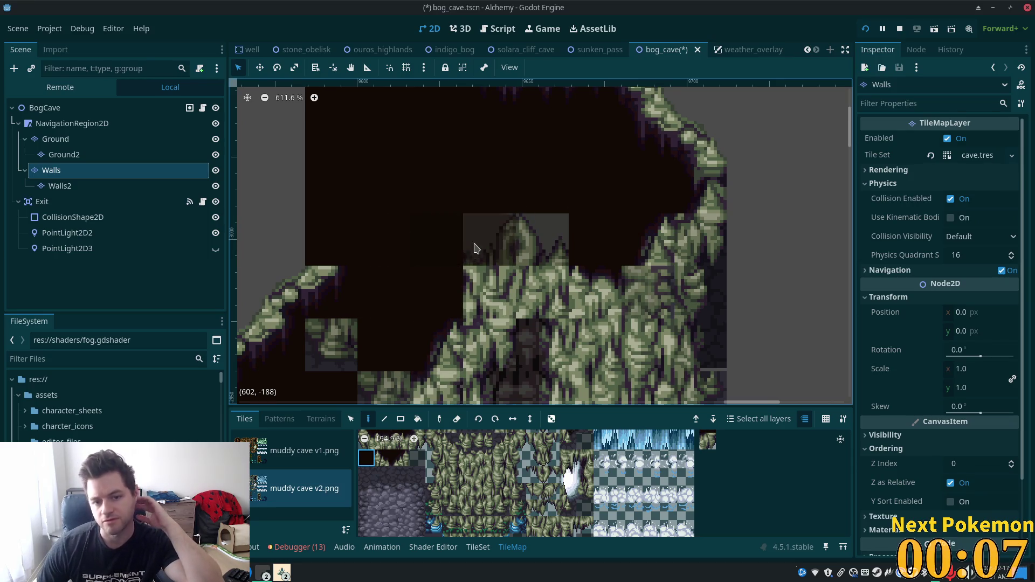
drag(474, 232, 550, 242)
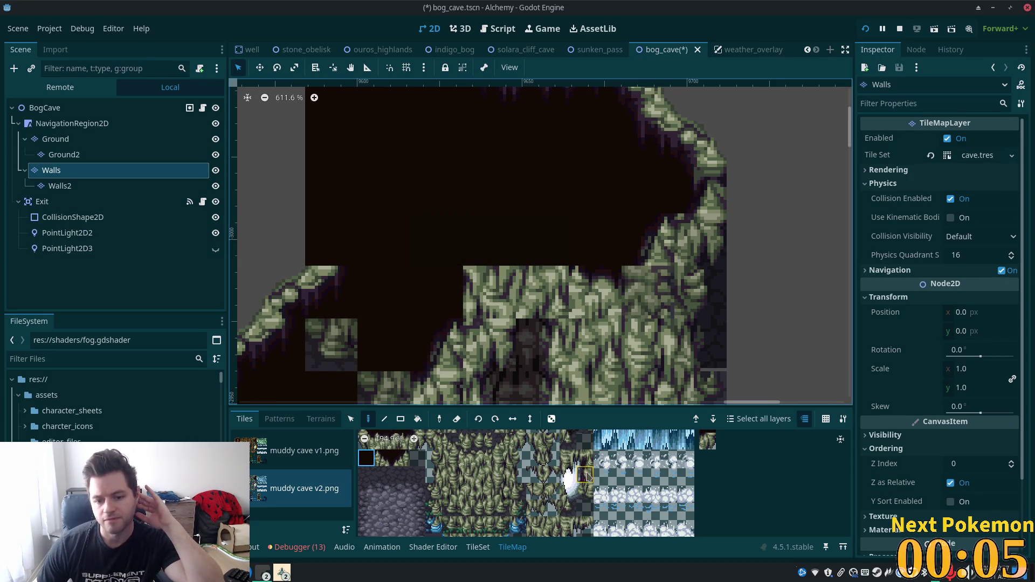
drag(534, 474, 560, 475)
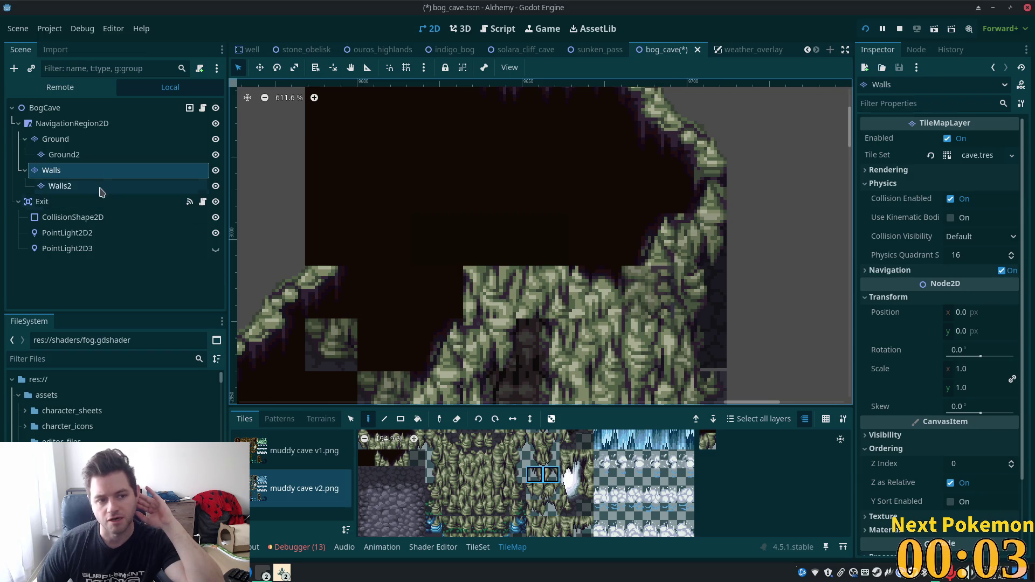
click(59, 185)
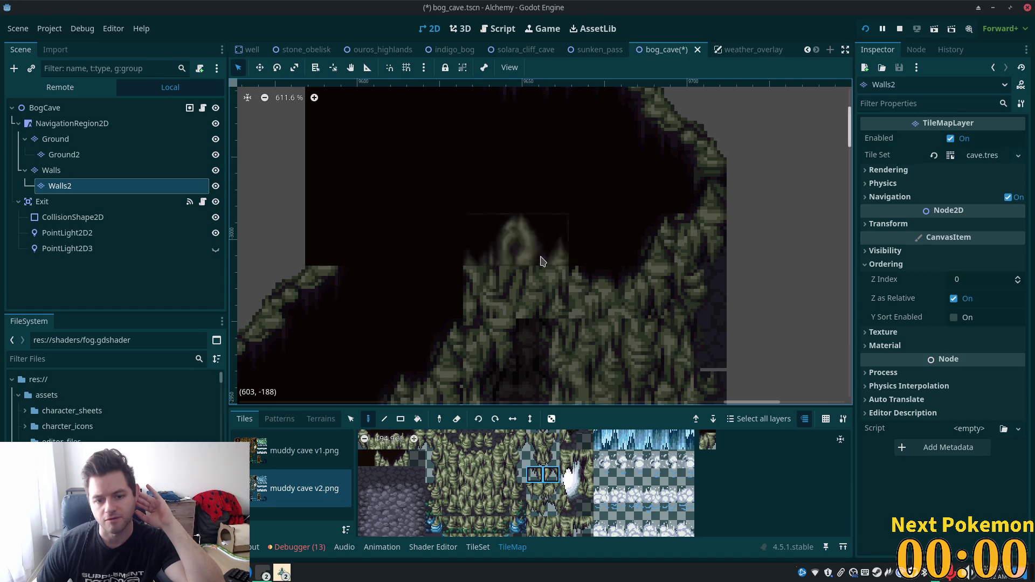
Step: Pick the two-tile muddy stalagmite pair from the TileMap atlas
click(81, 107)
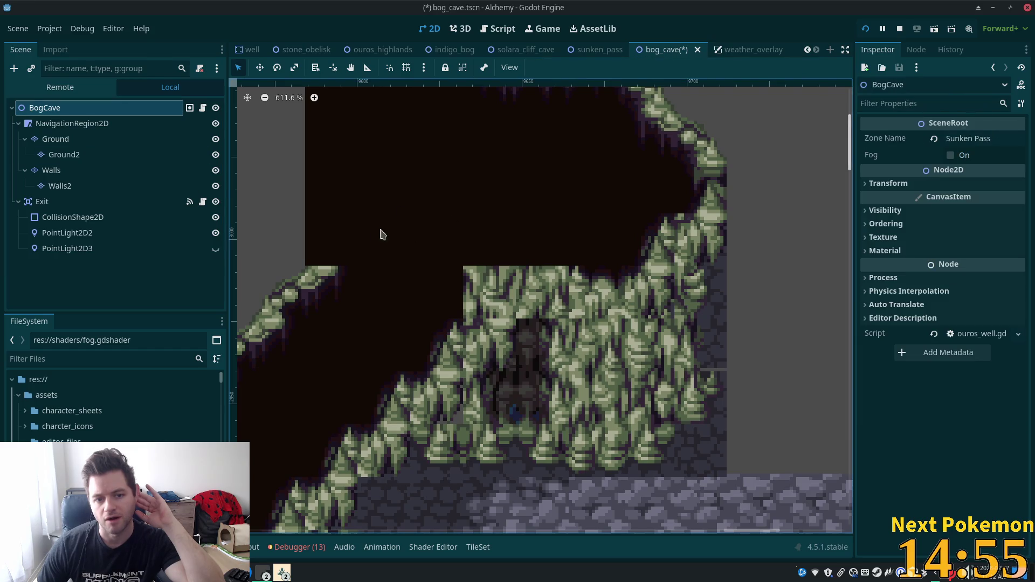
scroll(439, 242, left, 5)
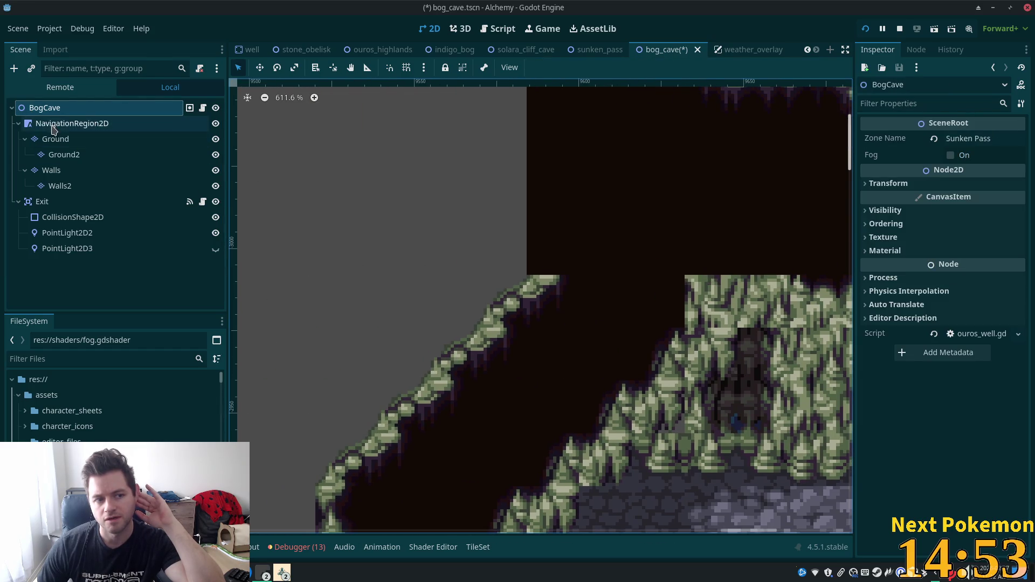
scroll(647, 272, right, 3)
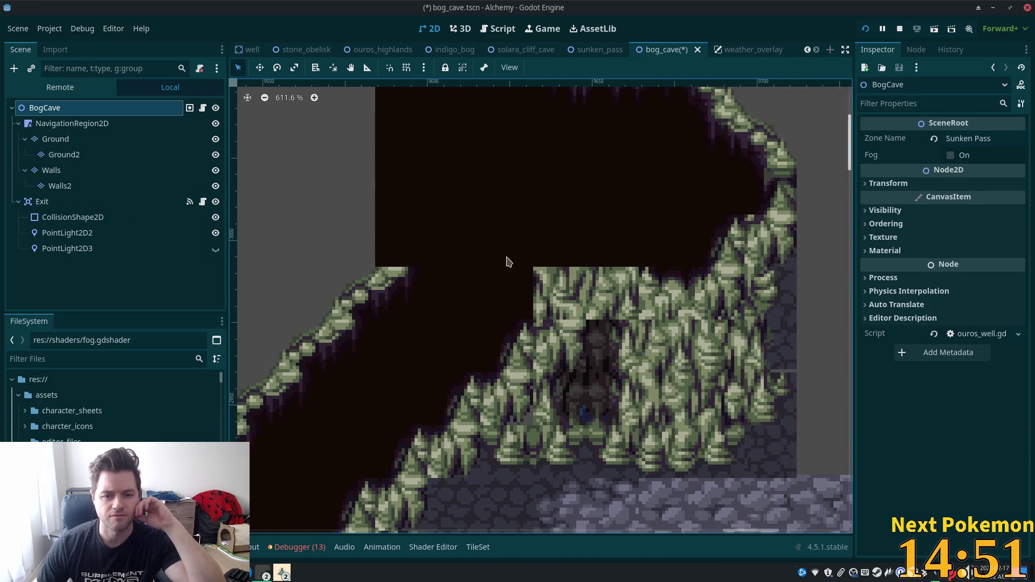
click(75, 171)
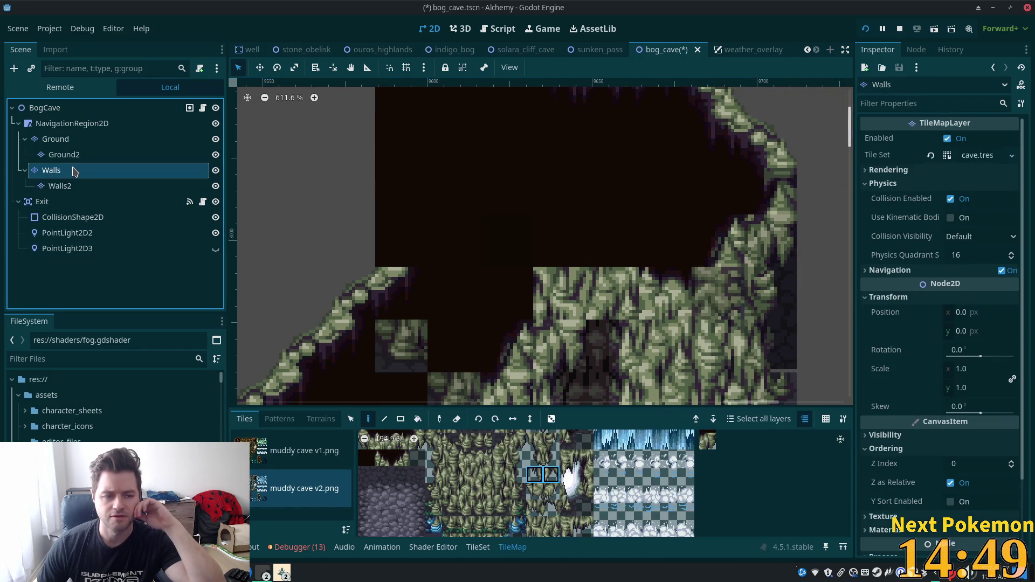
click(398, 459)
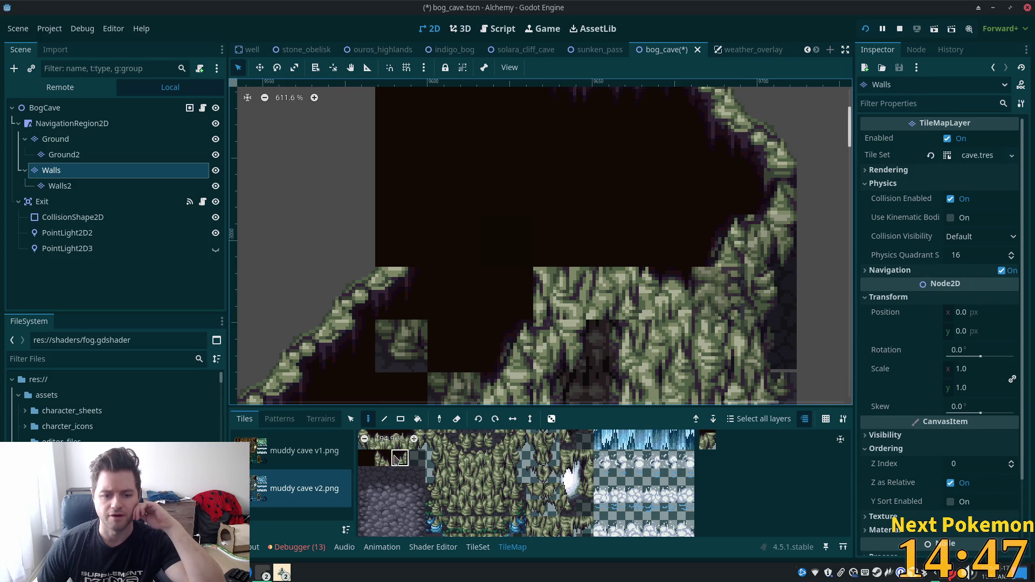
drag(384, 462, 382, 462)
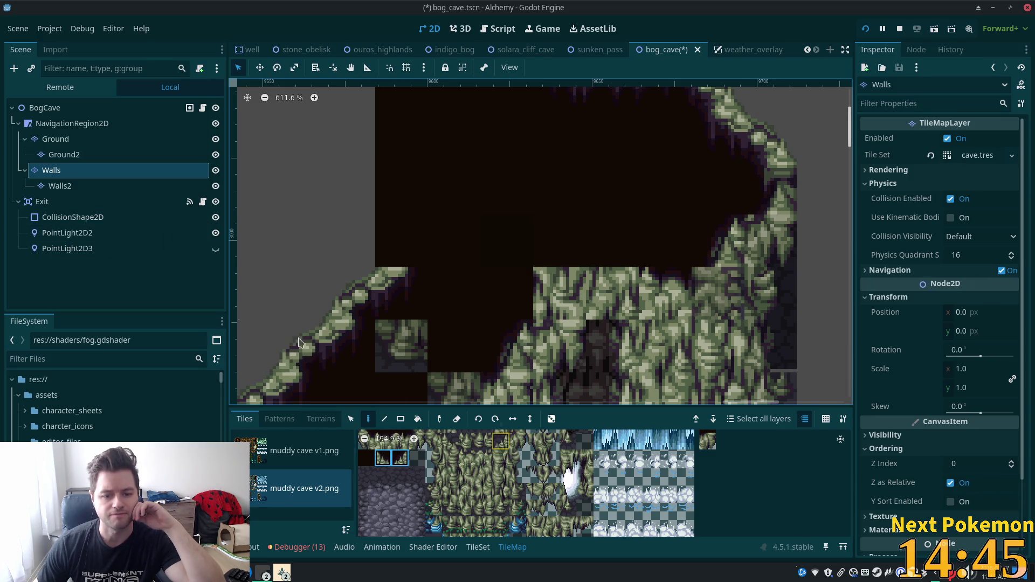
click(54, 187)
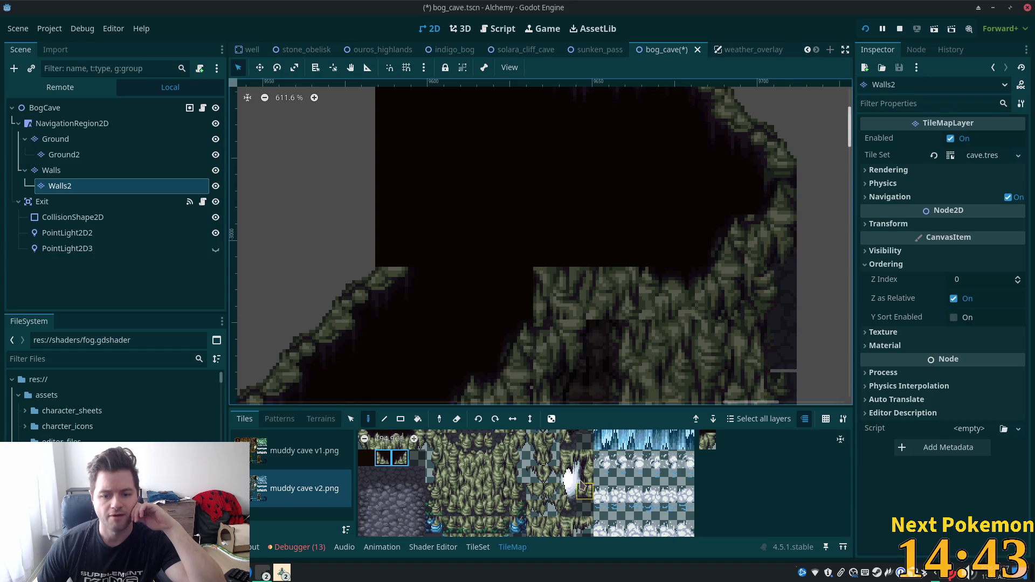
drag(544, 473, 533, 475)
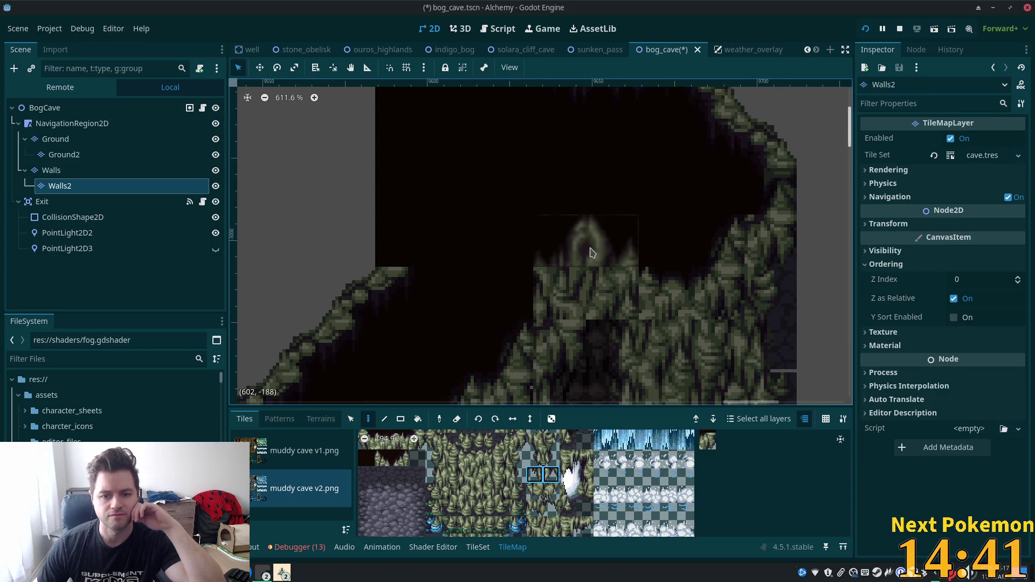
drag(386, 462, 402, 463)
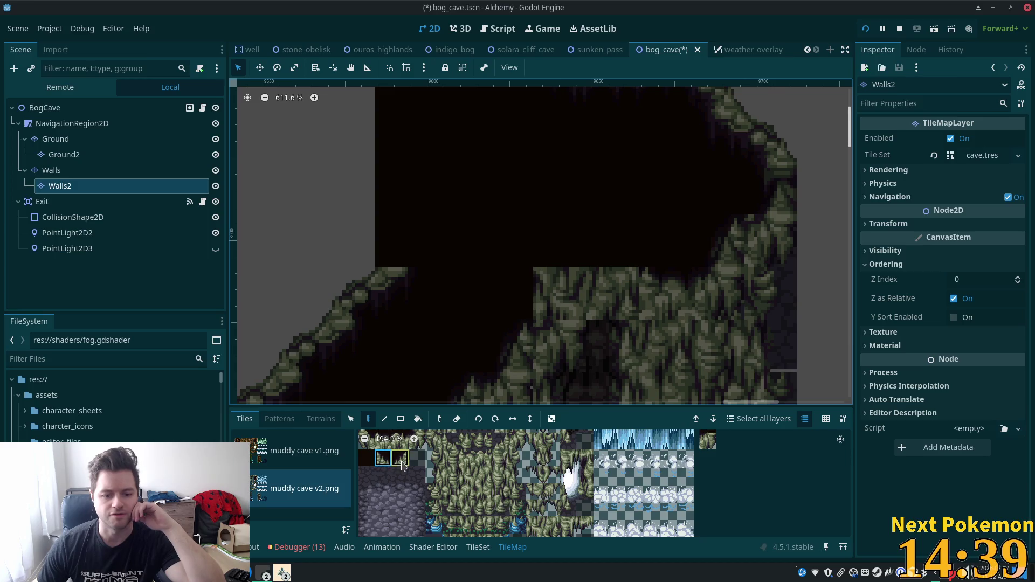
Step: Paint two stalagmite tiles along the top of the central rock mound
click(400, 460)
click(54, 170)
click(538, 262)
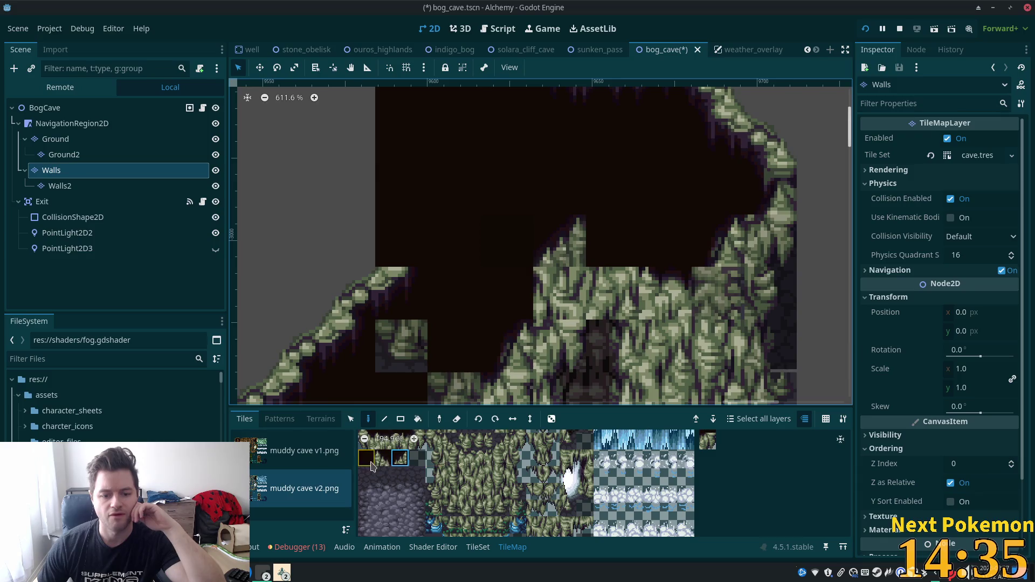
click(613, 242)
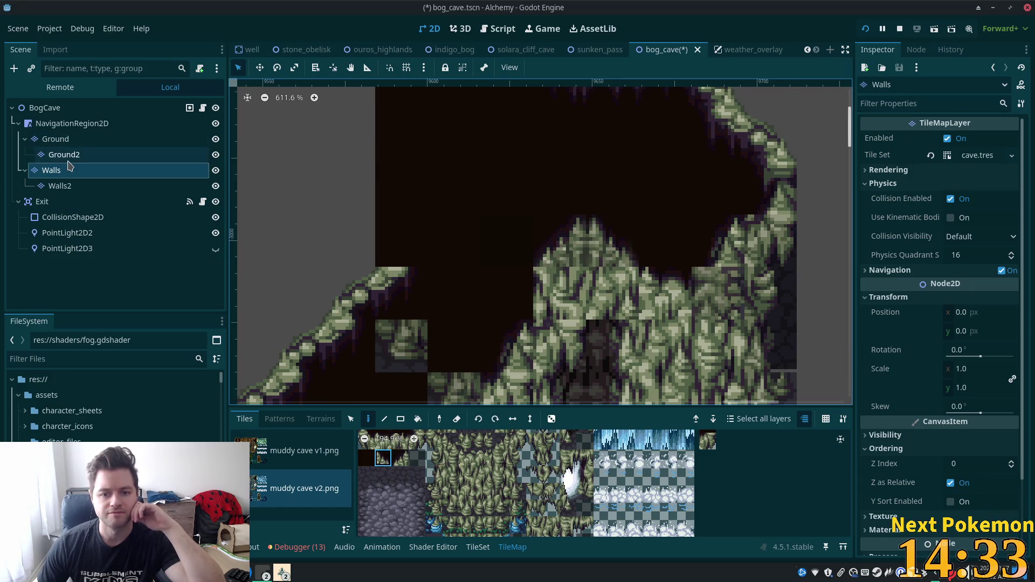
click(44, 108)
scroll(296, 229, down, 4)
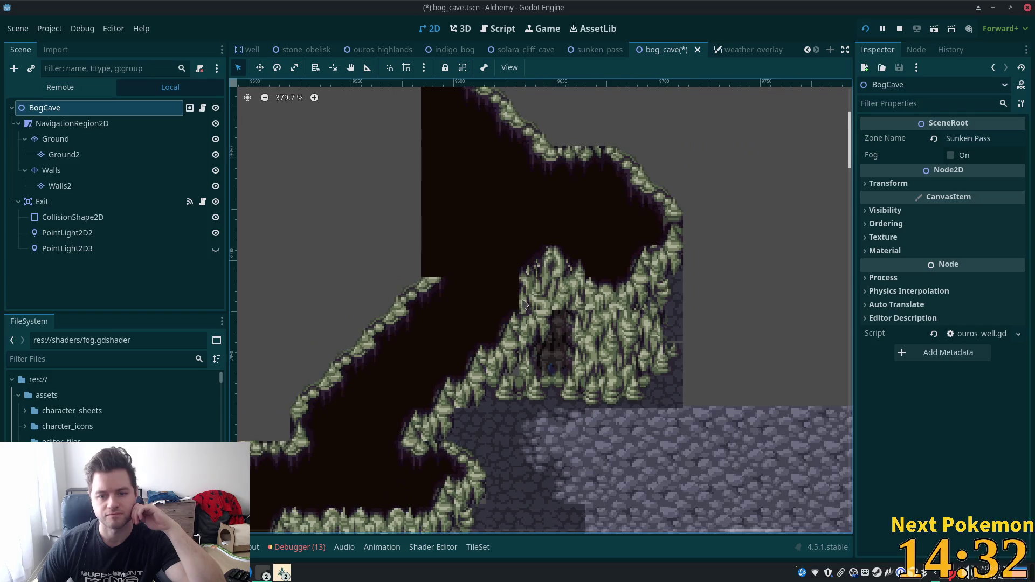
Step: Paint a single dark cave tile beside the rock mound, filling its grey notch
scroll(739, 331, up, 2)
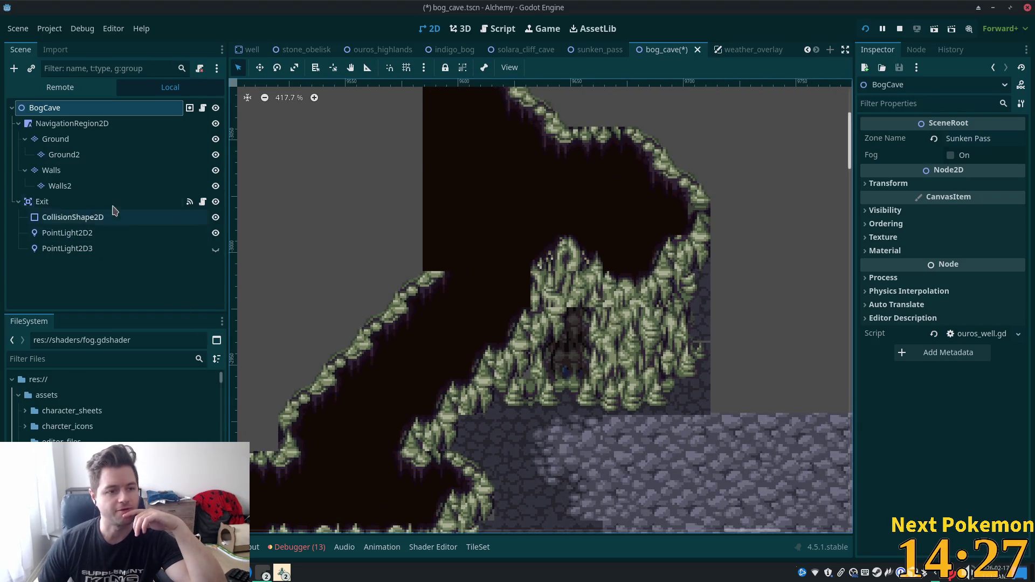
click(51, 170)
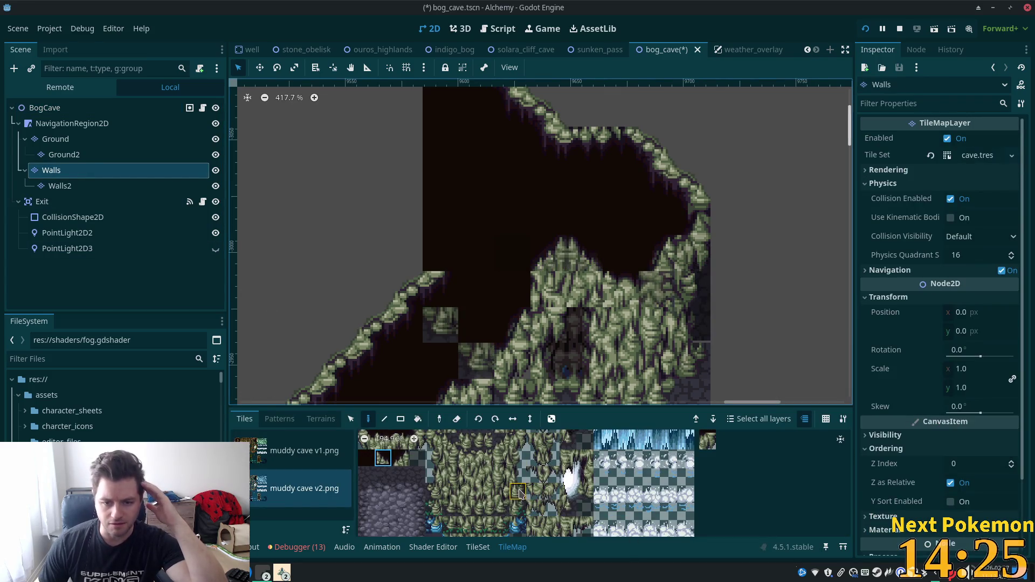
scroll(609, 517, down, 3)
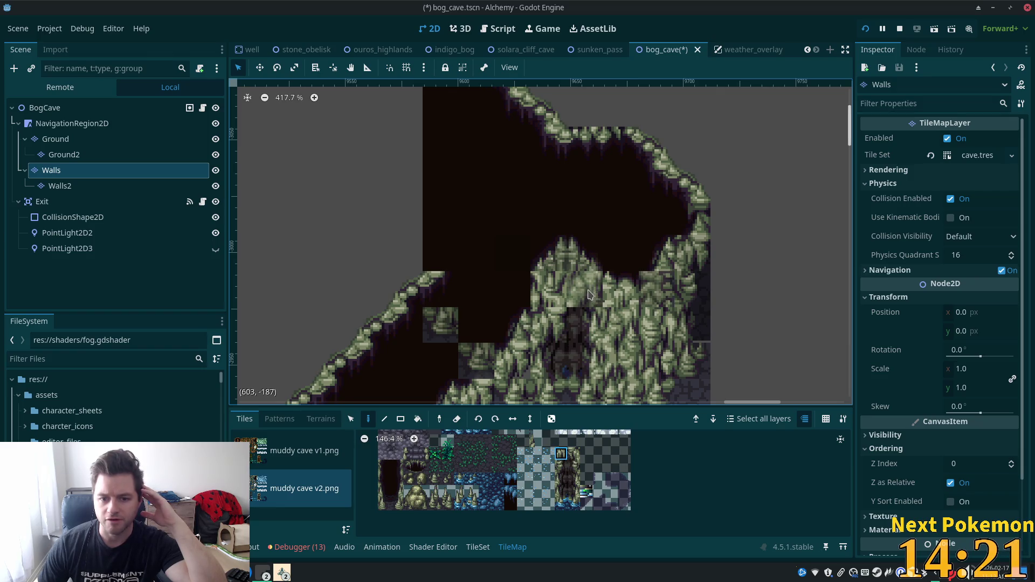
click(573, 456)
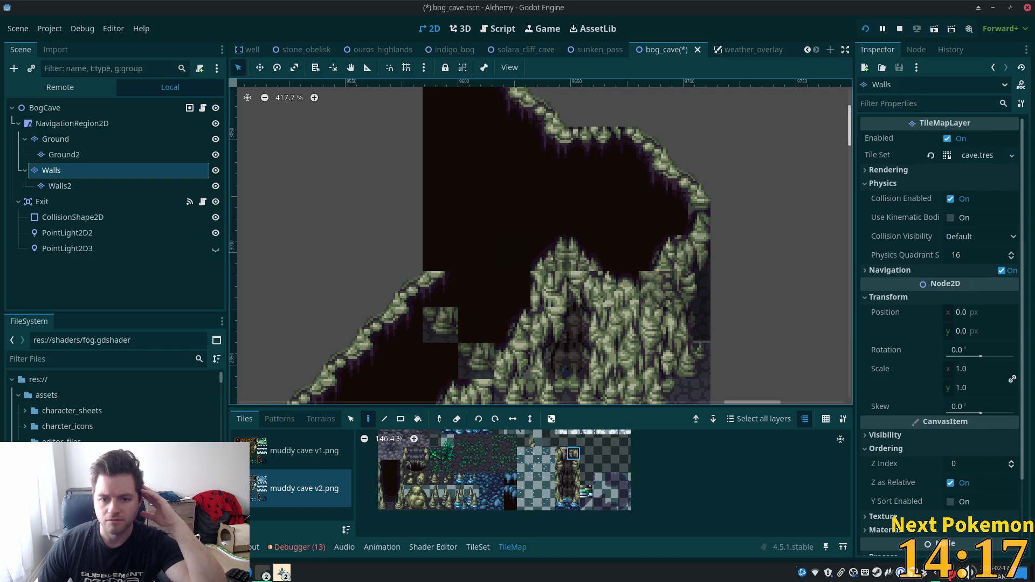
click(561, 458)
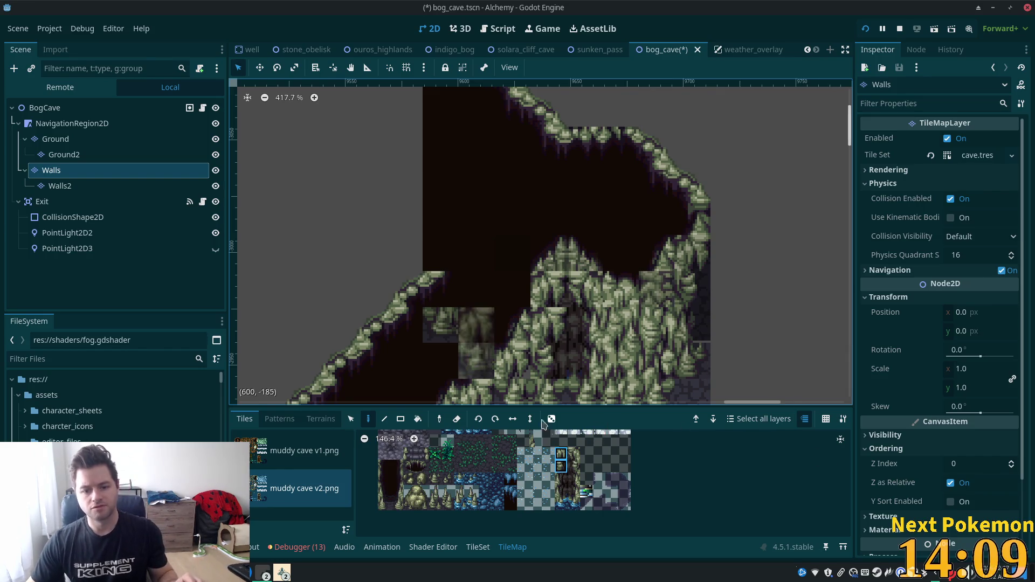
click(561, 467)
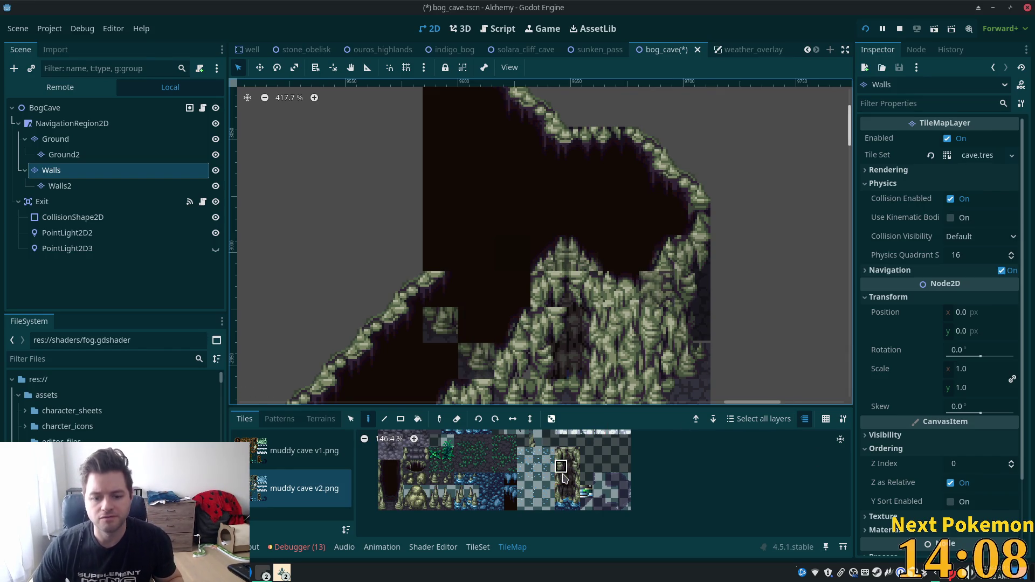
click(567, 334)
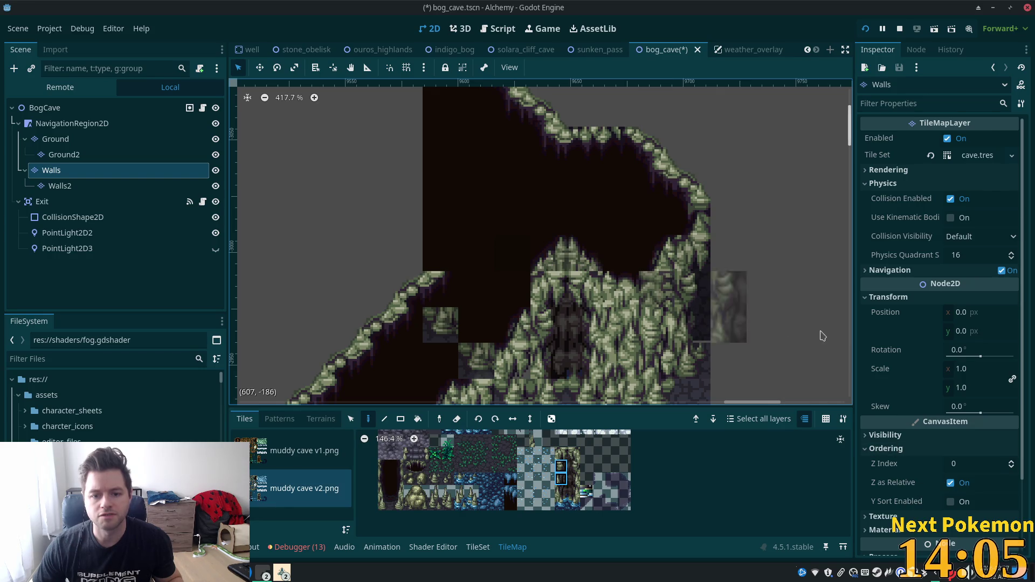
click(44, 107)
scroll(452, 288, down, 4)
scroll(628, 372, down, 2)
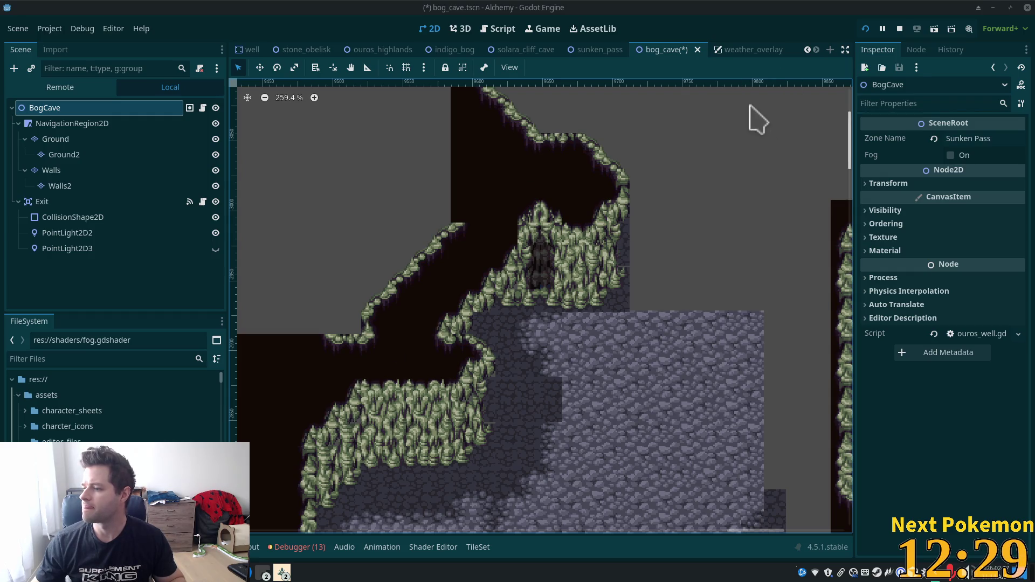
mouse_move(930, 200)
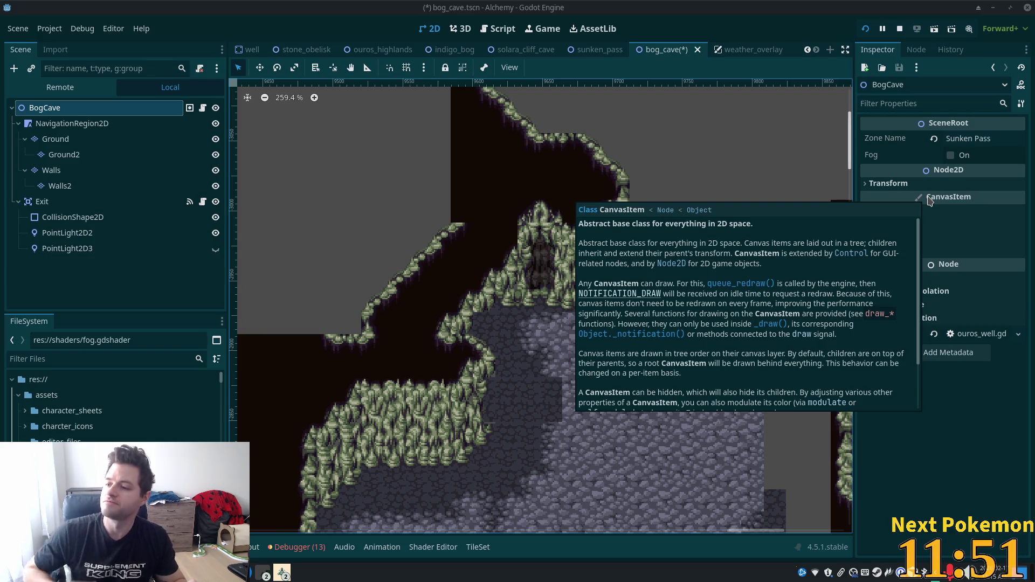
scroll(440, 313, down, 2)
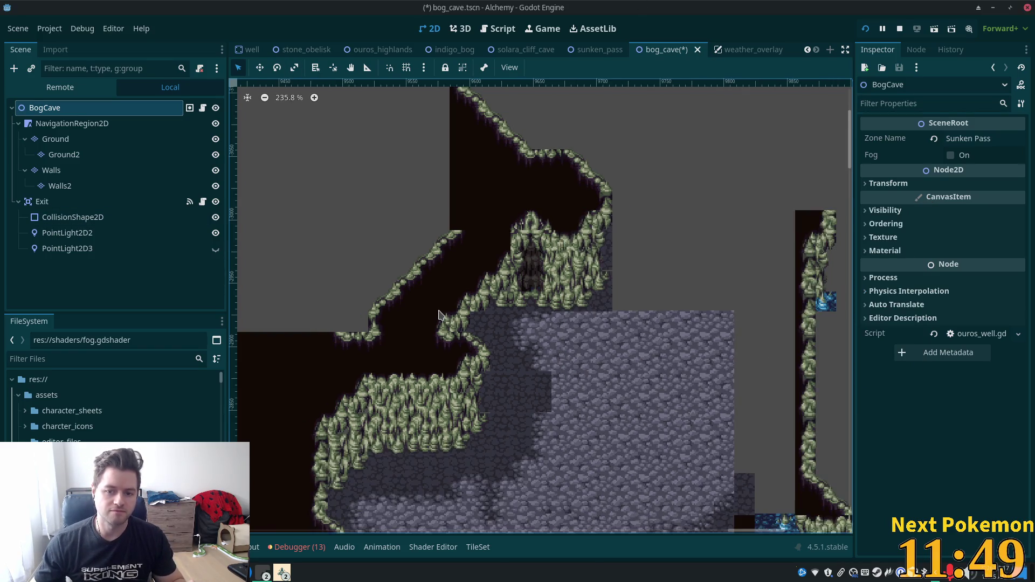
scroll(400, 178, up, 3)
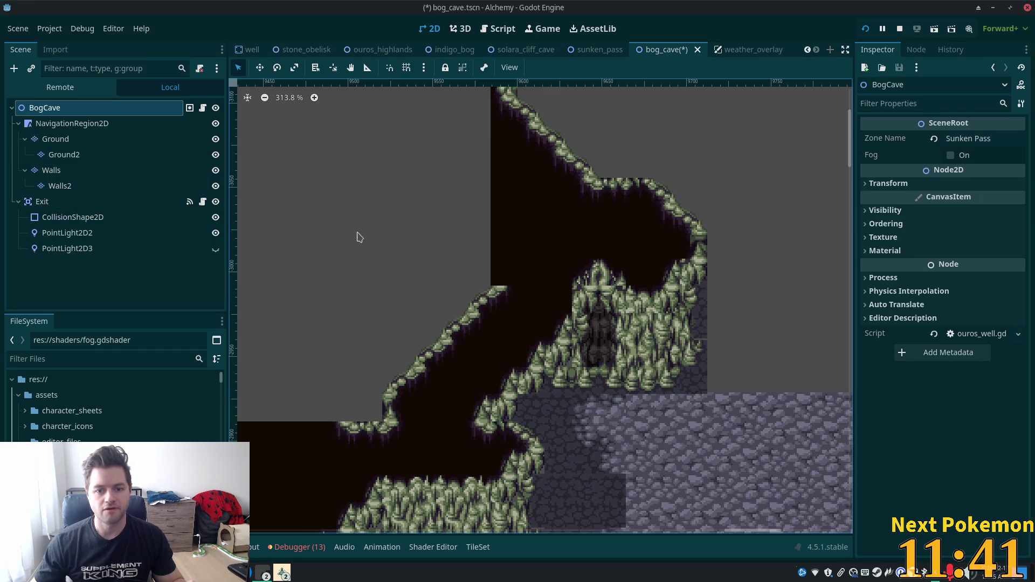
scroll(442, 253, up, 3)
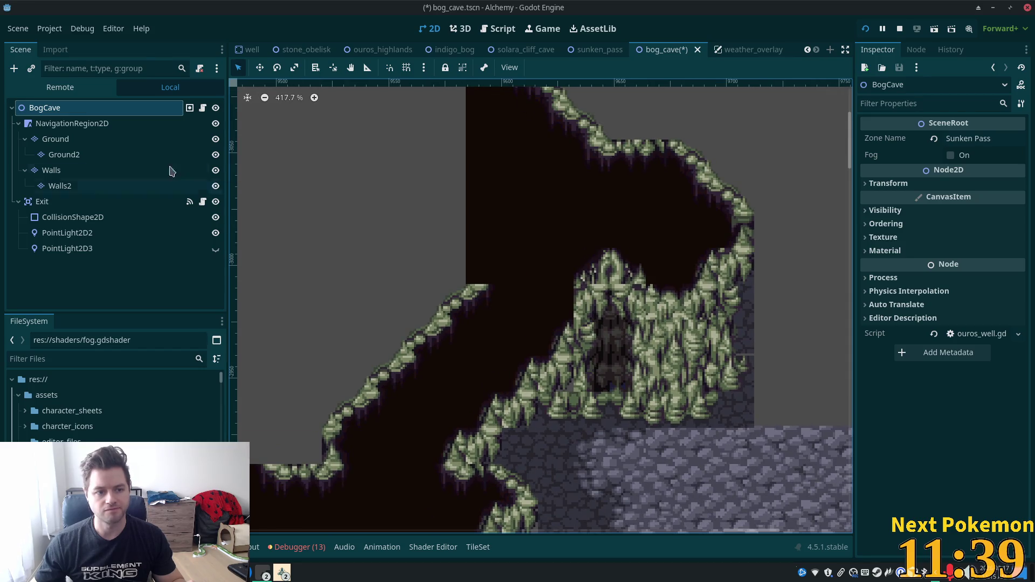
click(82, 169)
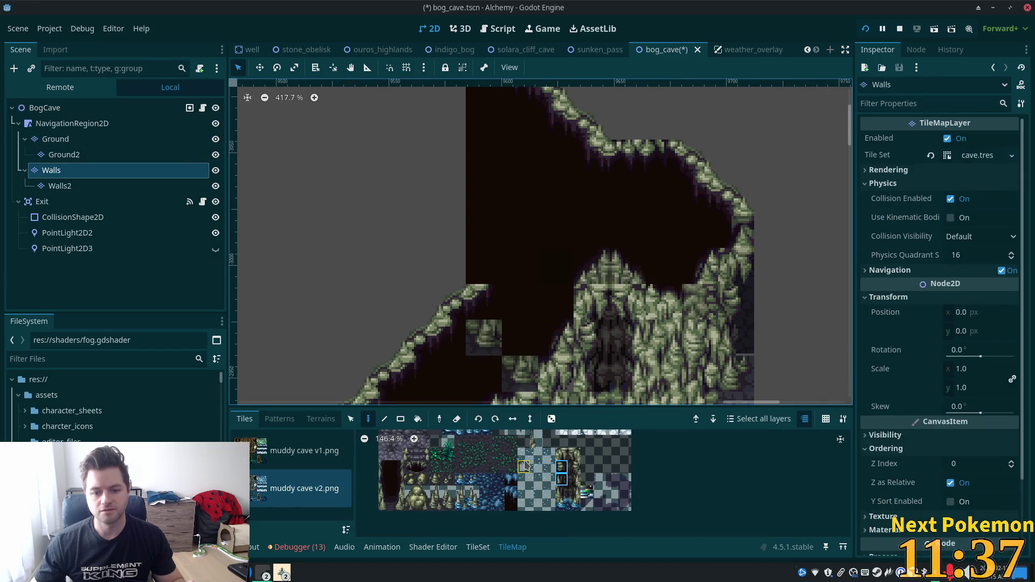
Step: Paint muddy cave v2 wall tiles into the left wall gap and the cell above, undoing one misplaced tile
scroll(412, 493, up, 2)
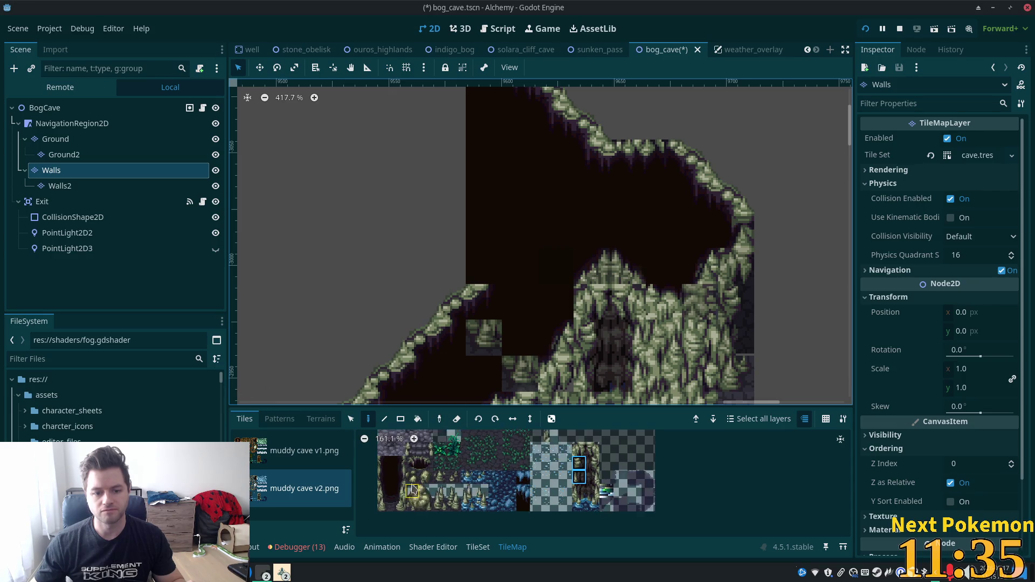
scroll(456, 475, down, 5)
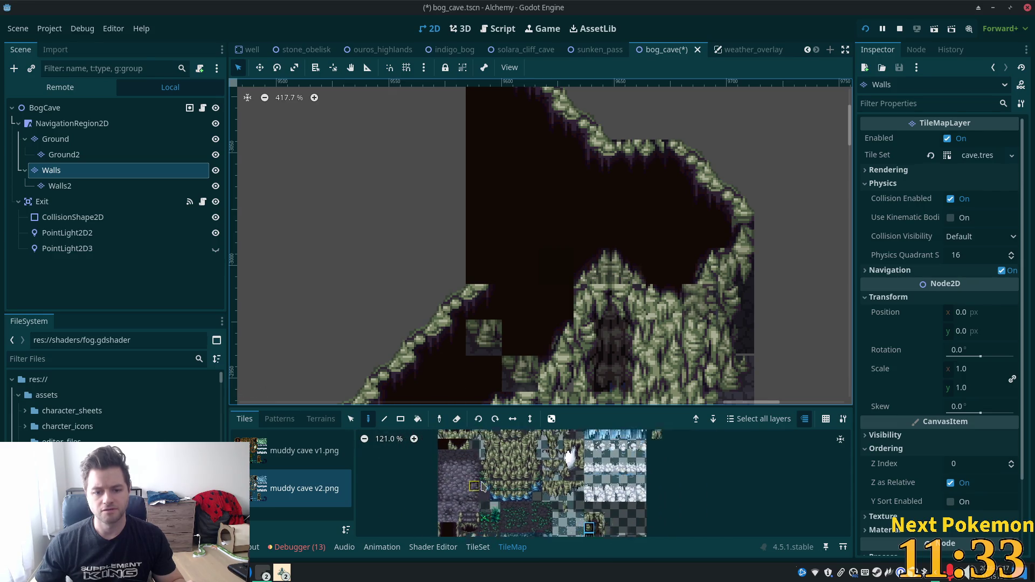
scroll(474, 465, up, 2)
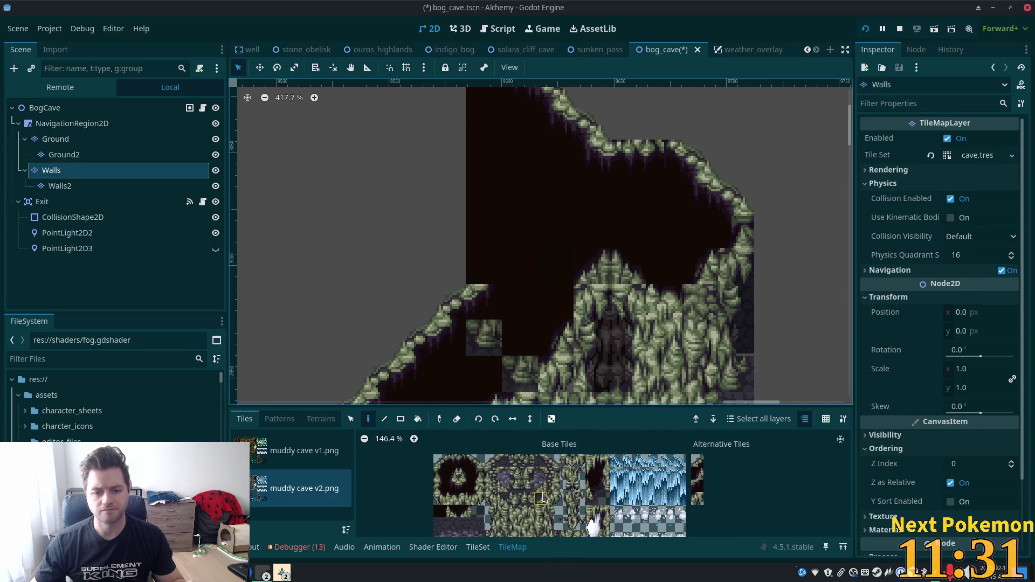
click(440, 498)
click(520, 337)
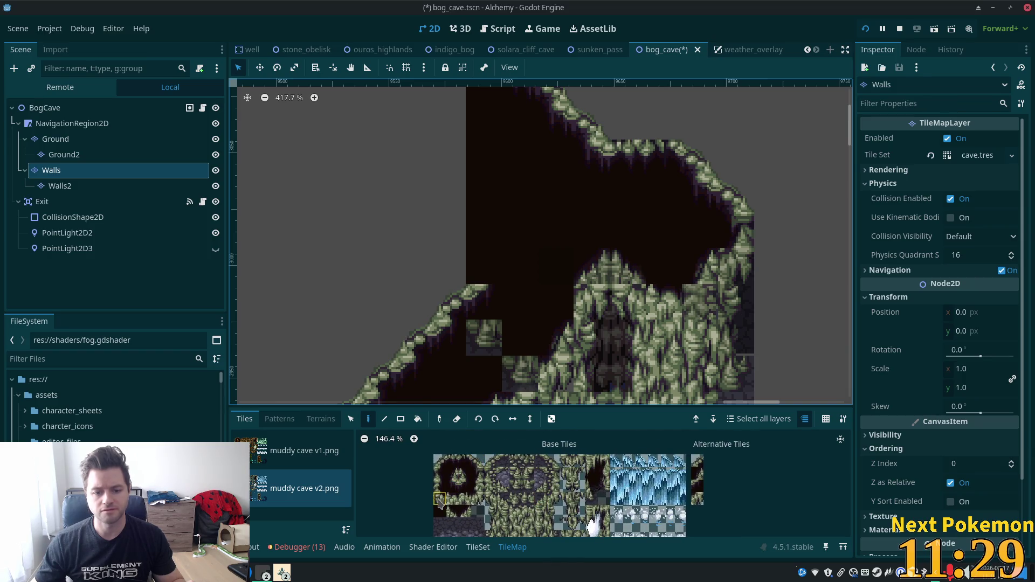
key(ctrl+z)
click(477, 499)
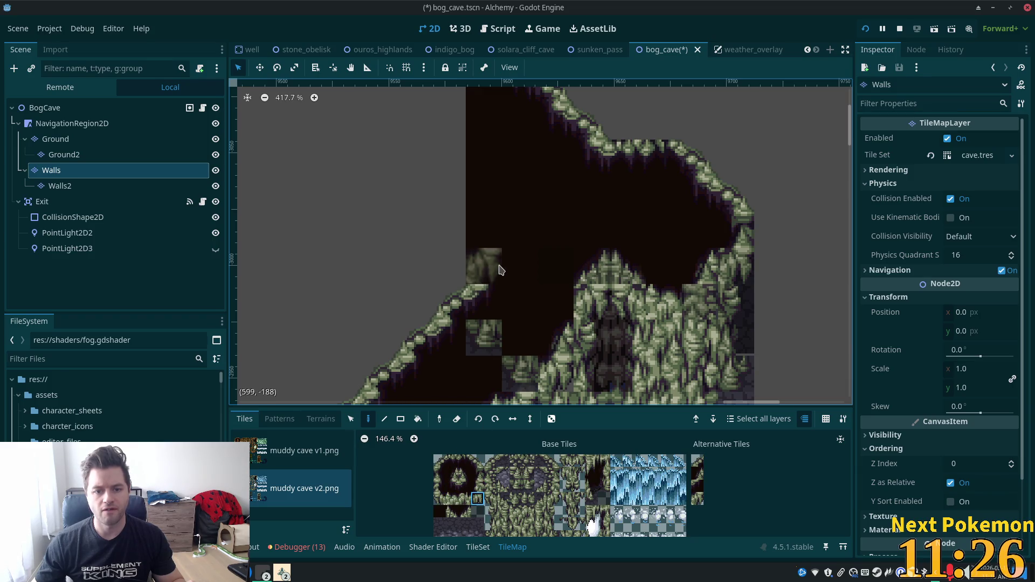
click(494, 267)
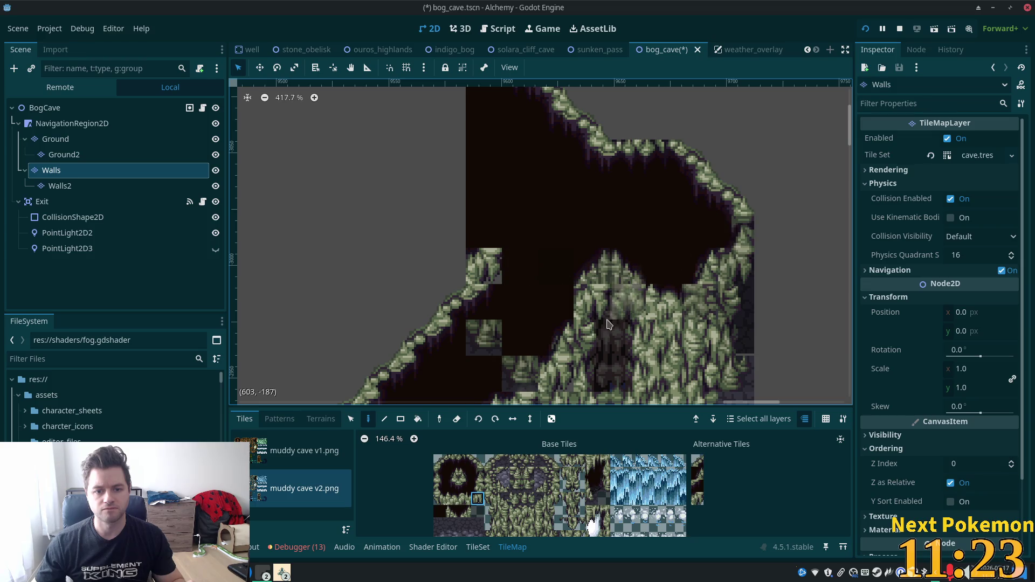
click(440, 499)
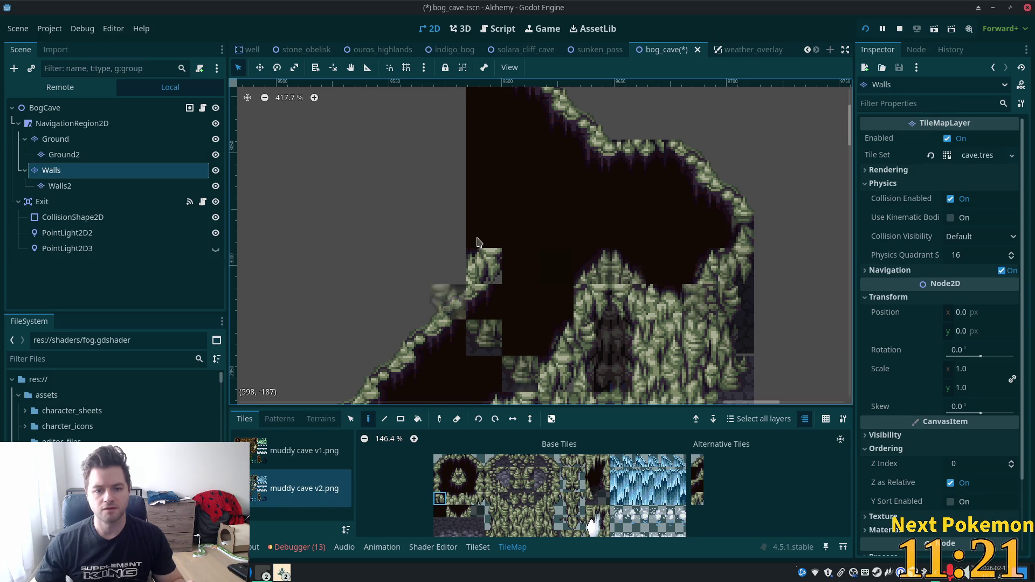
click(483, 231)
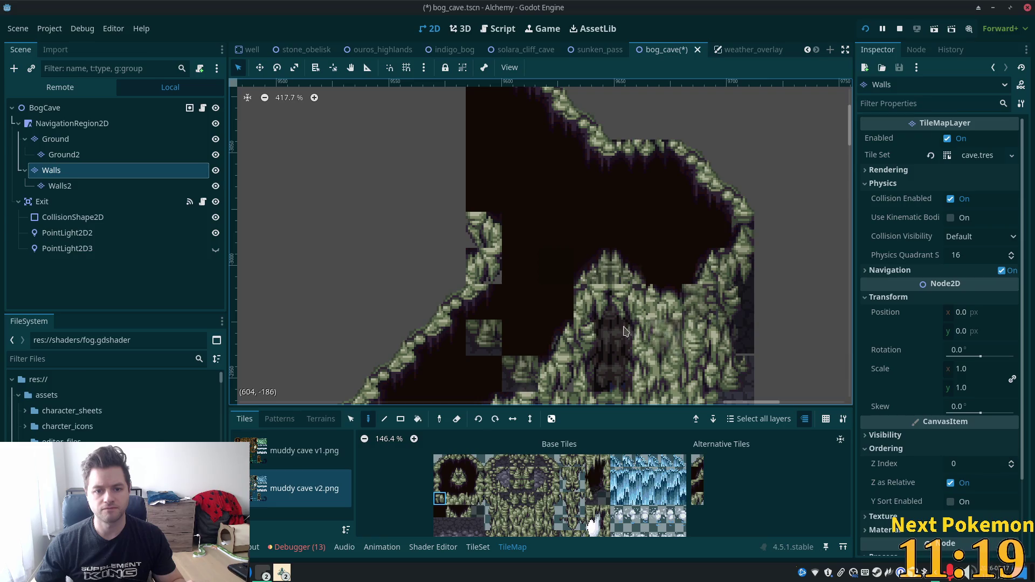
Step: Place a two-tile tall block of muddy wall tiles into the gap, trying a rotated variant
click(62, 185)
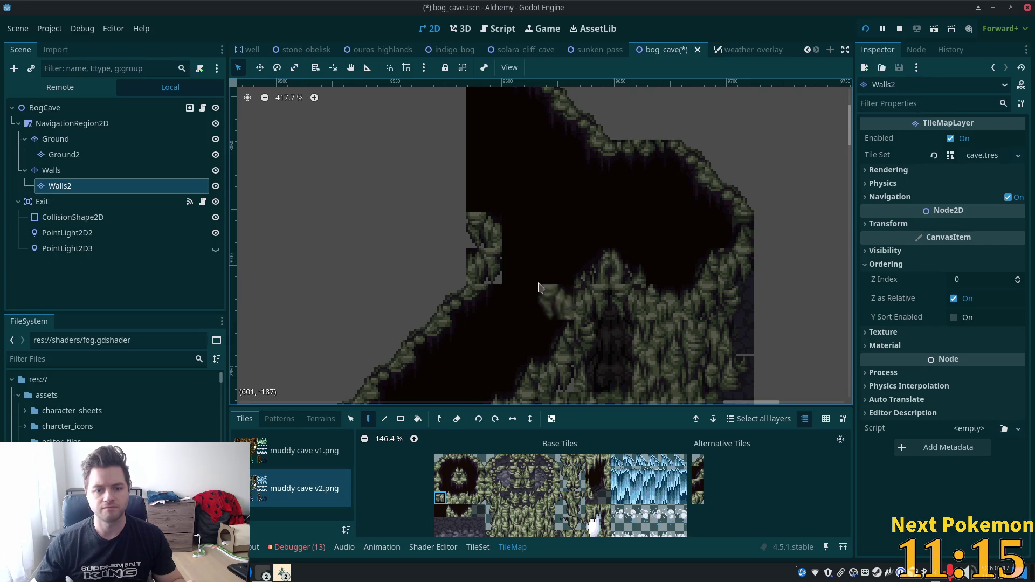
click(440, 485)
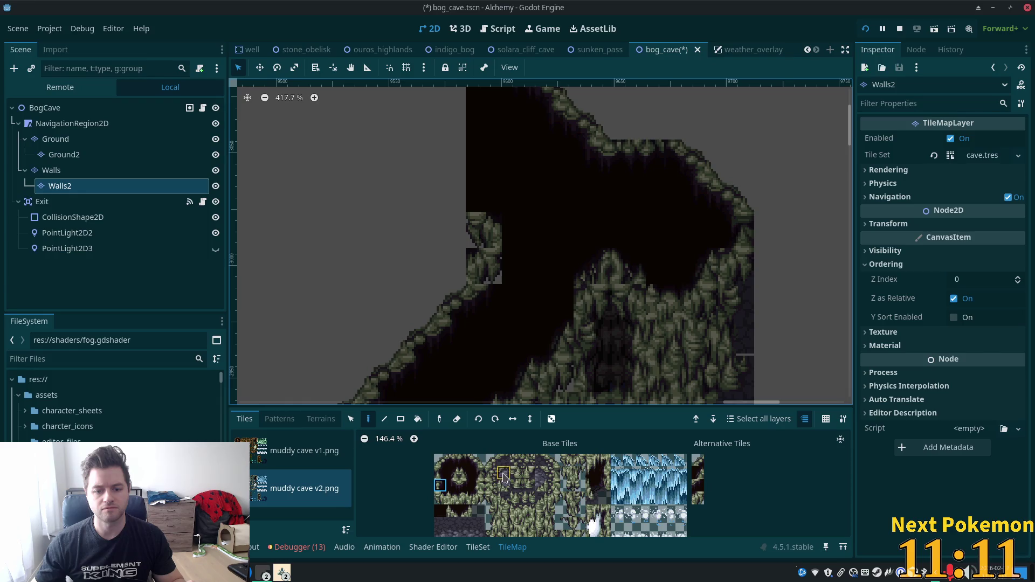
click(440, 475)
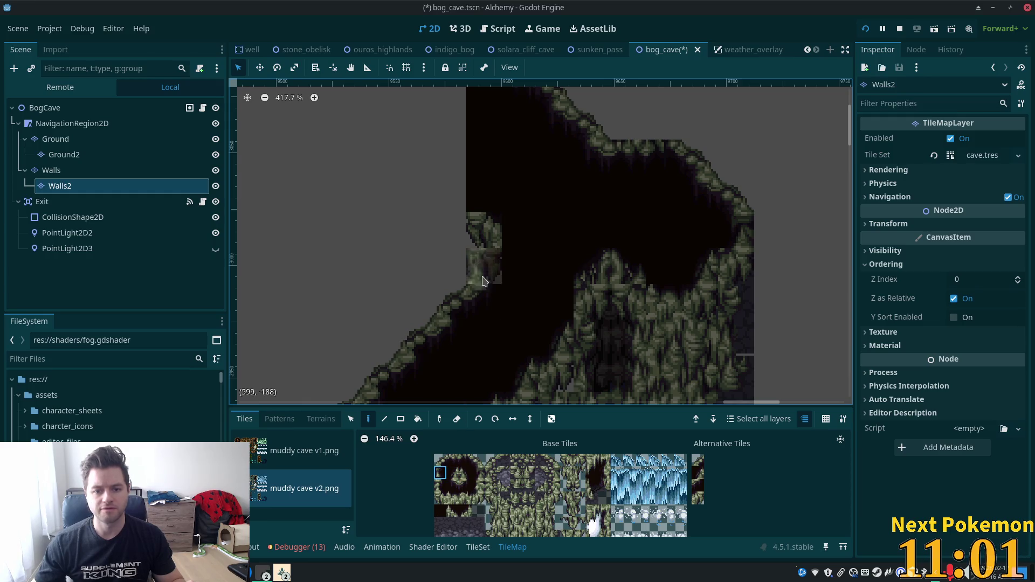
click(130, 171)
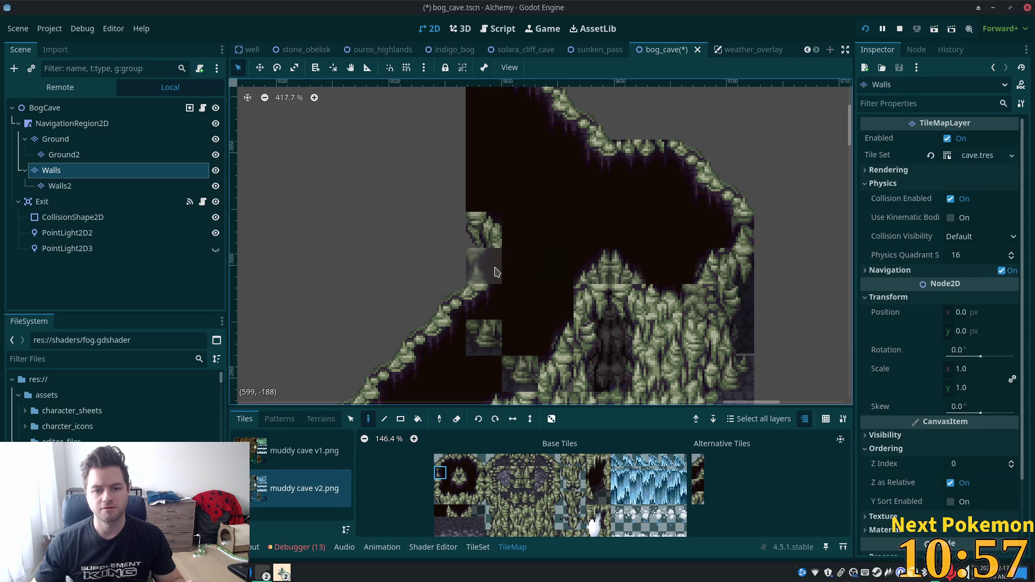
drag(465, 485, 465, 473)
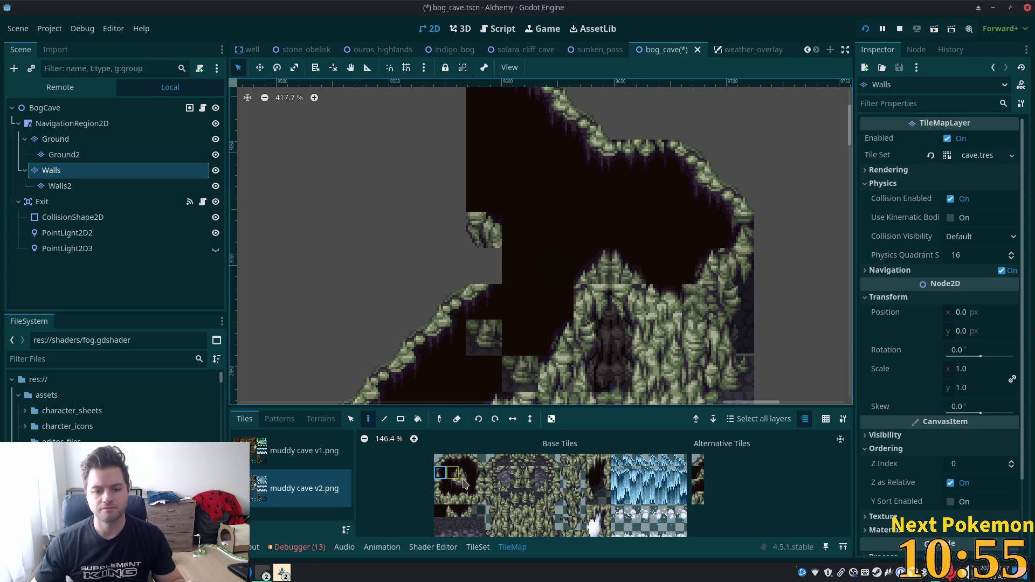
click(499, 266)
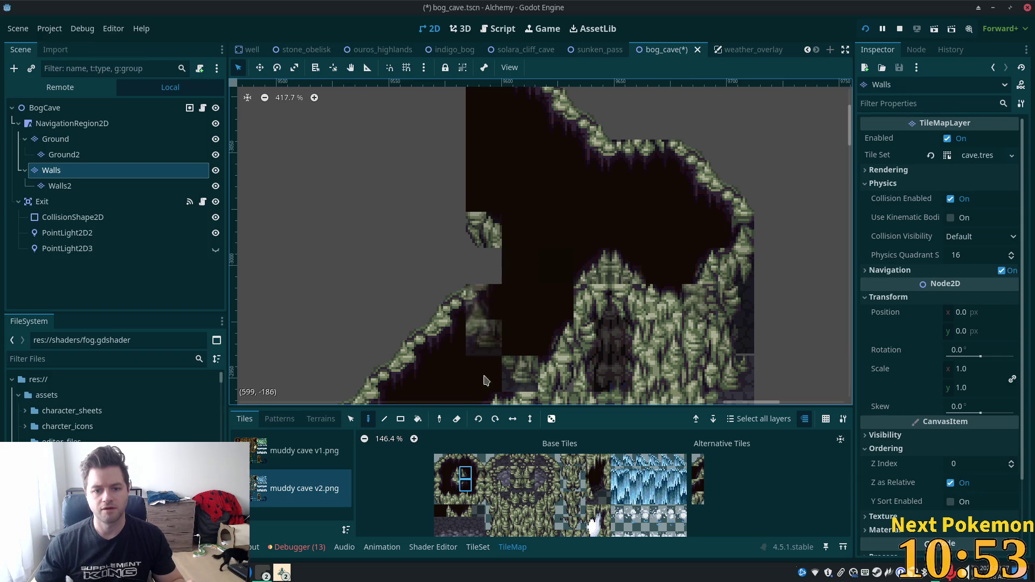
click(465, 473)
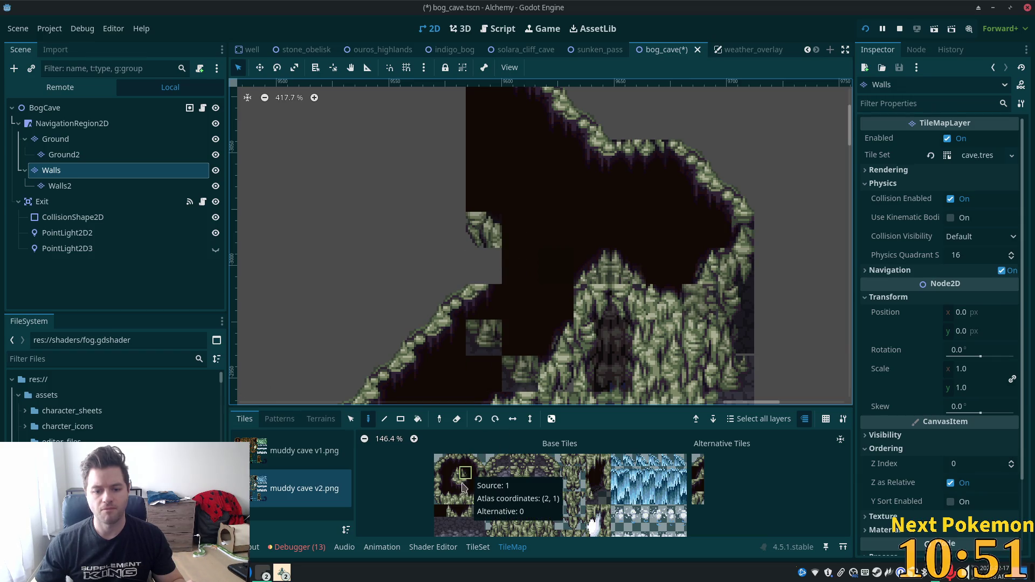
mouse_move(464, 485)
mouse_down()
mouse_move(464, 497)
mouse_move(440, 484)
mouse_up()
key(z)
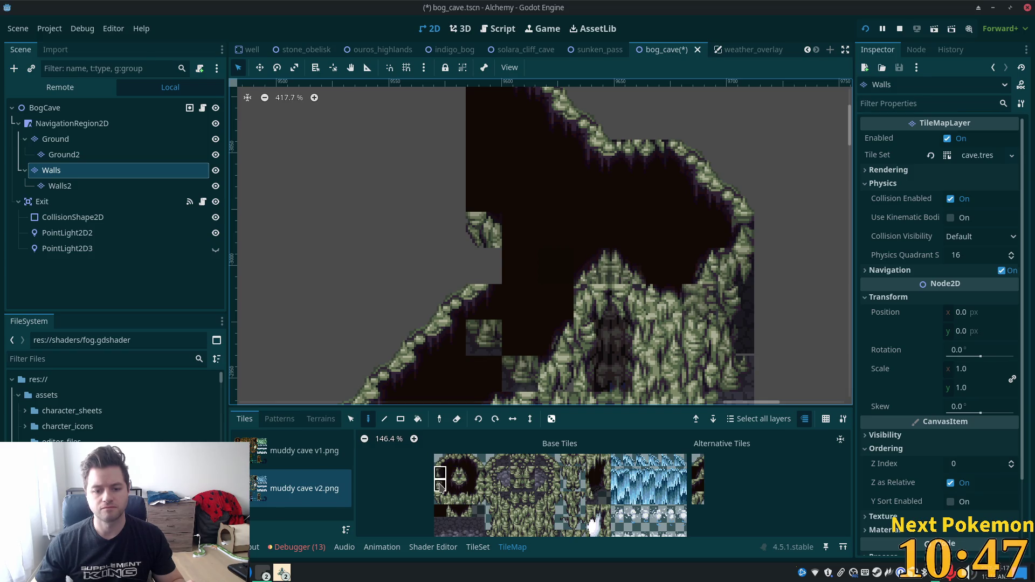
click(438, 473)
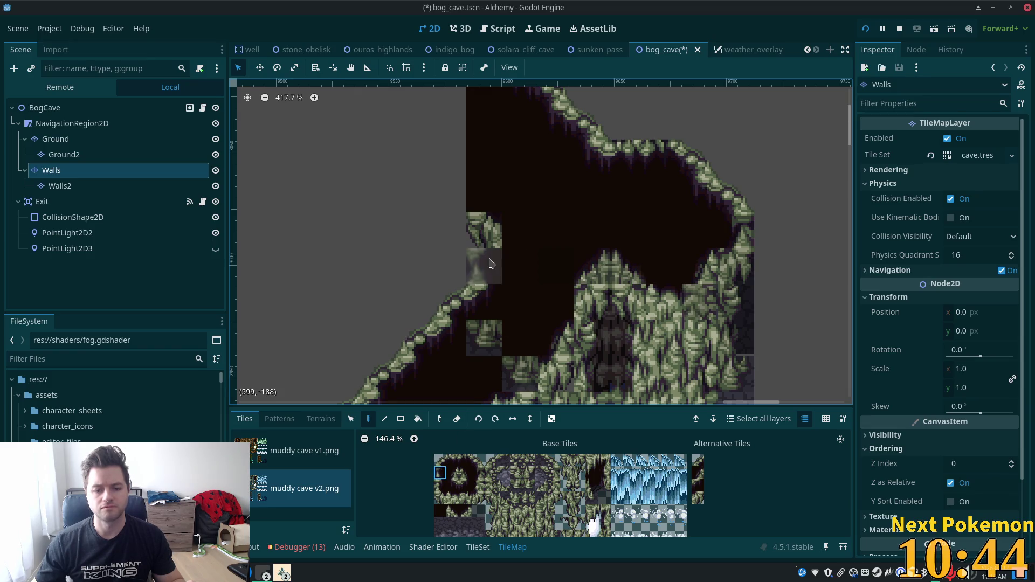
click(465, 473)
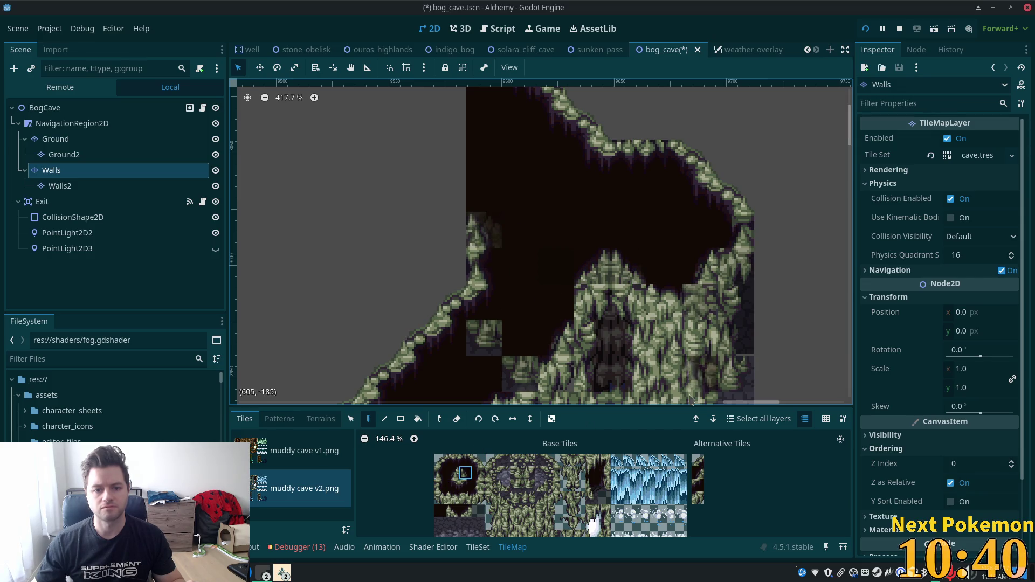
Step: Cover the stray light rock tiles with dark cave floor tiles
scroll(612, 262, down, 1)
scroll(613, 263, down, 1)
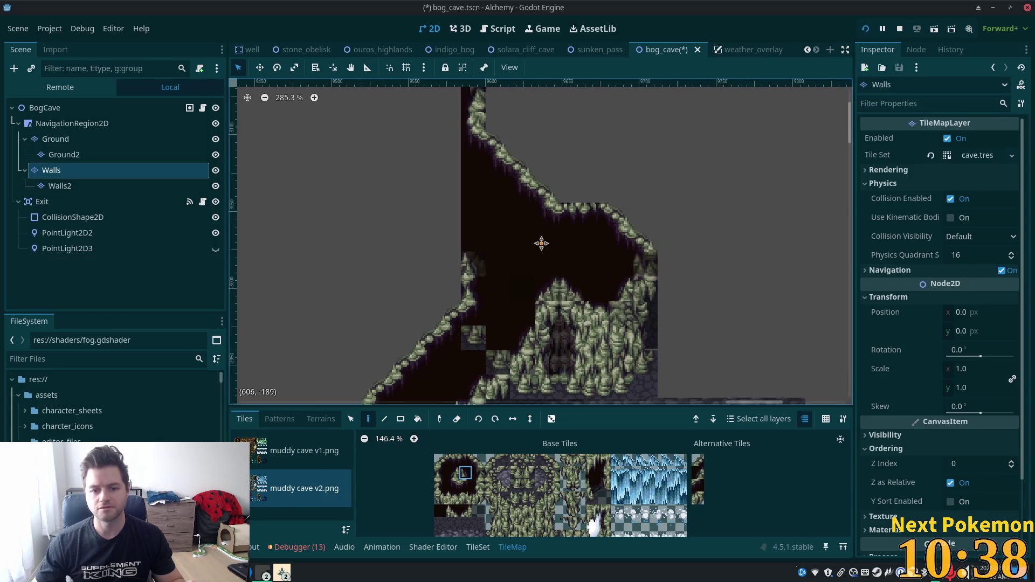
scroll(561, 258, right, 3)
scroll(401, 249, up, 2)
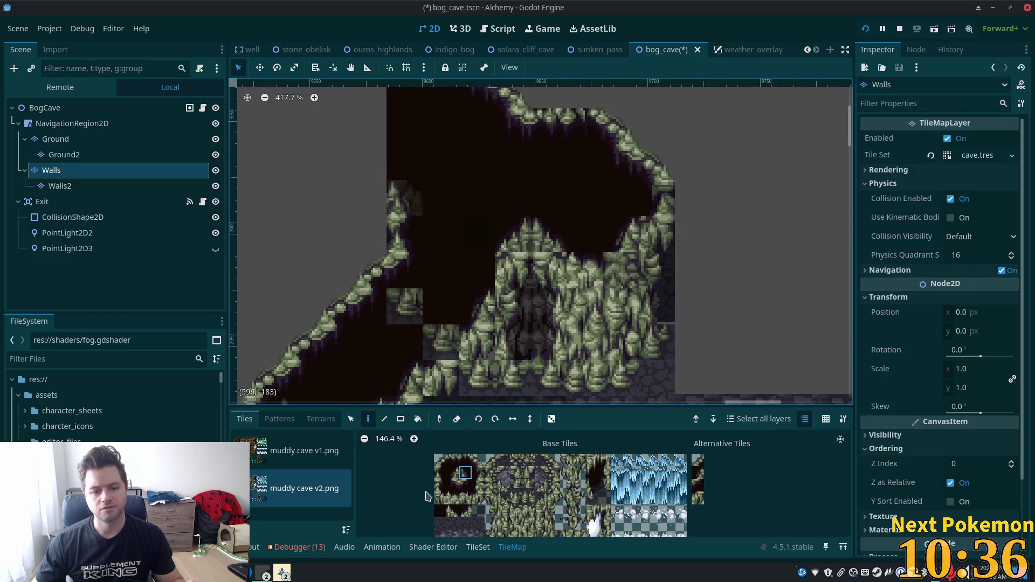
ctrl+click(429, 338)
ctrl+click(442, 305)
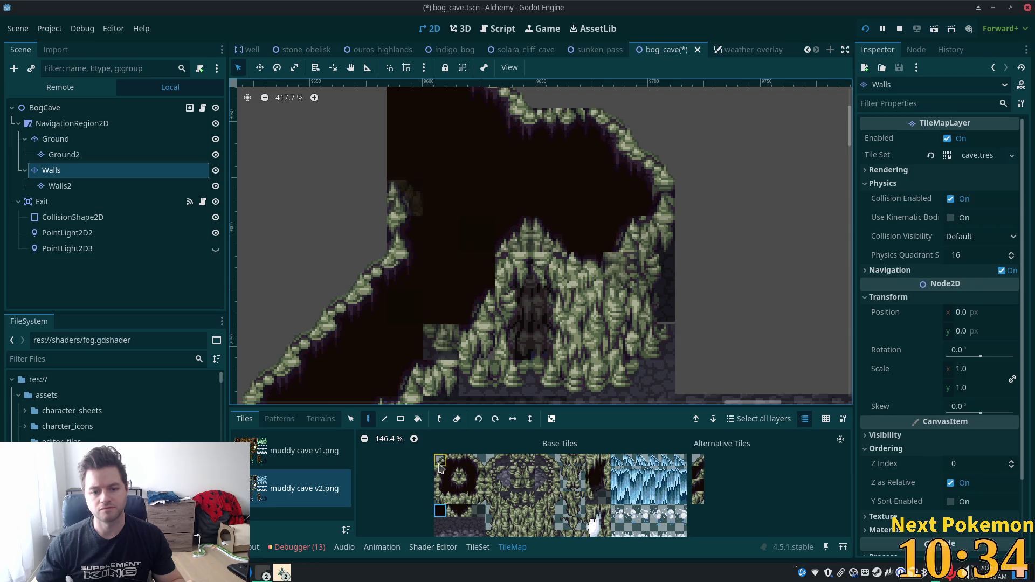
drag(405, 306, 432, 330)
scroll(433, 330, down, 2)
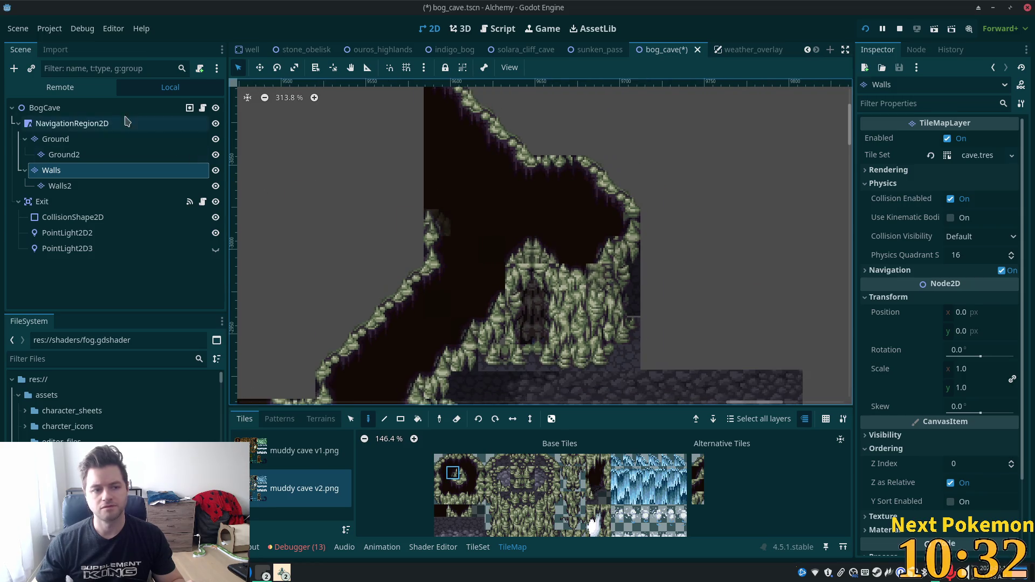
click(97, 108)
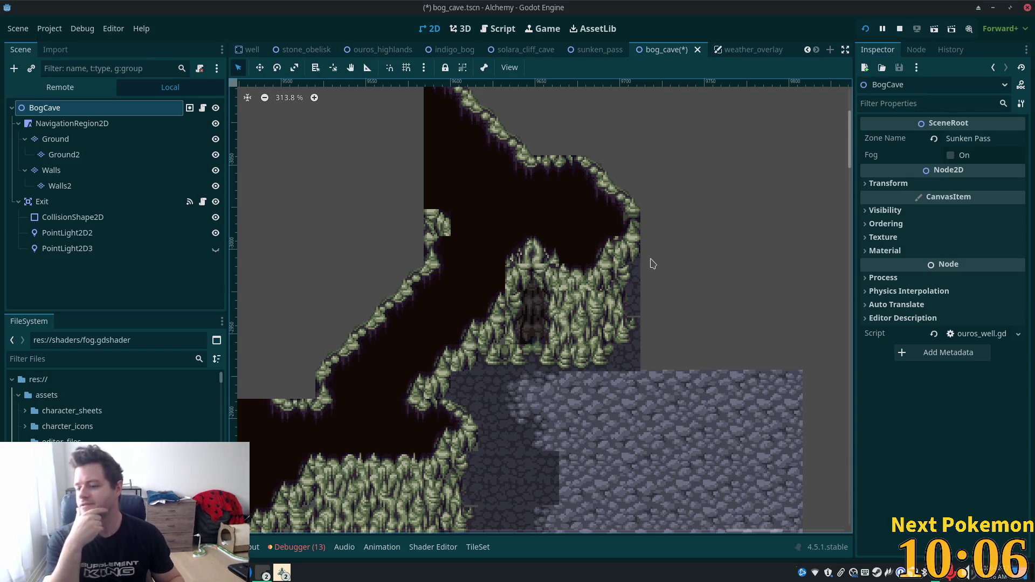
scroll(485, 204, up, 1)
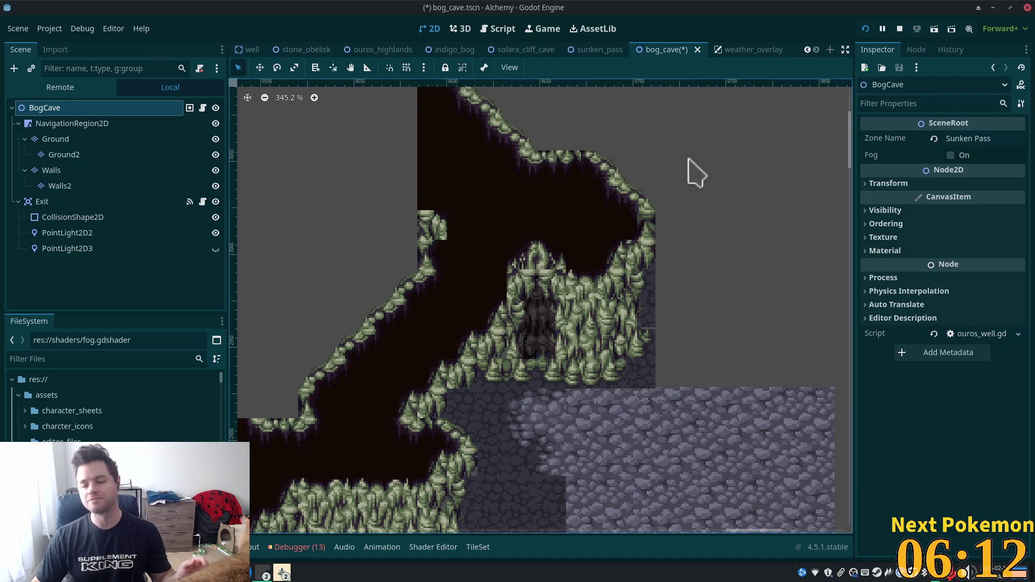
scroll(668, 289, down, 10)
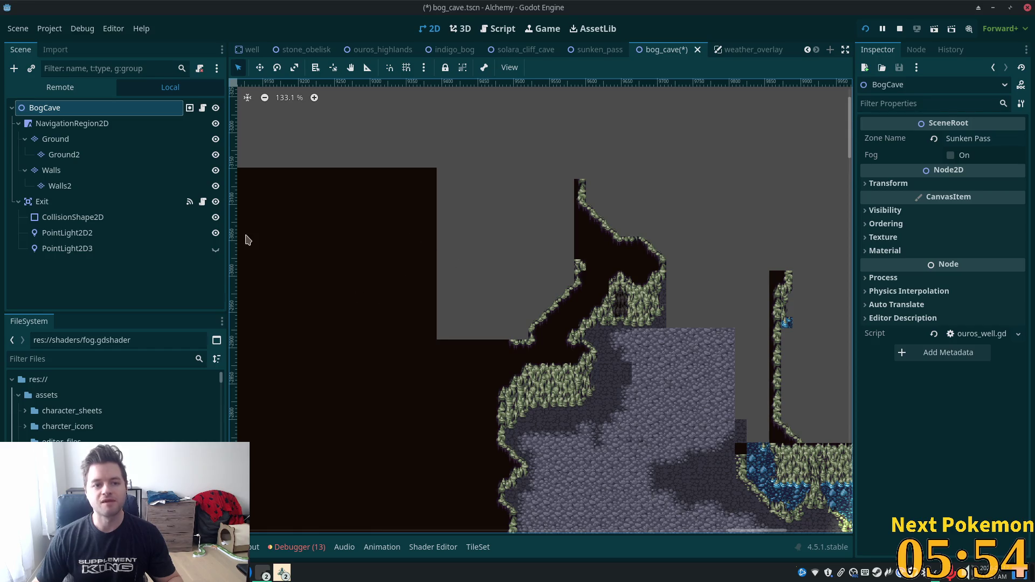
click(60, 171)
Step: Erase the jagged wall tiles along the left block's top using rectangle erases
mouse_move(396, 232)
mouse_down()
mouse_move(370, 205)
mouse_move(419, 191)
mouse_move(378, 162)
mouse_move(302, 172)
mouse_up()
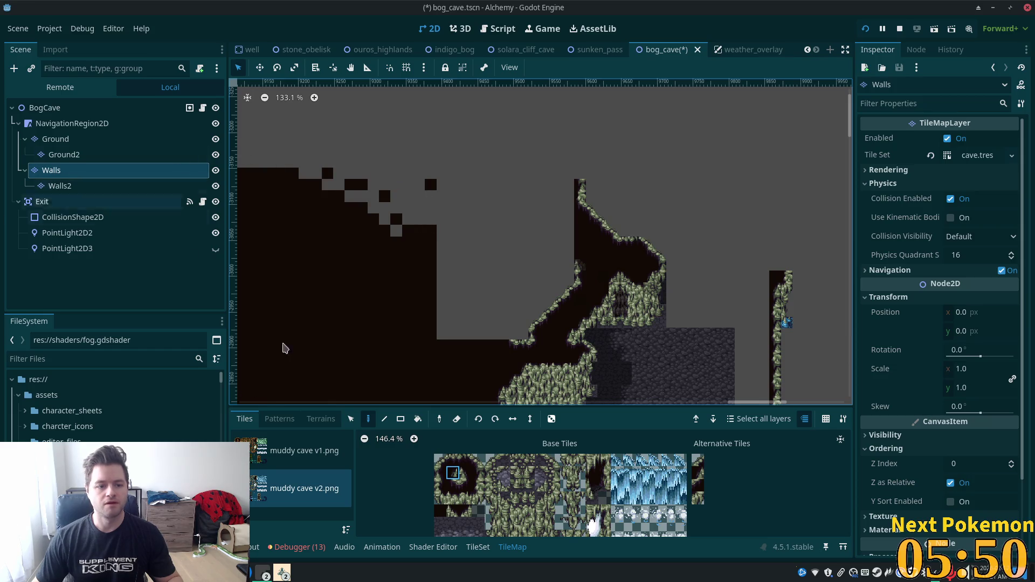
key(r)
mouse_move(443, 294)
mouse_down()
mouse_move(366, 146)
mouse_move(347, 159)
mouse_up()
drag(434, 315, 301, 249)
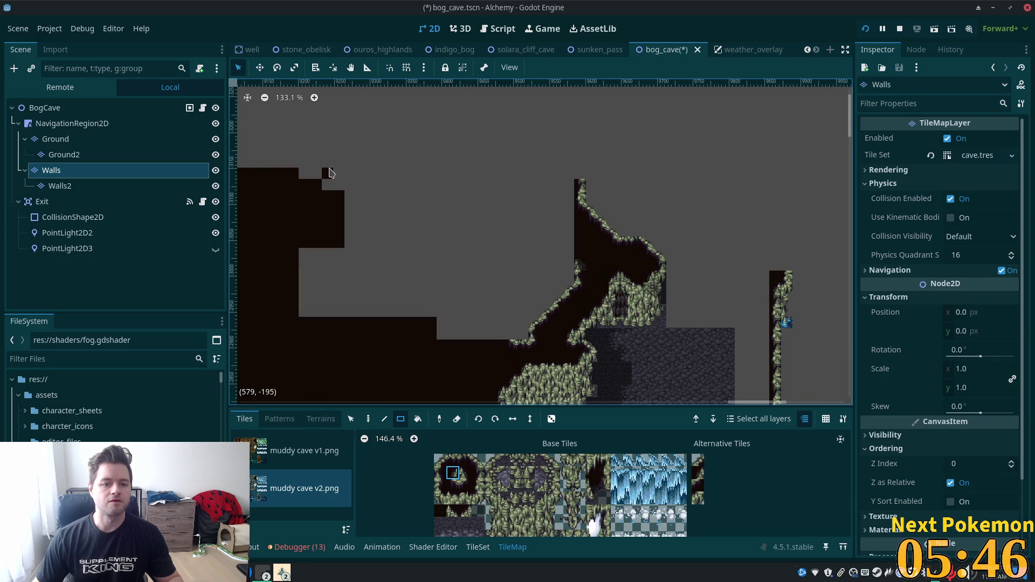
drag(340, 183, 383, 233)
Step: Pick a muddy wall tile and return to painting single tiles
scroll(439, 242, up, 2)
drag(423, 272, 310, 195)
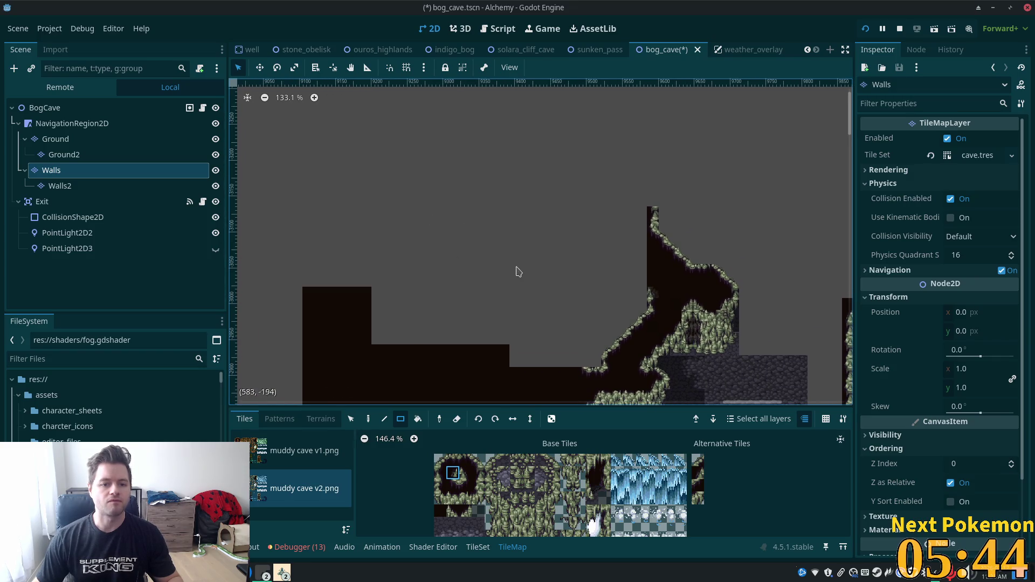
scroll(665, 265, down, 3)
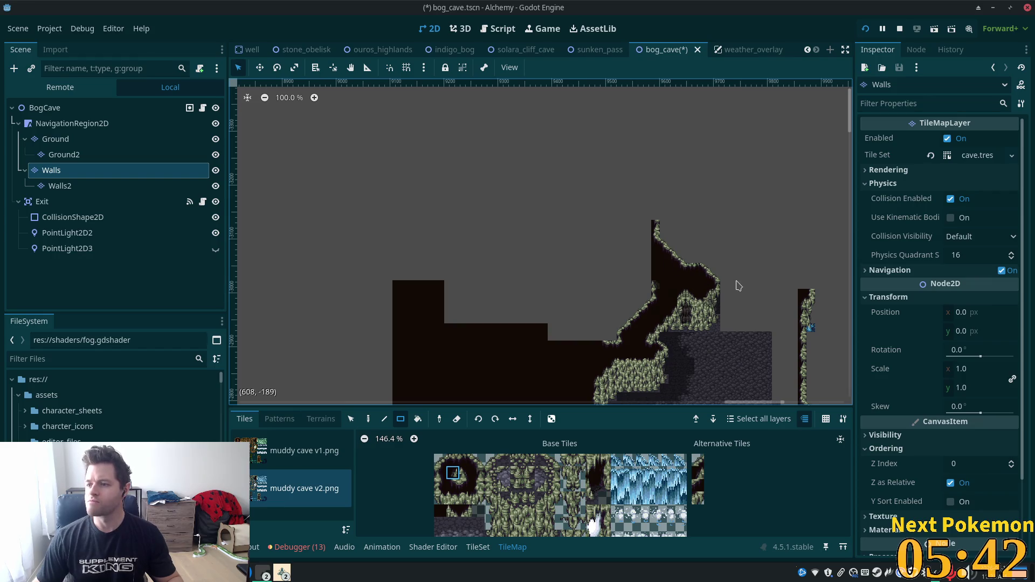
scroll(654, 300, up, 7)
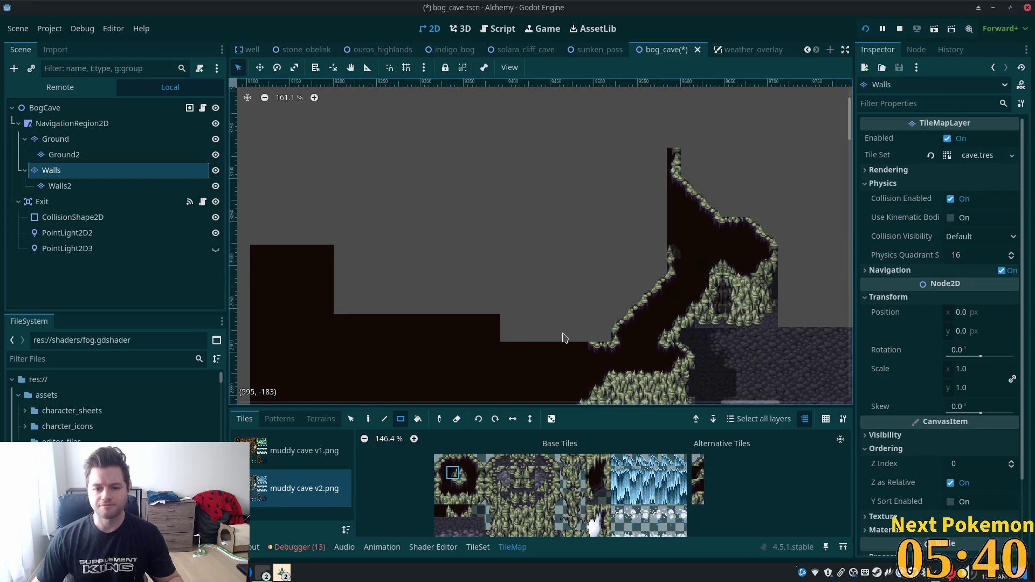
click(476, 462)
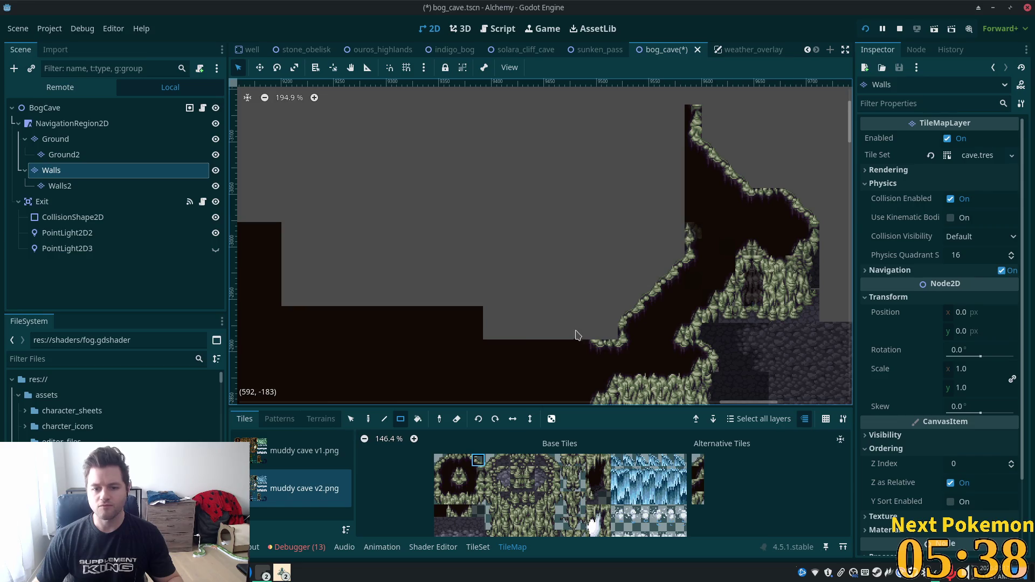
click(369, 419)
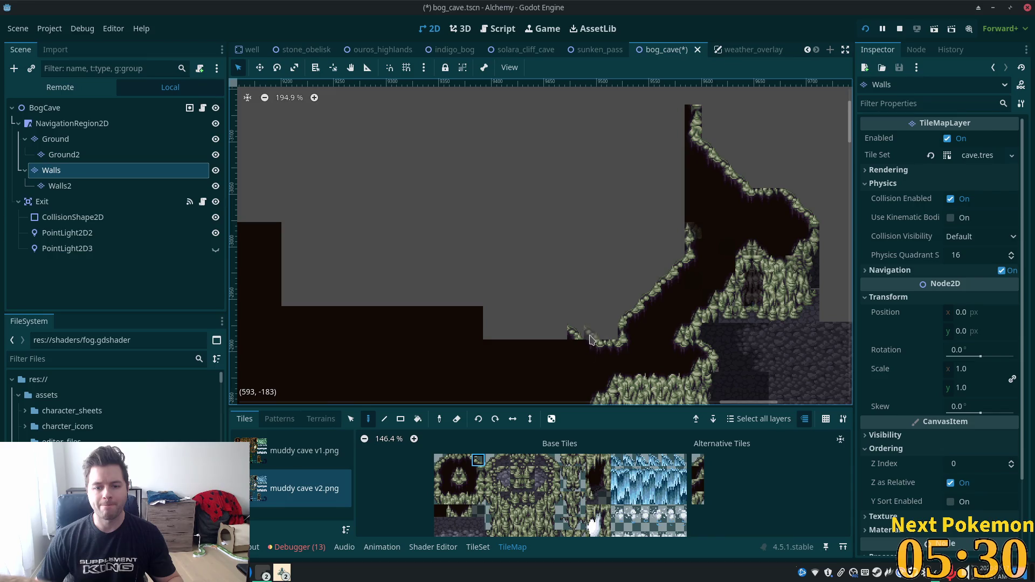
Step: Paint grassy muddy-cave edge tiles along the top of the wall
scroll(552, 354, up, 5)
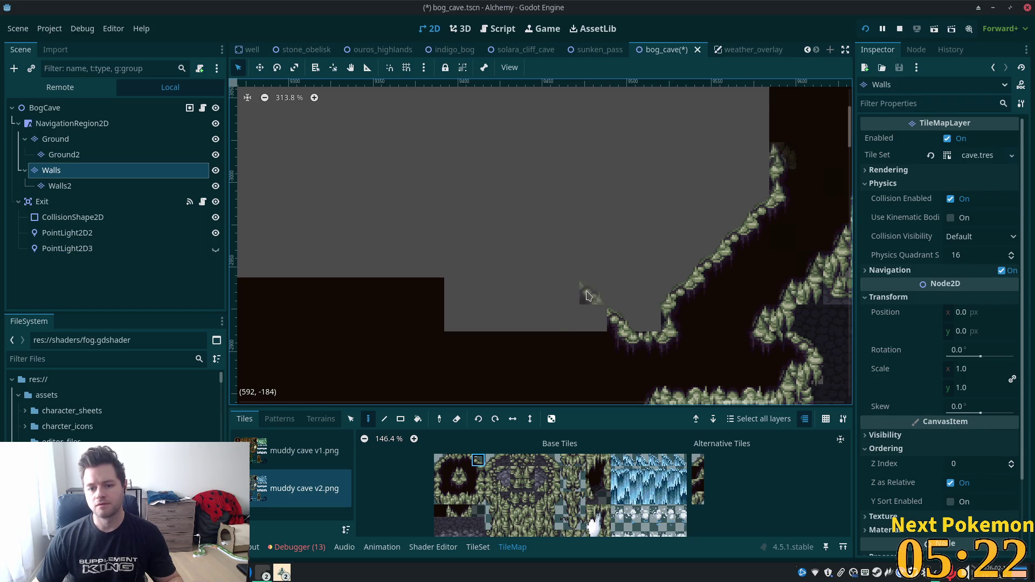
click(467, 459)
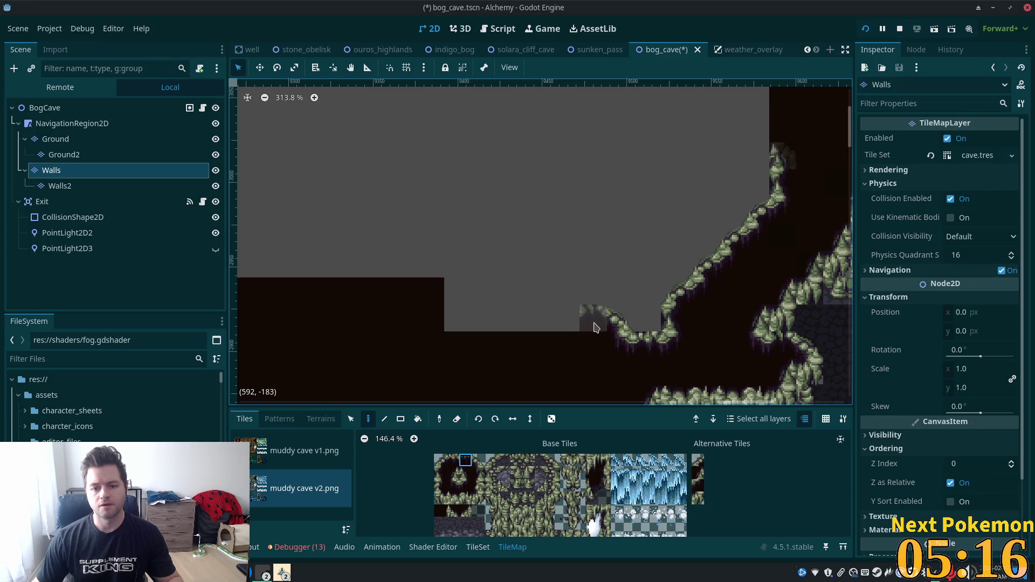
click(588, 315)
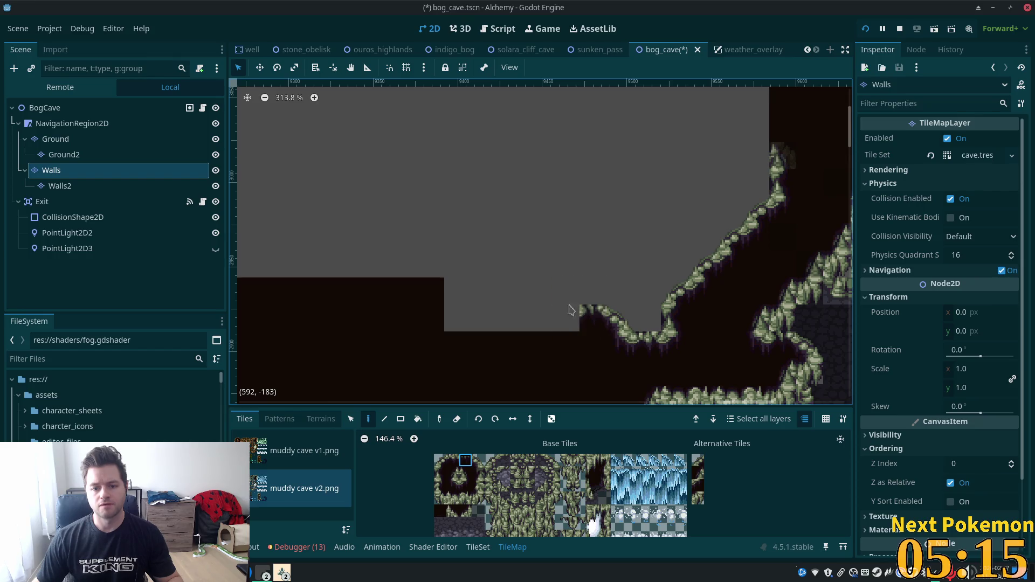
click(452, 485)
click(566, 318)
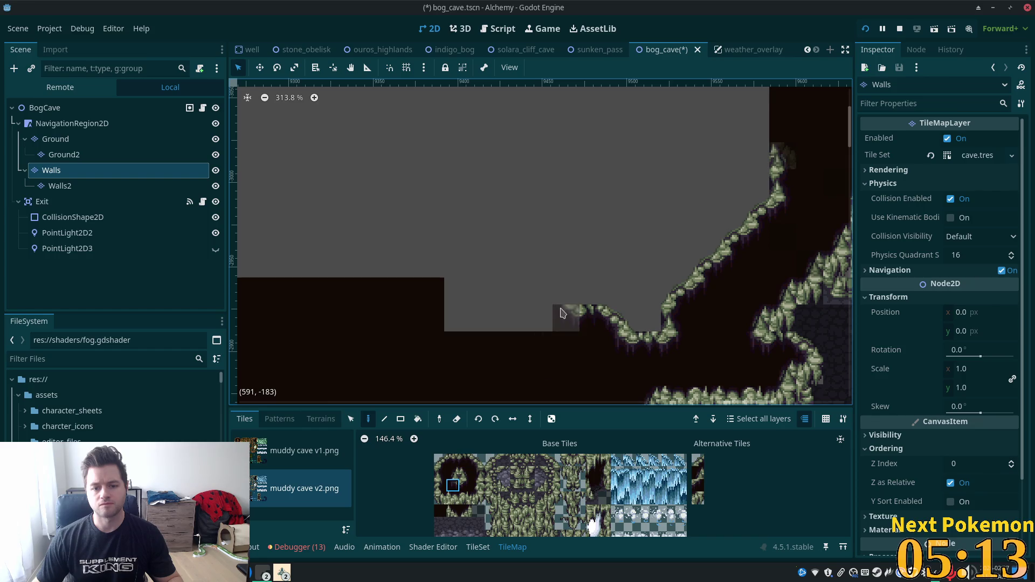
Step: Add a different edge tile on the wall's upper step with dark interior wall beneath it
click(478, 462)
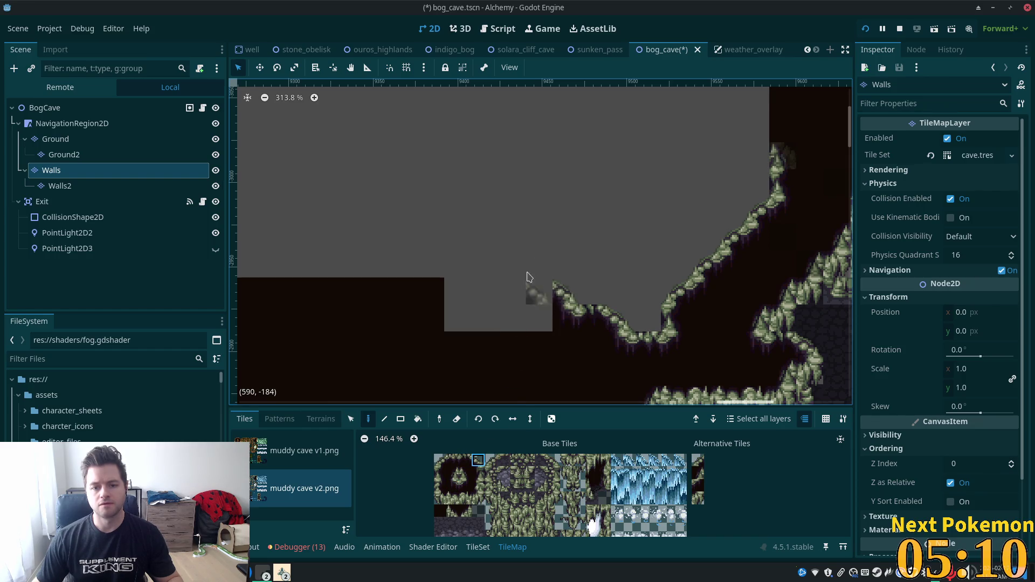
click(537, 265)
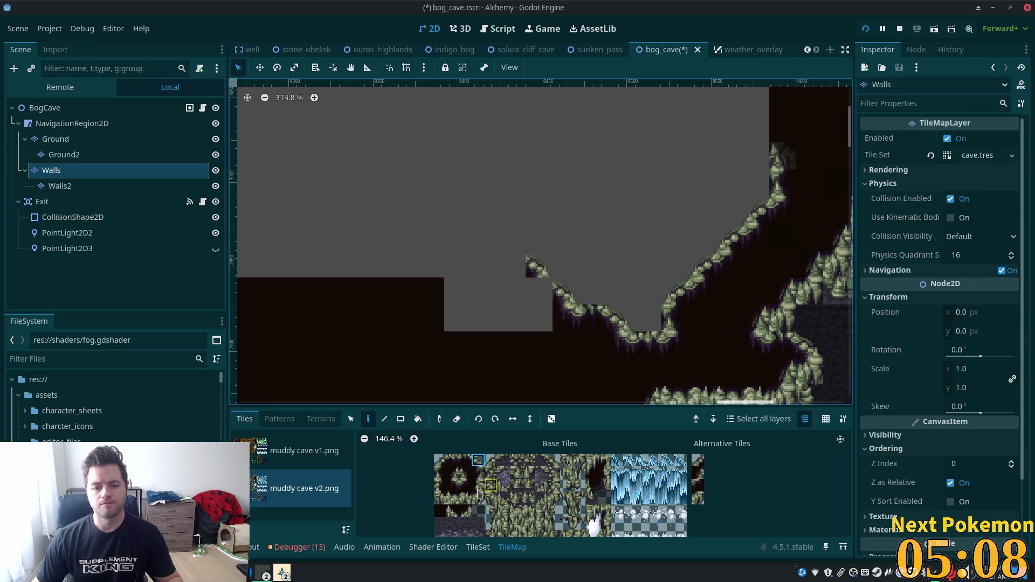
click(453, 485)
click(534, 291)
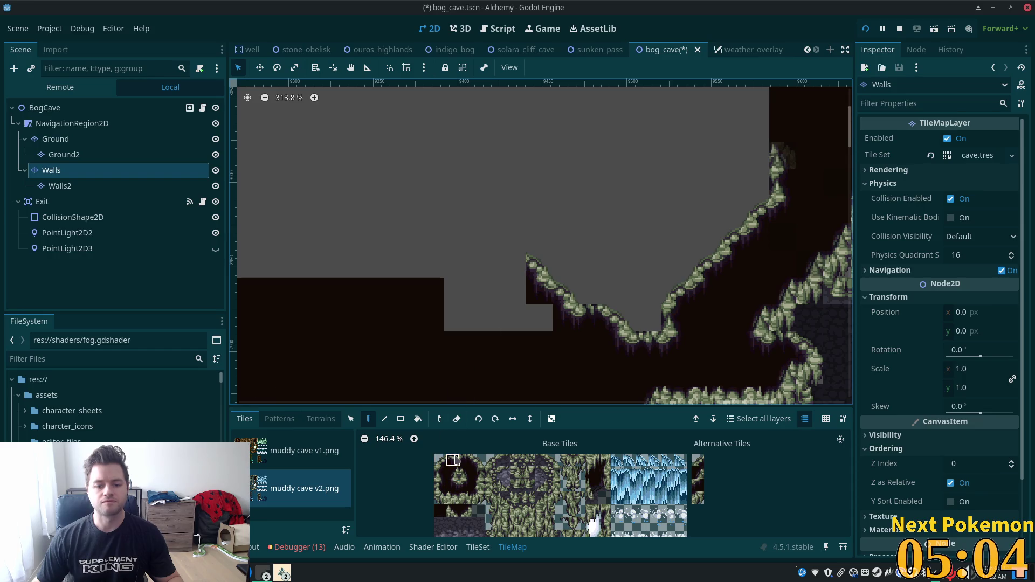
Step: Paint a two-tile edge piece onto the wall top
click(454, 460)
drag(454, 461, 467, 461)
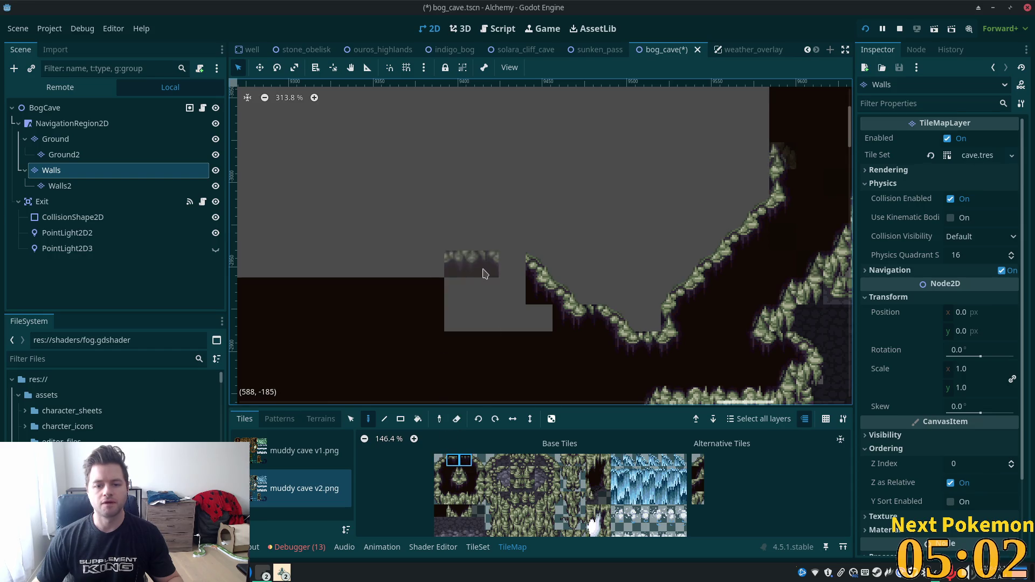
click(485, 264)
scroll(522, 268, down, 2)
scroll(522, 268, down, 14)
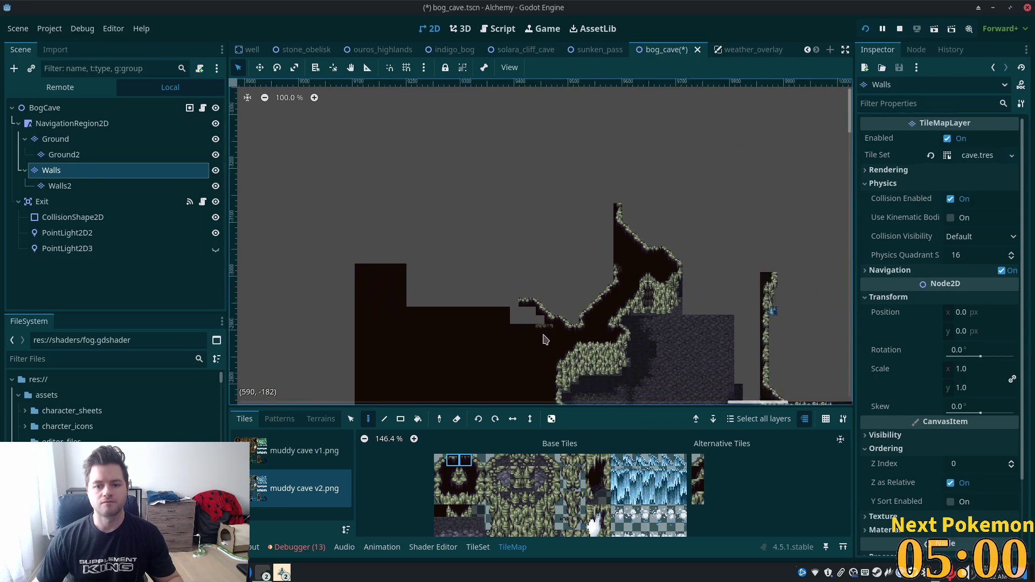
scroll(548, 298, up, 6)
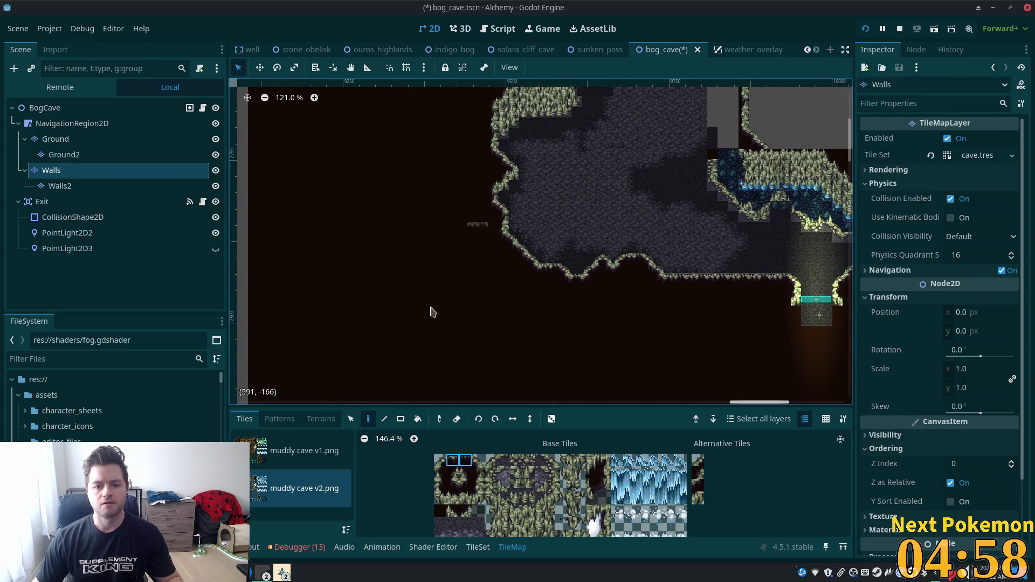
Step: Copy the sloped wall-edge section and stamp it onto the left wall
key(s)
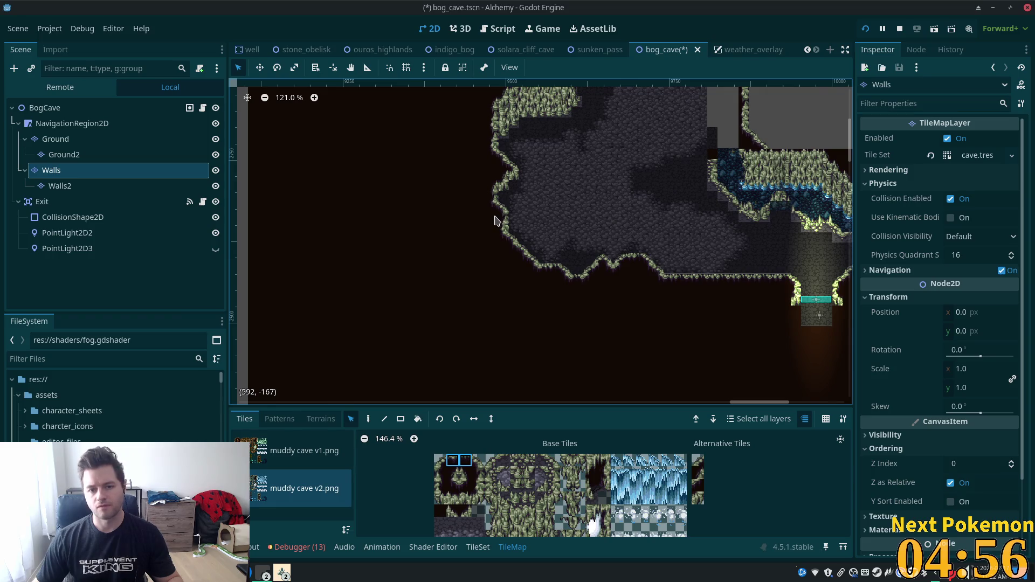
drag(571, 281, 596, 298)
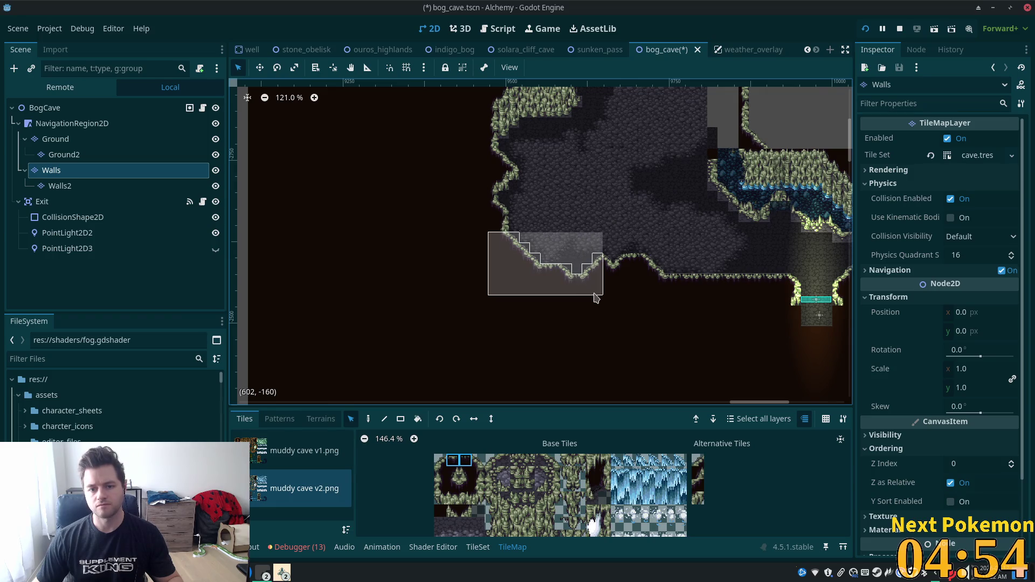
drag(562, 217, 644, 433)
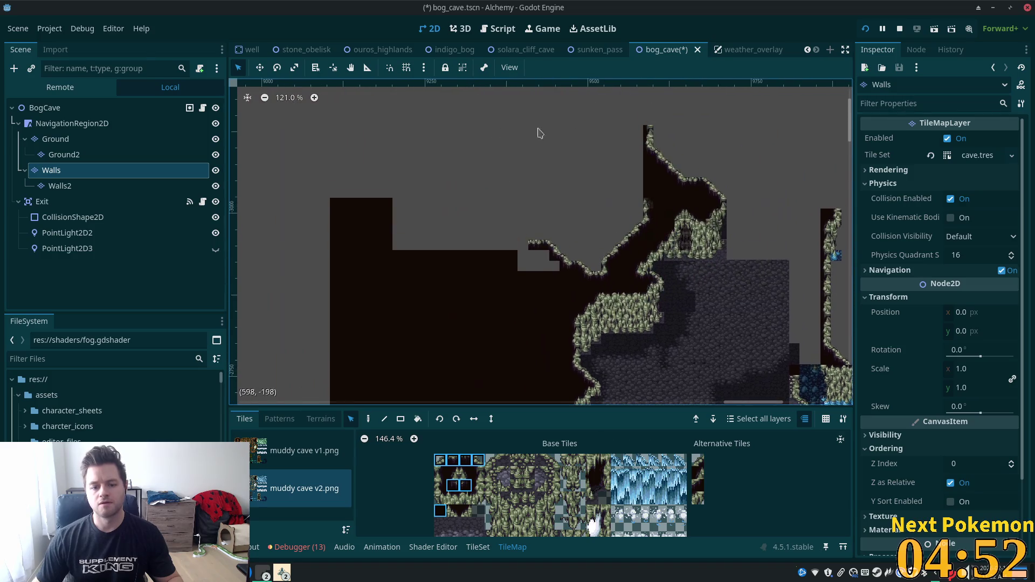
click(368, 419)
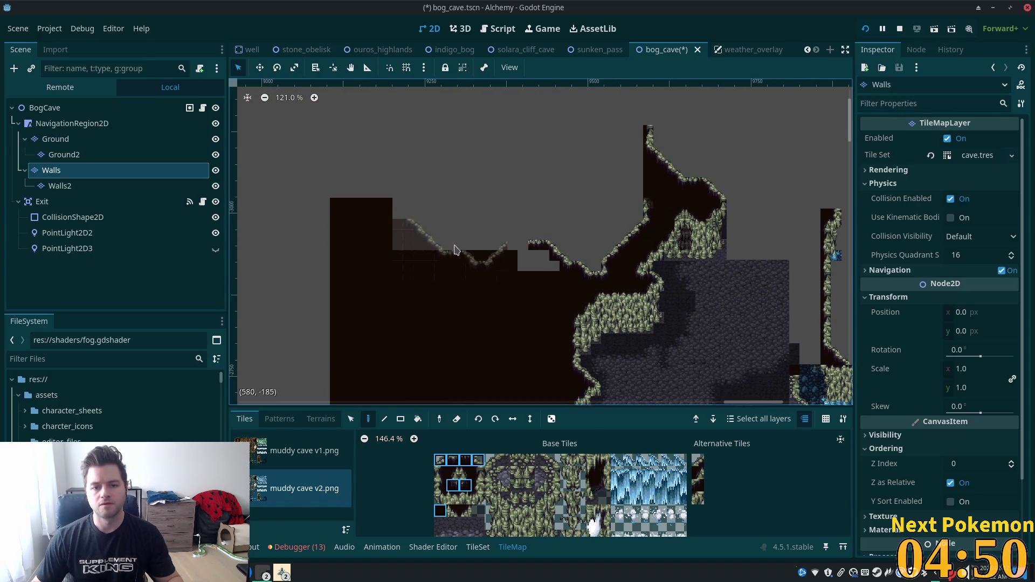
click(400, 194)
Step: Fill the grey gap, the notch between wall blocks and the step with dark wall tiles
scroll(464, 264, up, 5)
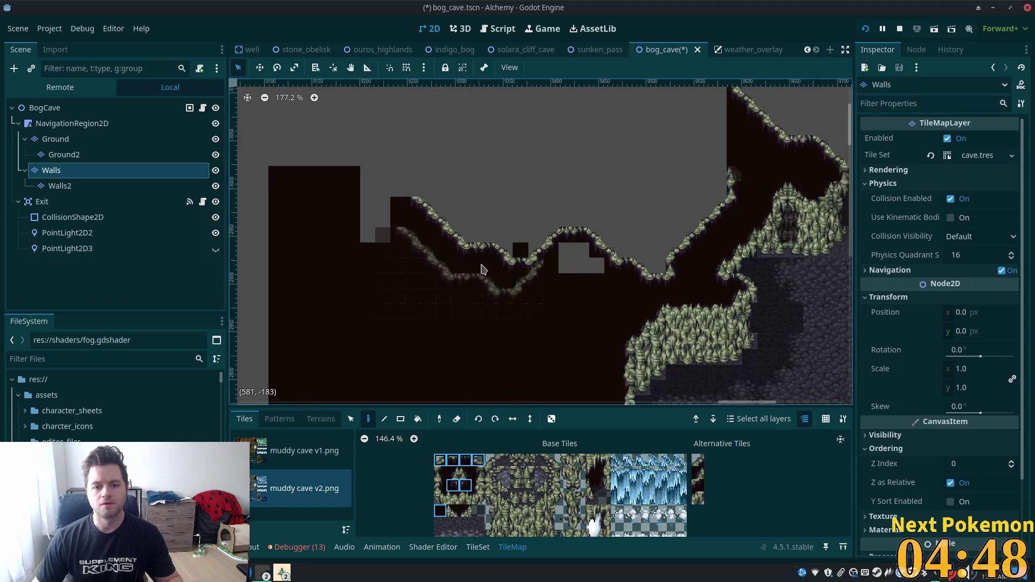
scroll(356, 302, down, 2)
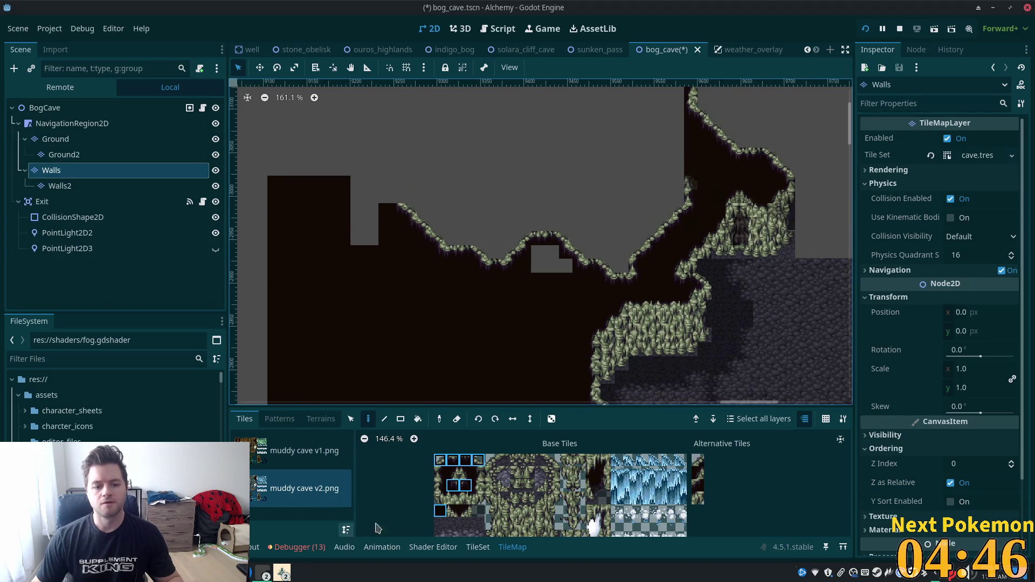
click(440, 511)
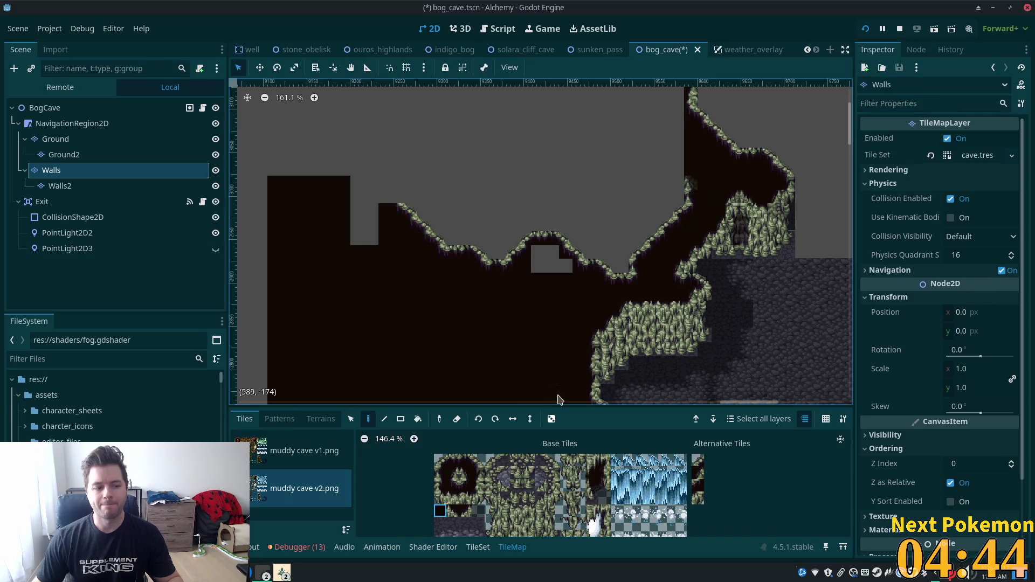
mouse_move(525, 300)
mouse_down()
mouse_move(542, 269)
mouse_move(565, 273)
mouse_up()
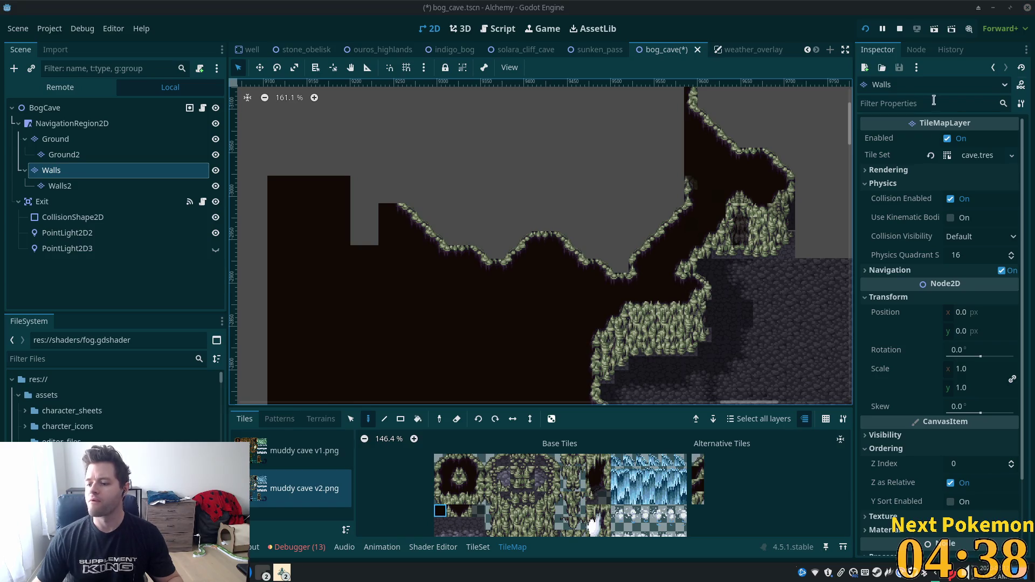
scroll(468, 277, up, 2)
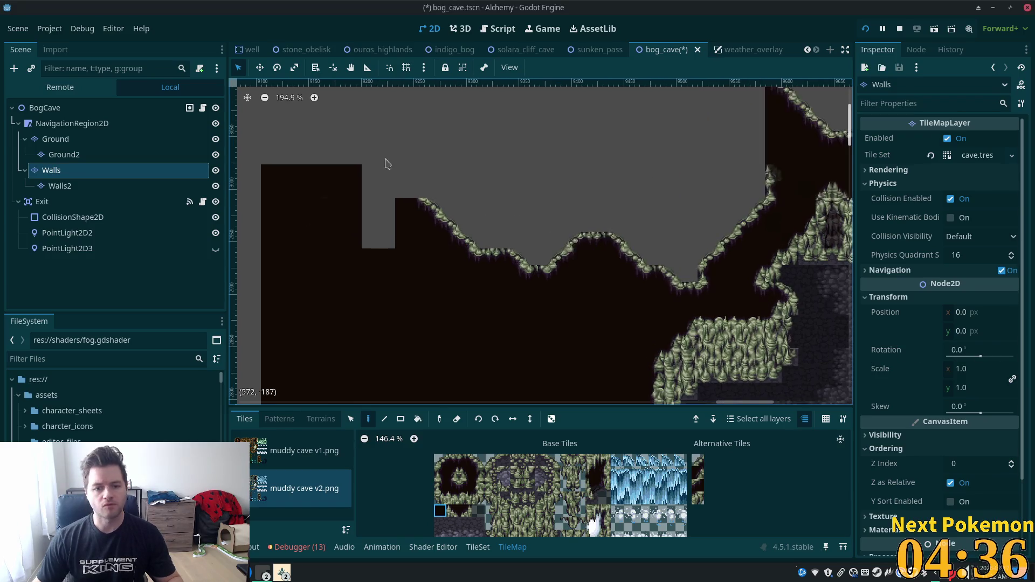
mouse_move(447, 383)
mouse_down()
mouse_move(452, 344)
mouse_move(486, 383)
mouse_move(485, 358)
mouse_move(385, 308)
mouse_up()
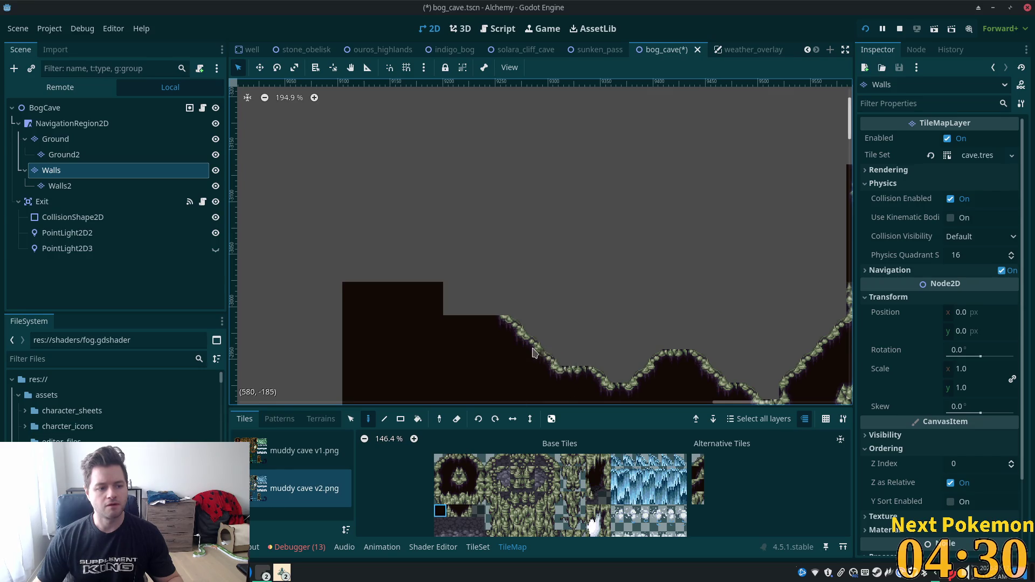
drag(483, 319, 446, 296)
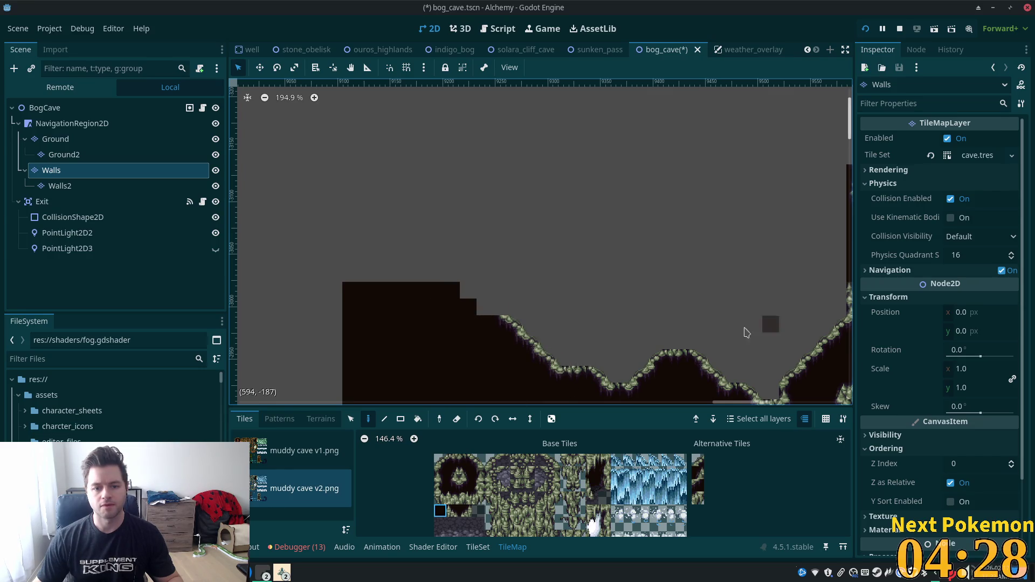
scroll(715, 327, down, 3)
click(542, 322)
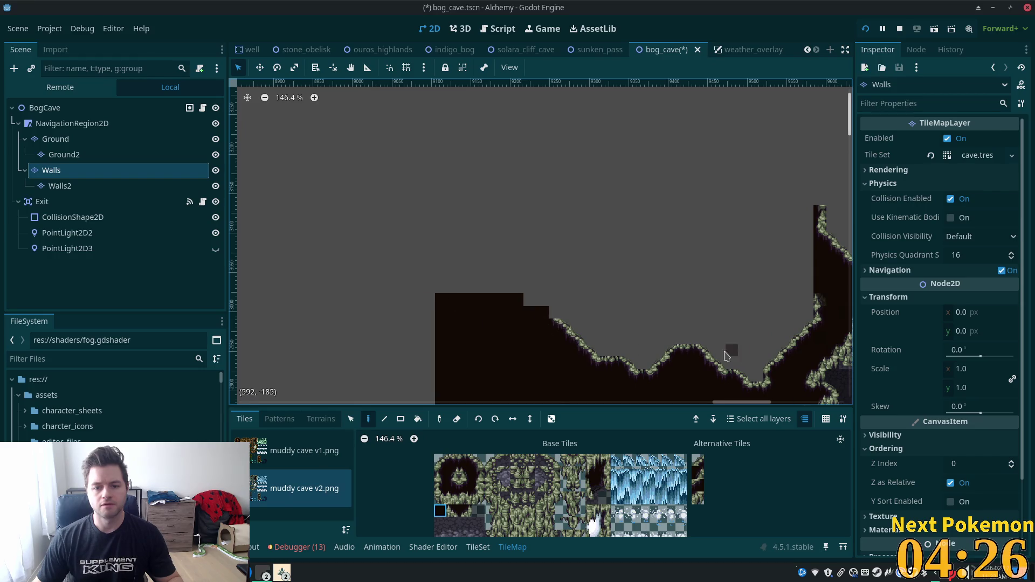
Step: Move along the passage and reselect the grassy edge and dark interior wall tiles
drag(726, 356, 617, 270)
scroll(616, 270, down, 2)
mouse_move(496, 277)
mouse_down()
mouse_move(465, 276)
mouse_move(603, 354)
mouse_up()
click(478, 460)
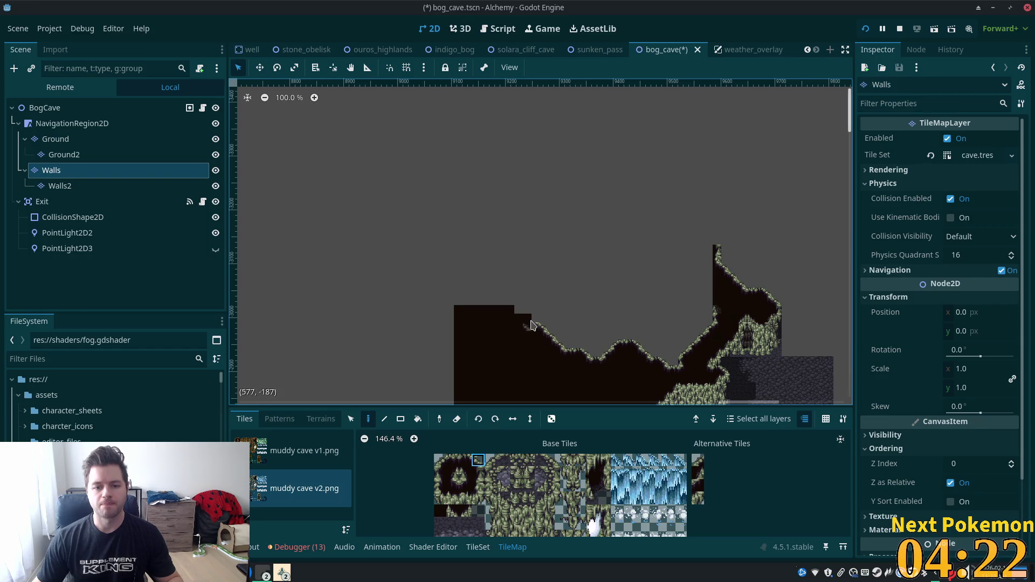
scroll(526, 323, up, 4)
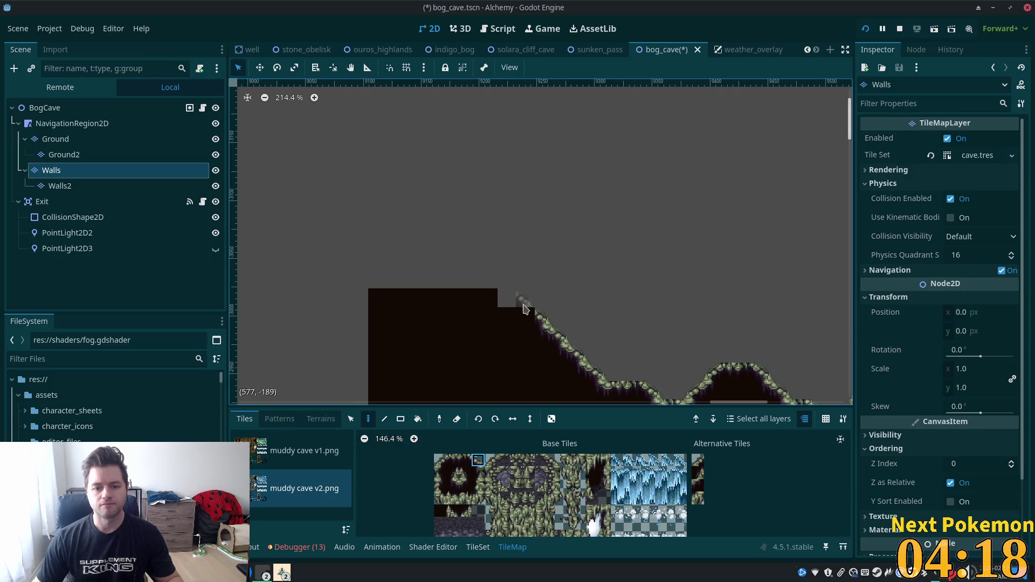
ctrl+click(414, 298)
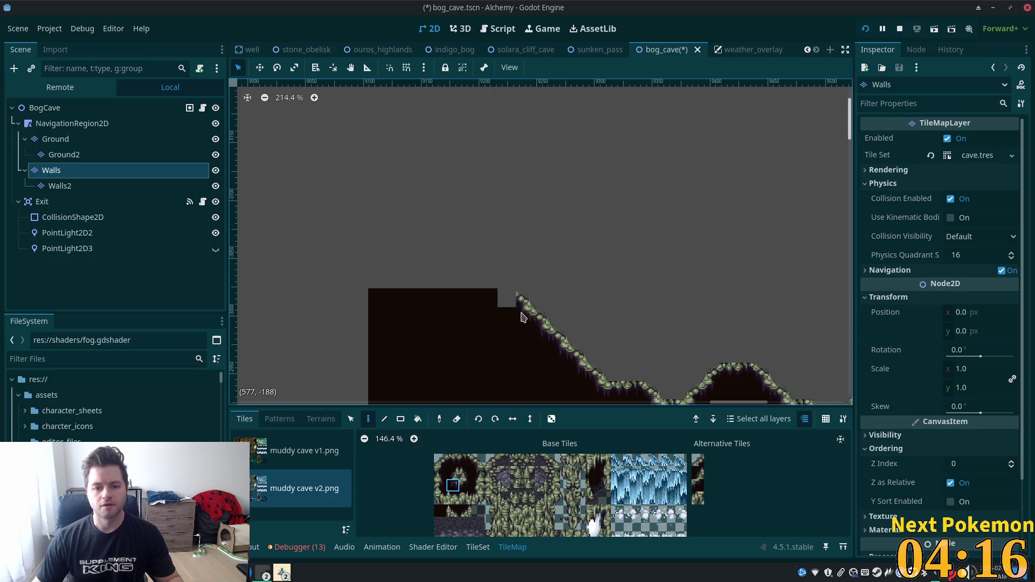
scroll(522, 317, left, 2)
scroll(532, 324, down, 2)
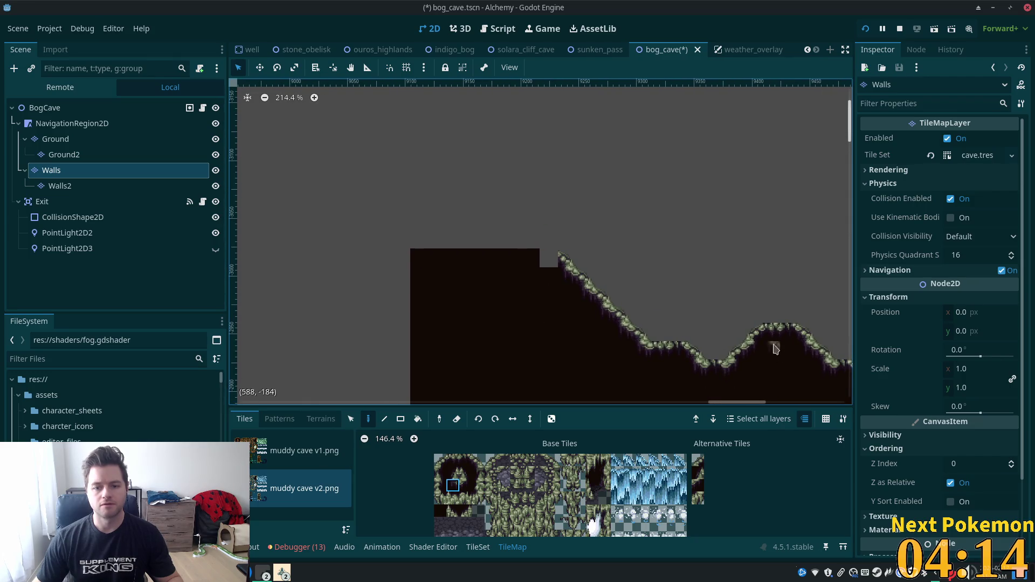
scroll(779, 350, down, 2)
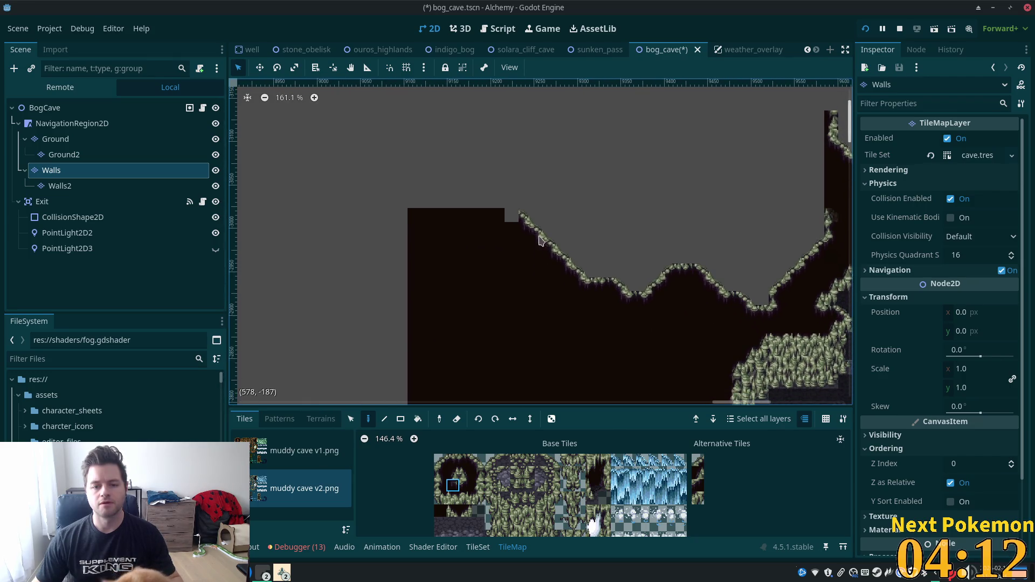
scroll(541, 241, up, 2)
scroll(541, 241, left, 2)
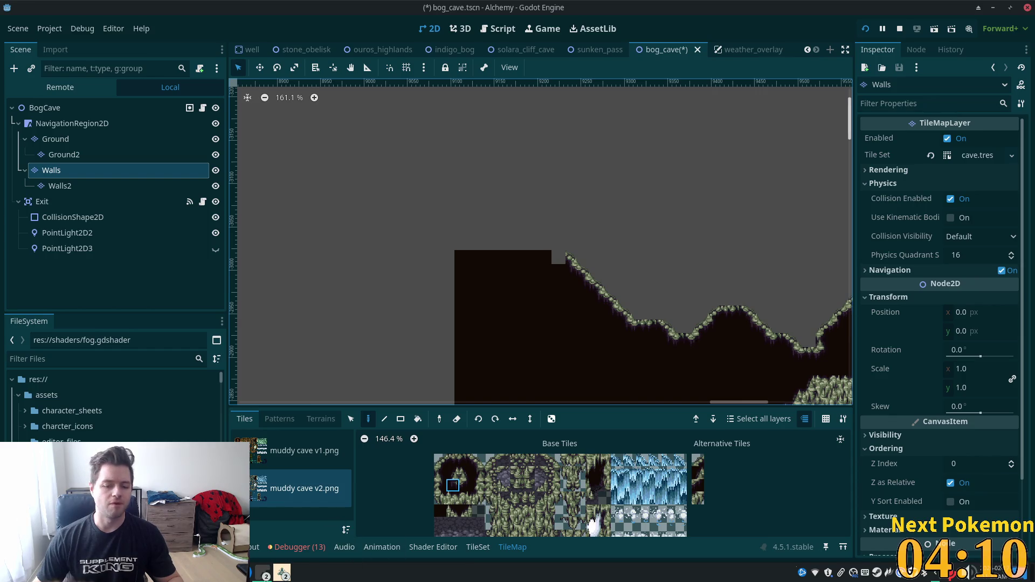
Step: Paint grassy muddy-edge tiles along the wall's top-left edge
click(453, 459)
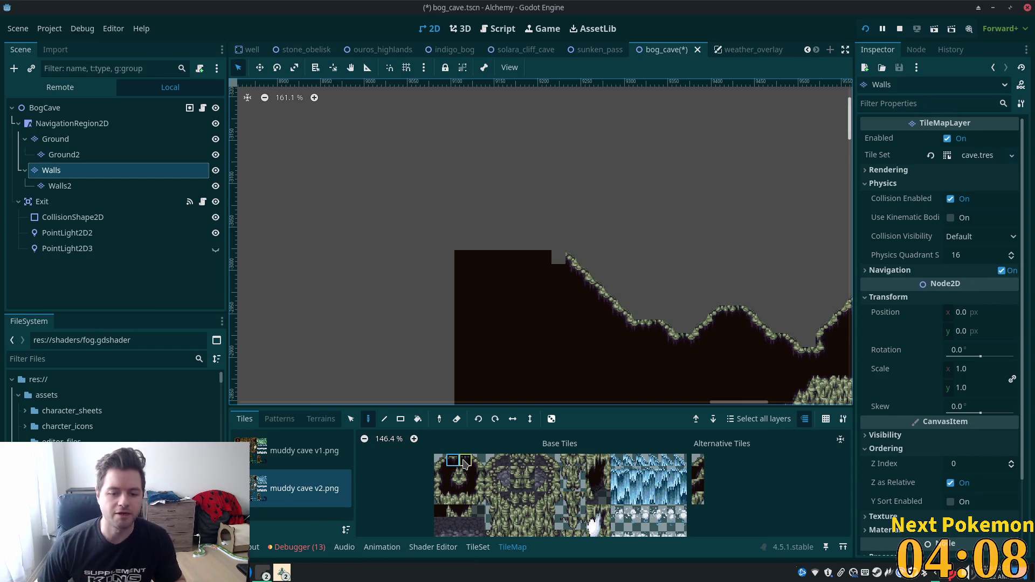
shift+click(465, 462)
click(544, 257)
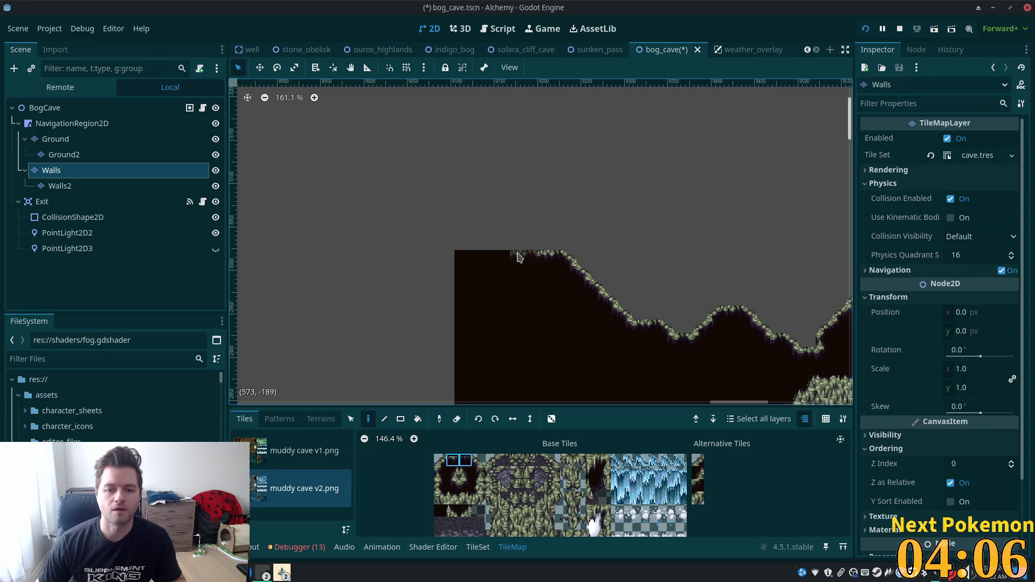
click(518, 258)
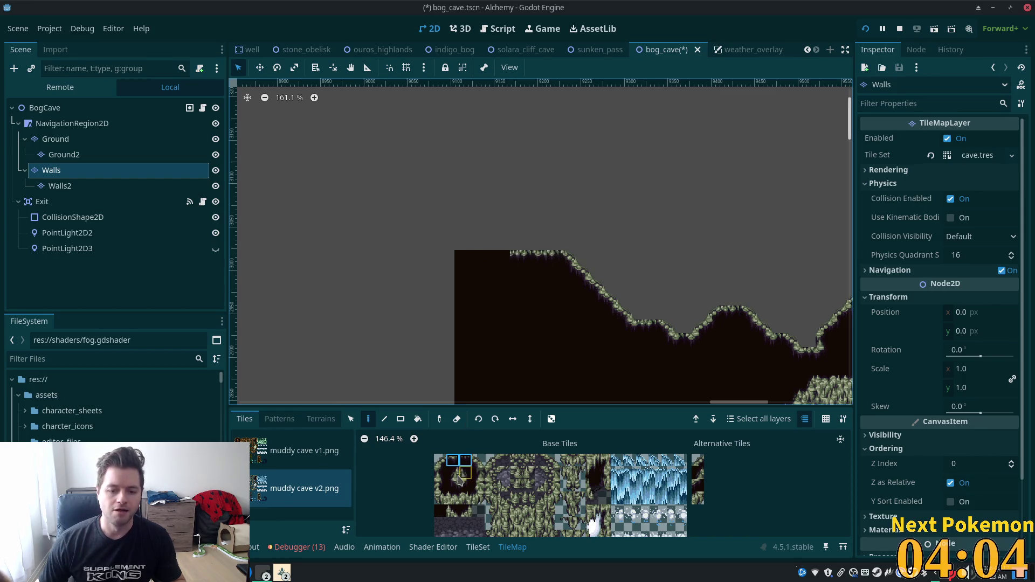
mouse_move(452, 473)
mouse_down()
mouse_move(465, 473)
mouse_move(452, 485)
mouse_up()
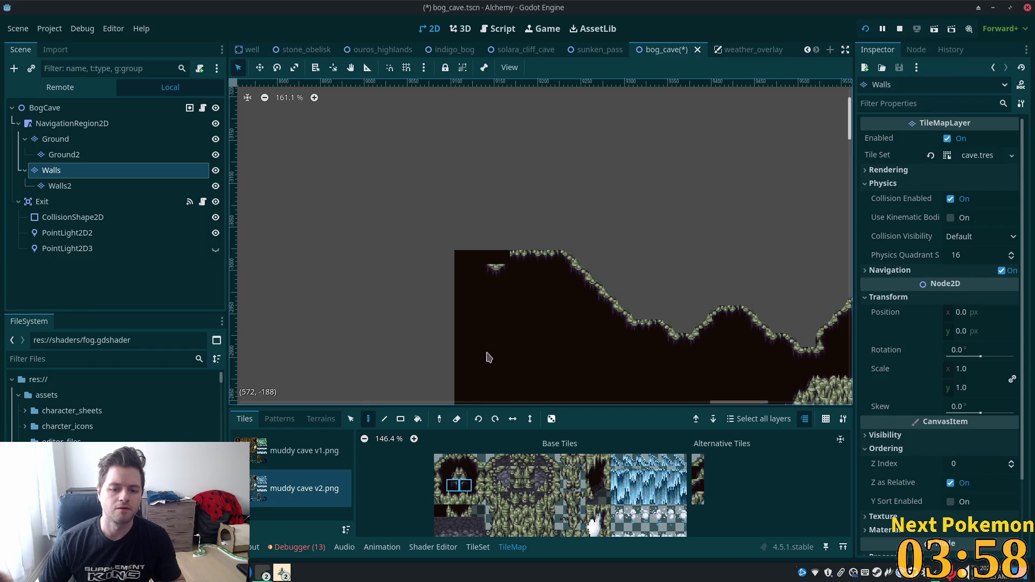
click(478, 499)
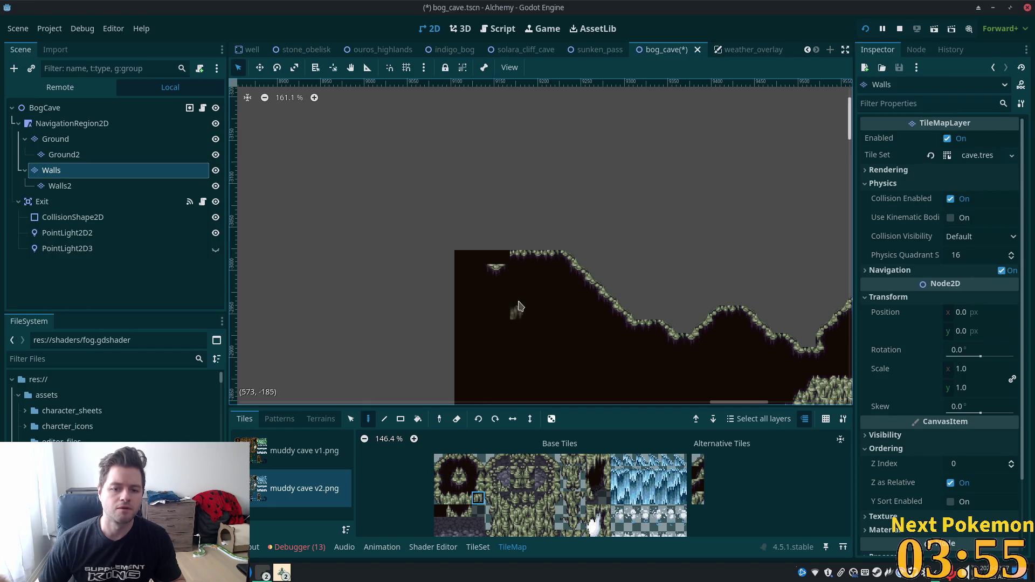
click(503, 262)
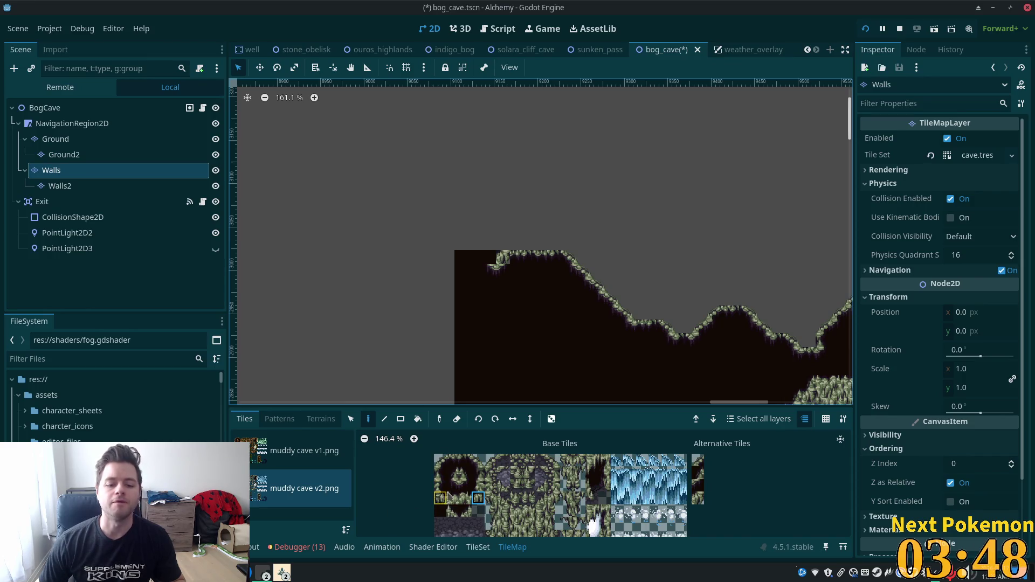
Step: Fill the top-left corner with dark rock and repaint the corner wall tile
click(476, 461)
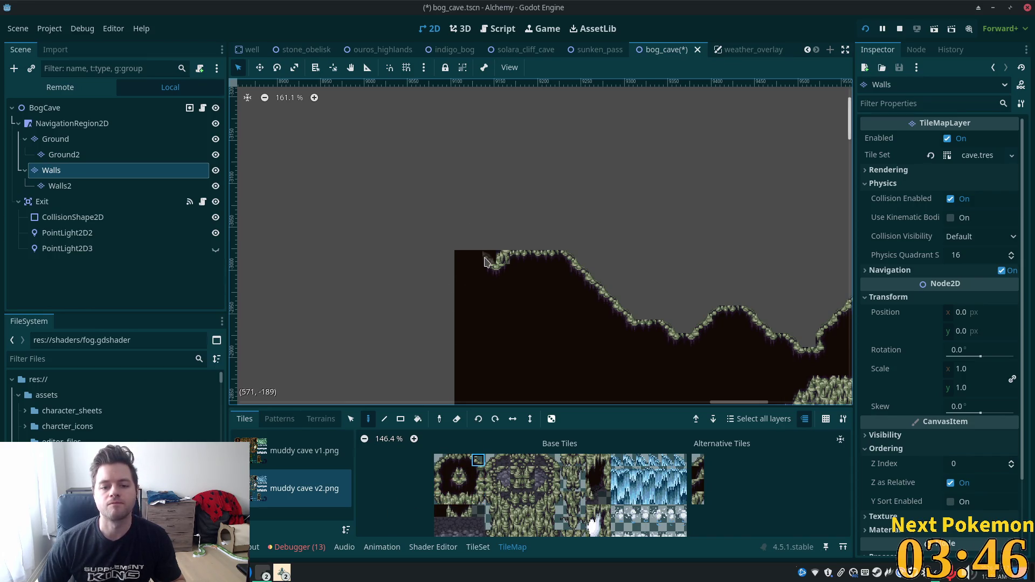
drag(485, 263, 475, 258)
click(489, 257)
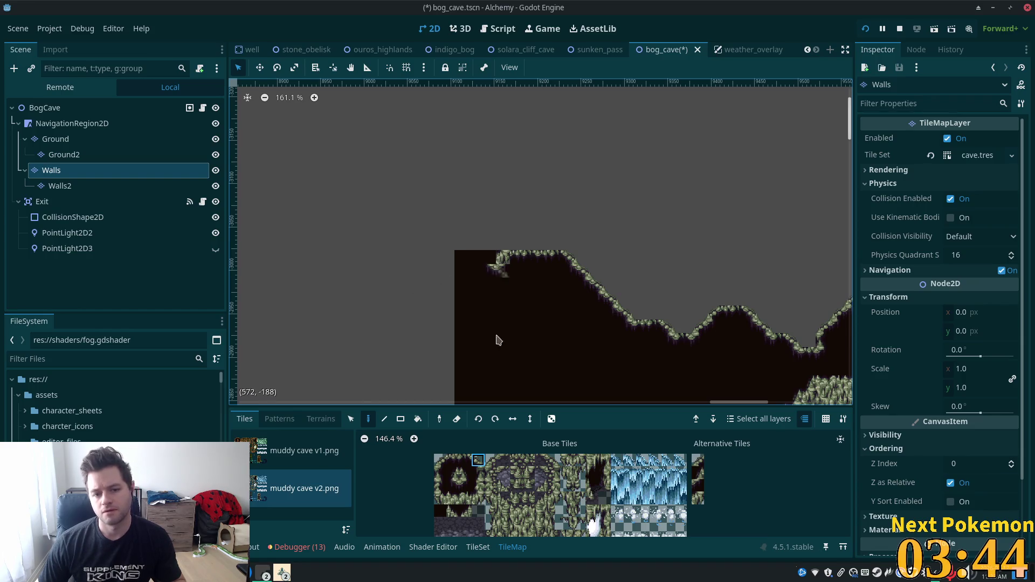
click(441, 460)
click(501, 258)
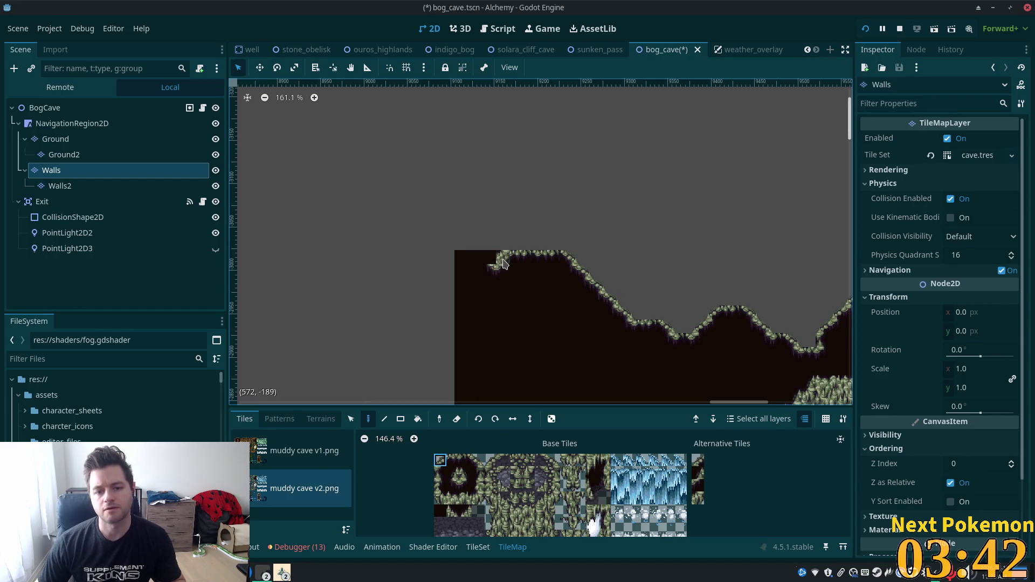
click(477, 460)
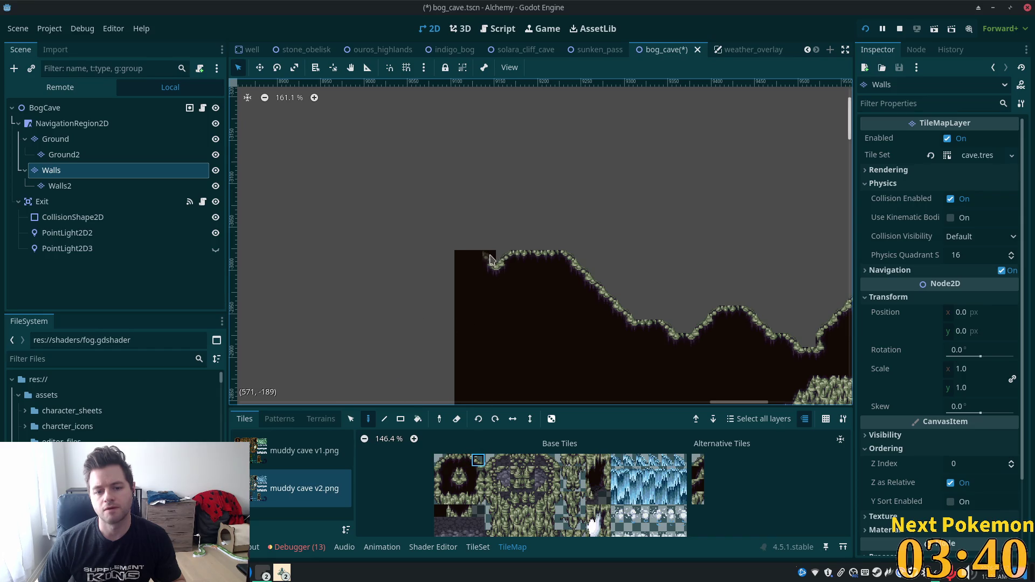
click(531, 272)
scroll(646, 312, down, 2)
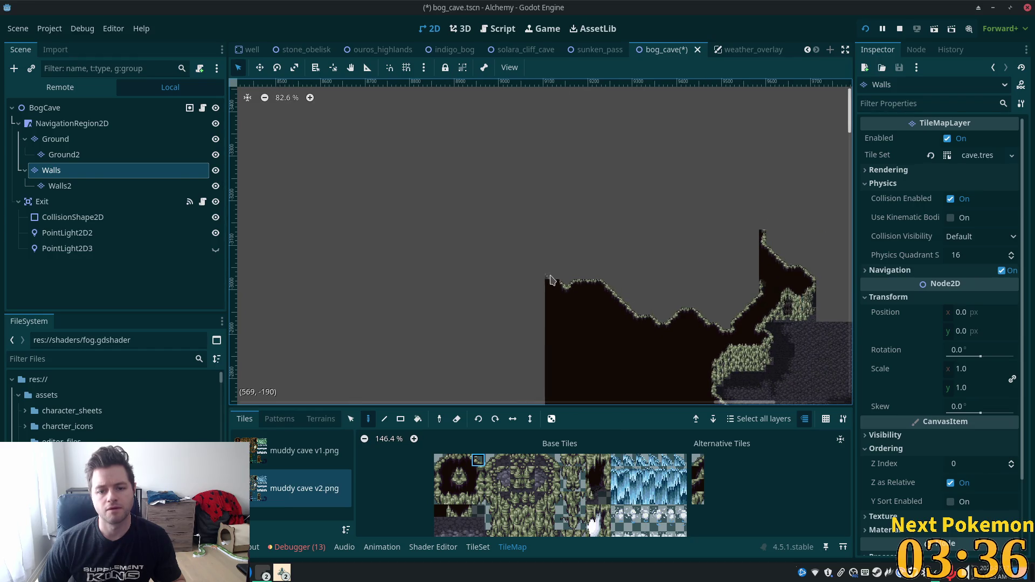
scroll(551, 278, up, 3)
scroll(556, 276, up, 1)
click(453, 485)
drag(548, 313, 383, 167)
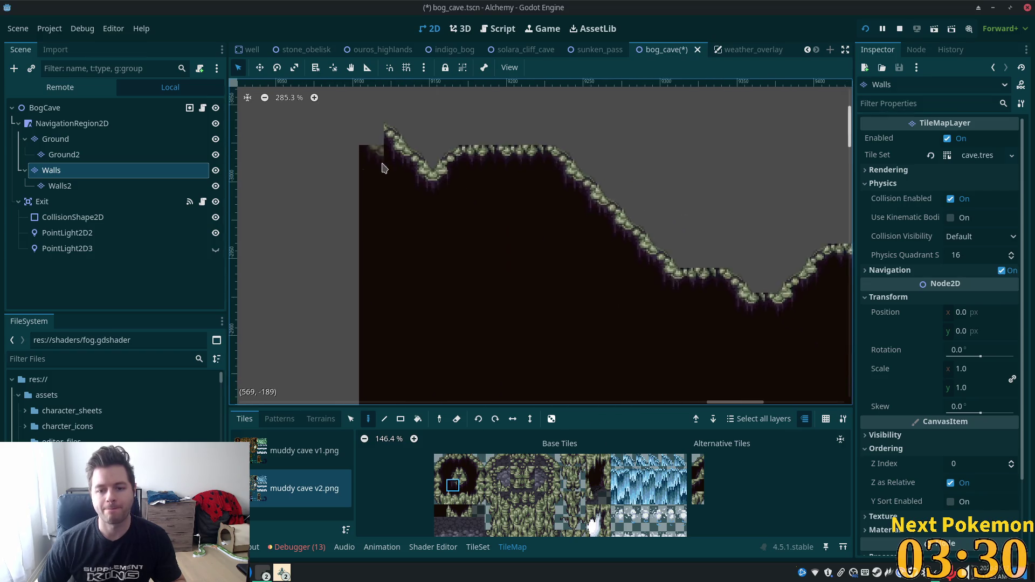
scroll(518, 186, down, 9)
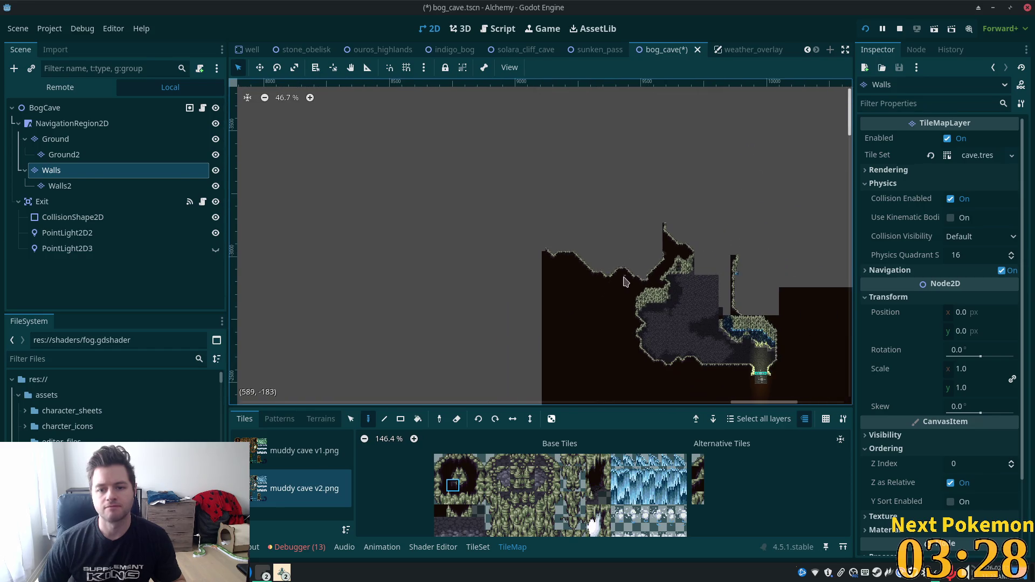
drag(625, 281, 587, 355)
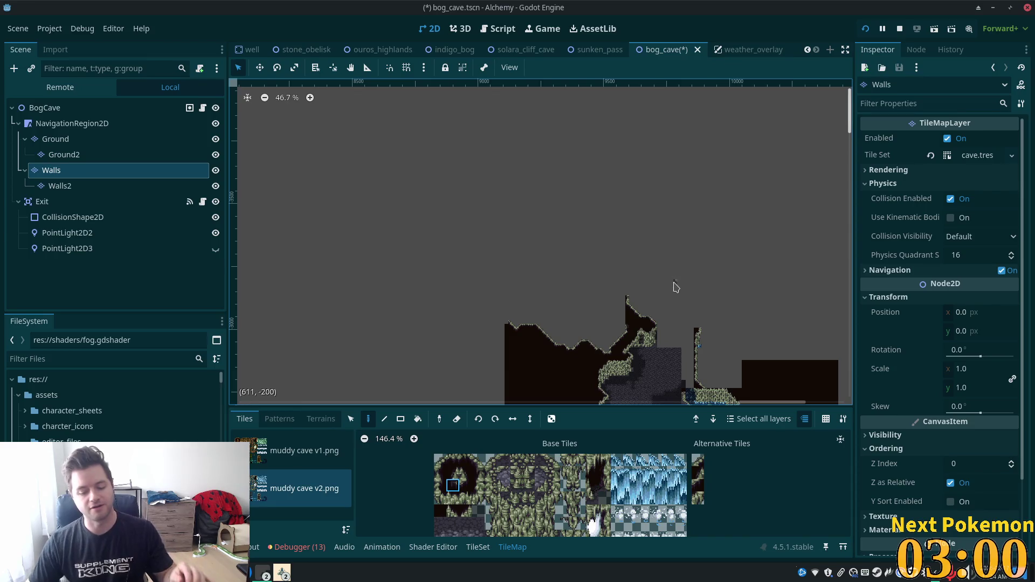
Step: Stack a two-tile wall piece on the wall's left end and cap it with a mossy edge tile
scroll(542, 278, up, 5)
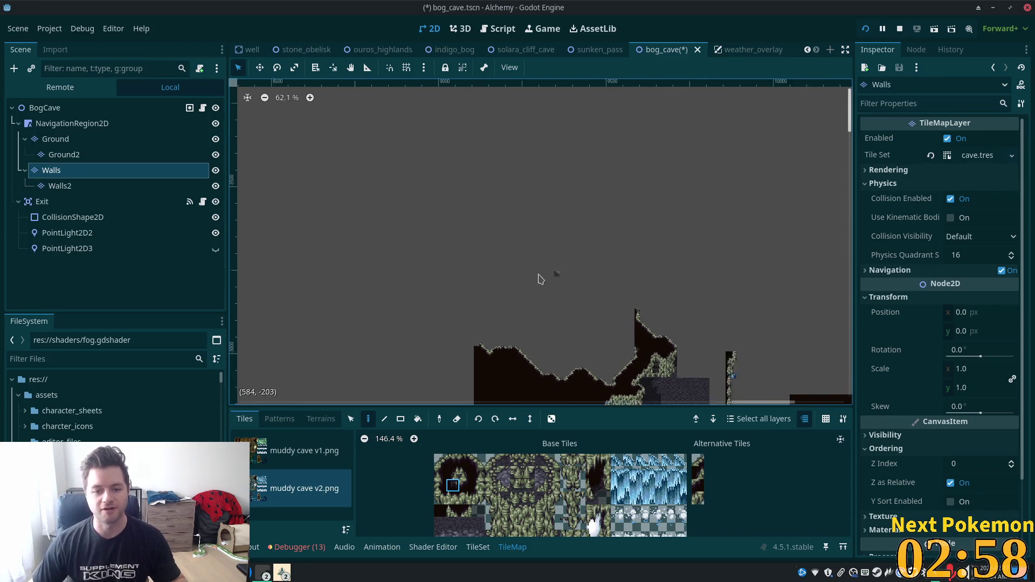
drag(511, 319, 575, 157)
scroll(531, 224, up, 4)
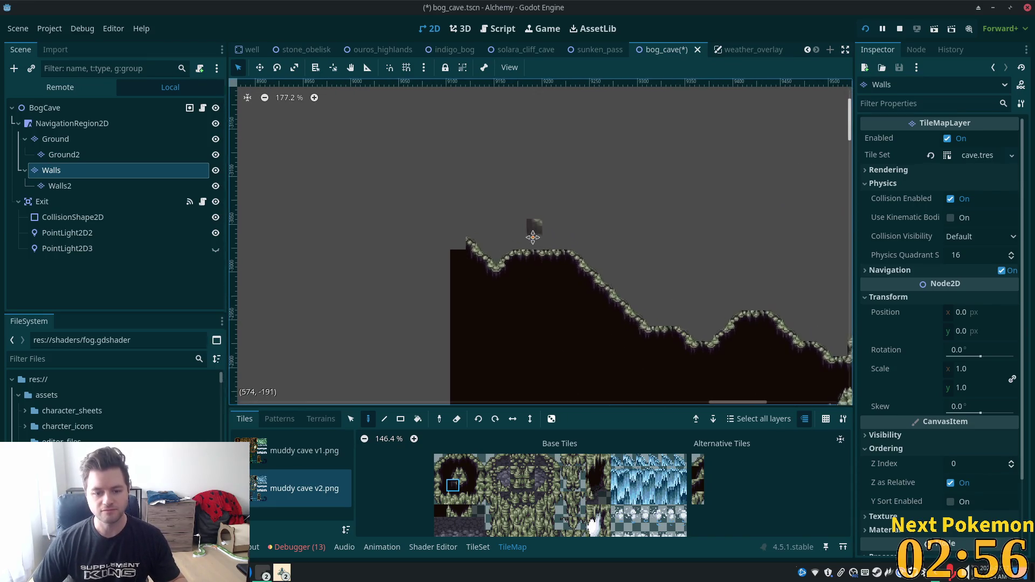
drag(477, 472, 478, 487)
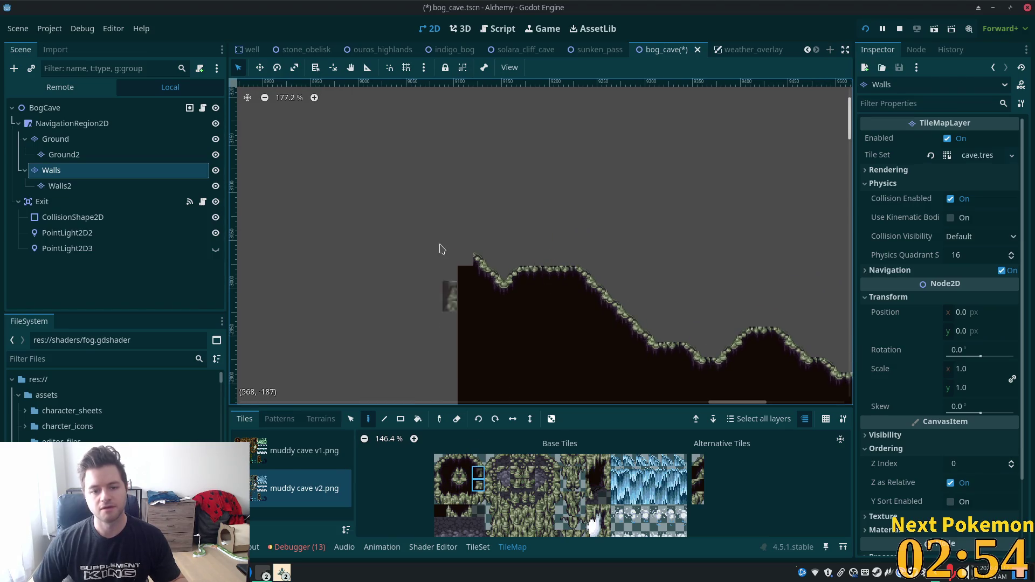
click(459, 245)
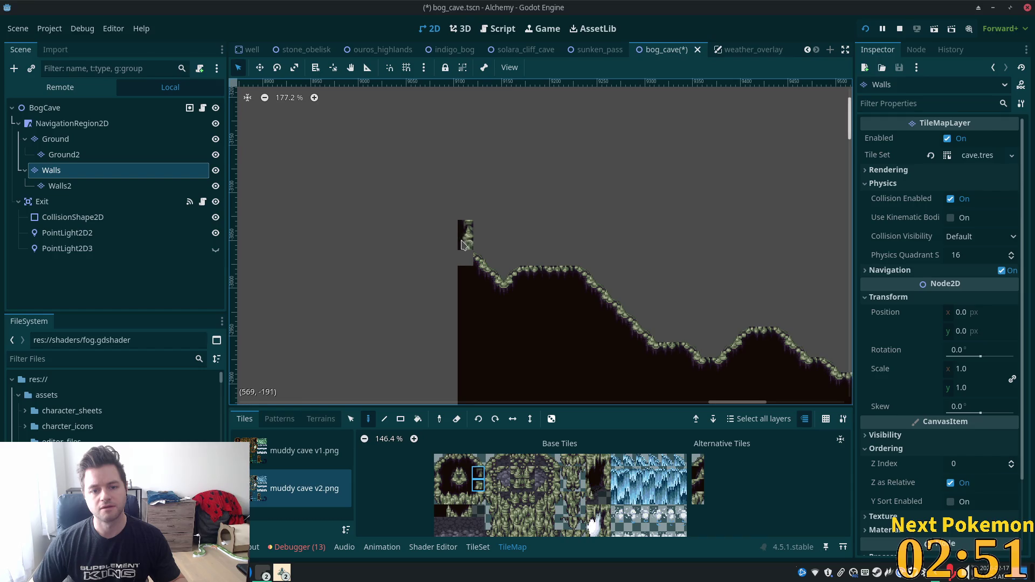
click(453, 485)
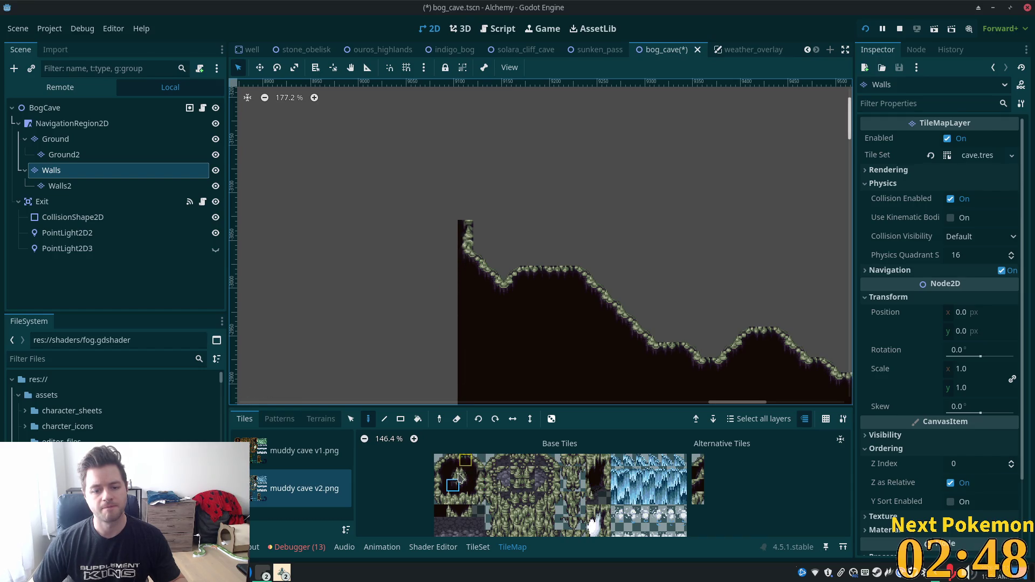
click(478, 459)
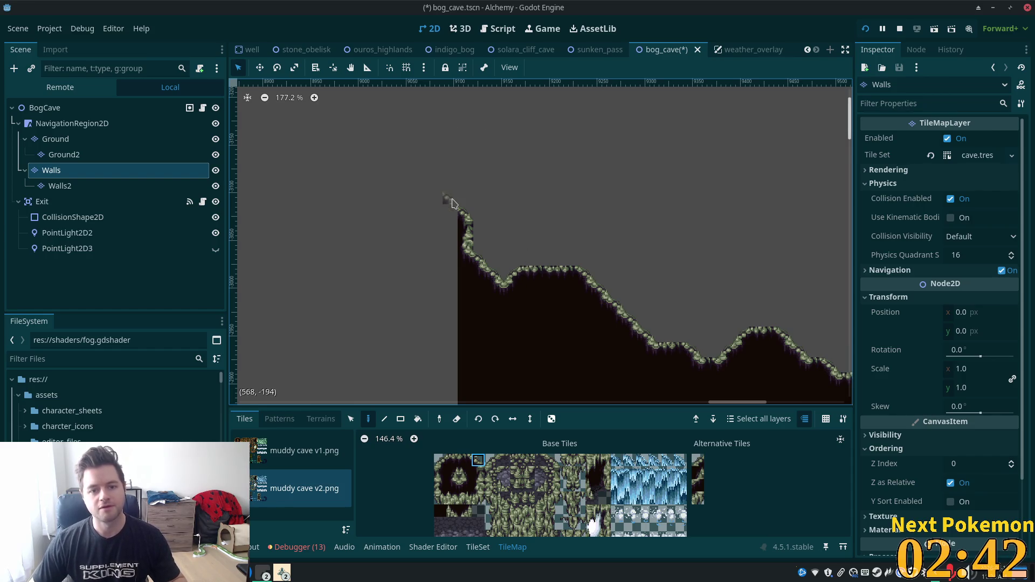
ctrl+click(450, 244)
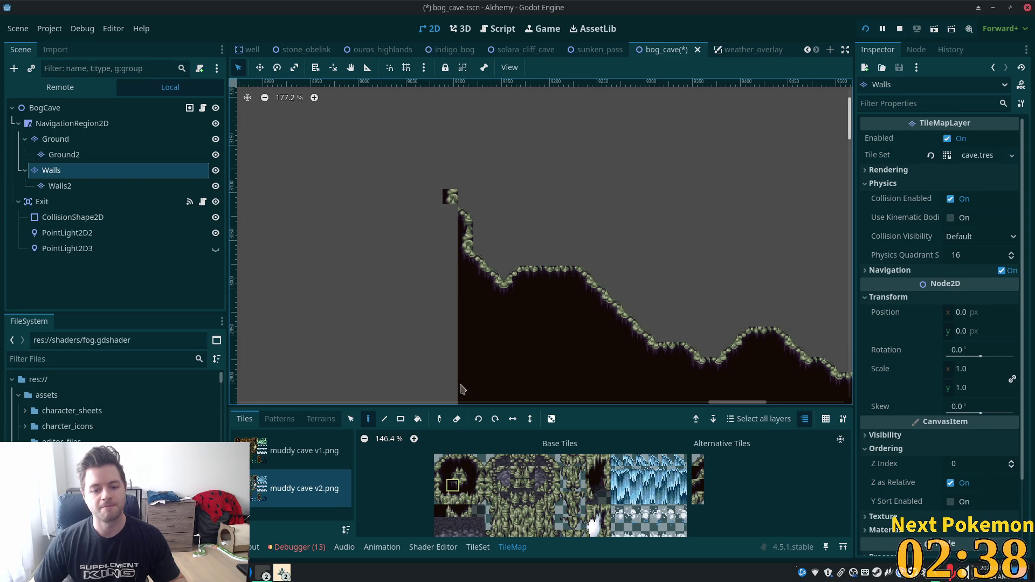
click(451, 212)
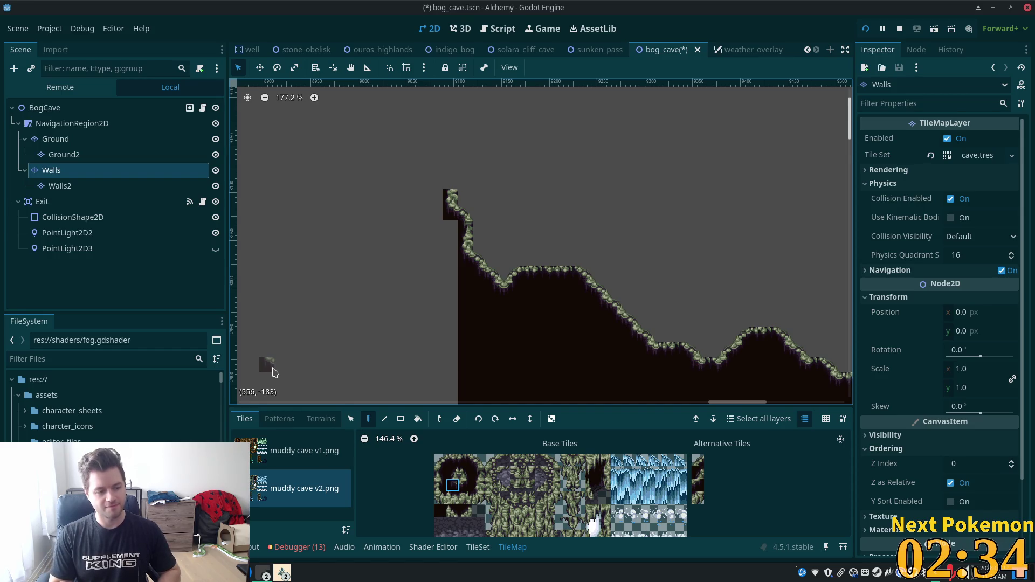
scroll(677, 317, down, 3)
scroll(667, 318, up, 1)
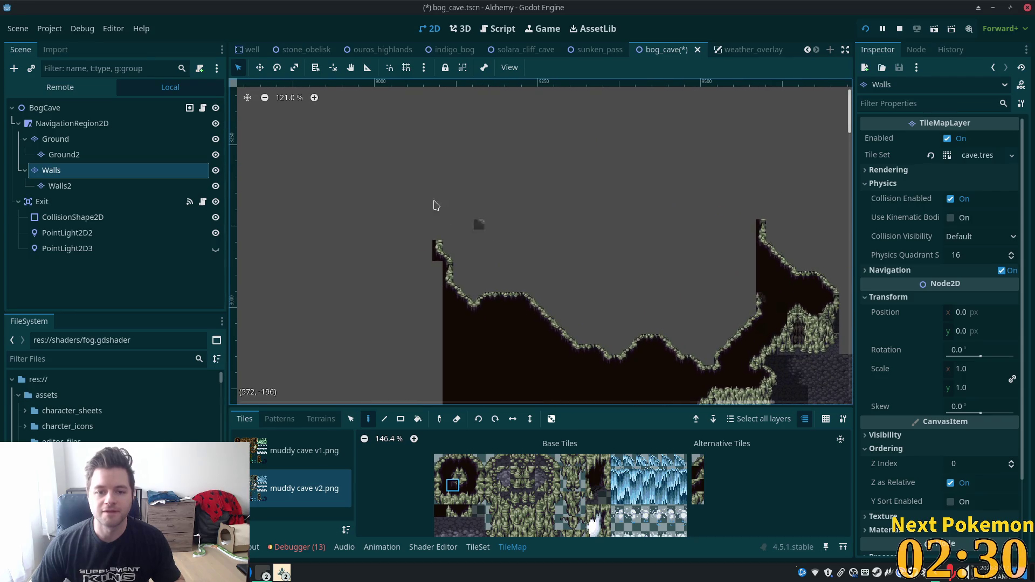
drag(436, 206, 527, 281)
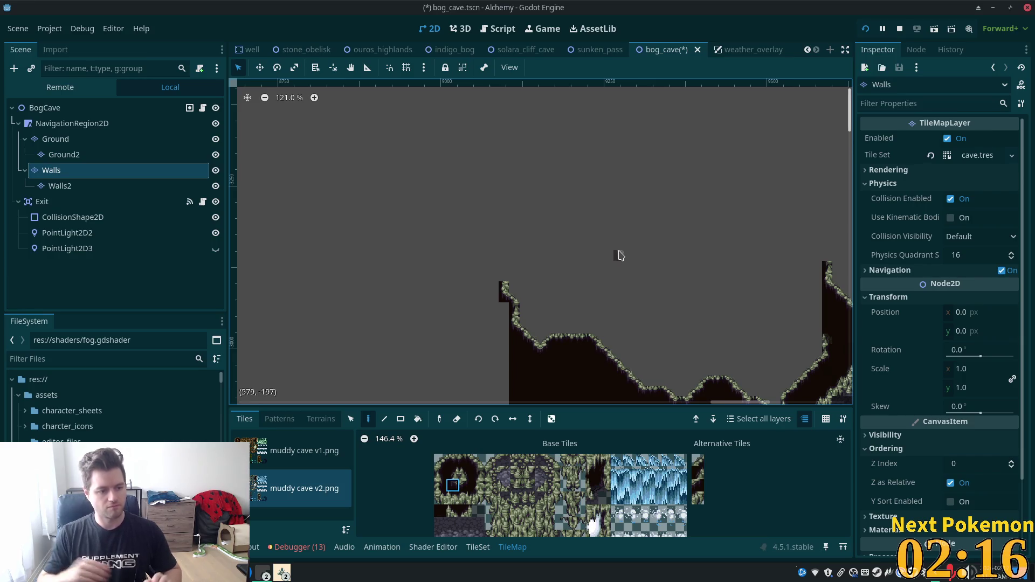
scroll(507, 261, right, 5)
scroll(435, 359, down, 2)
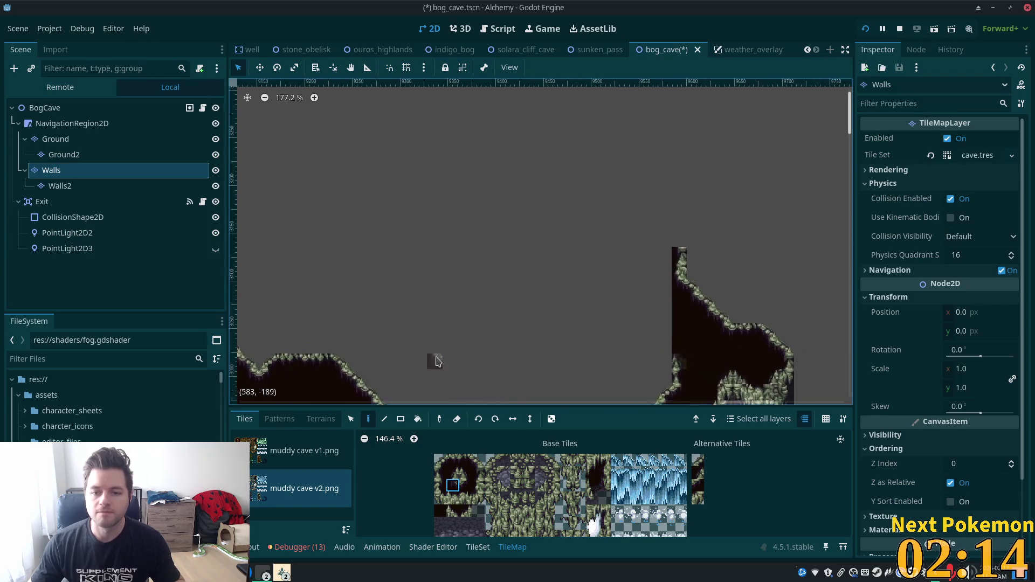
scroll(562, 243, down, 6)
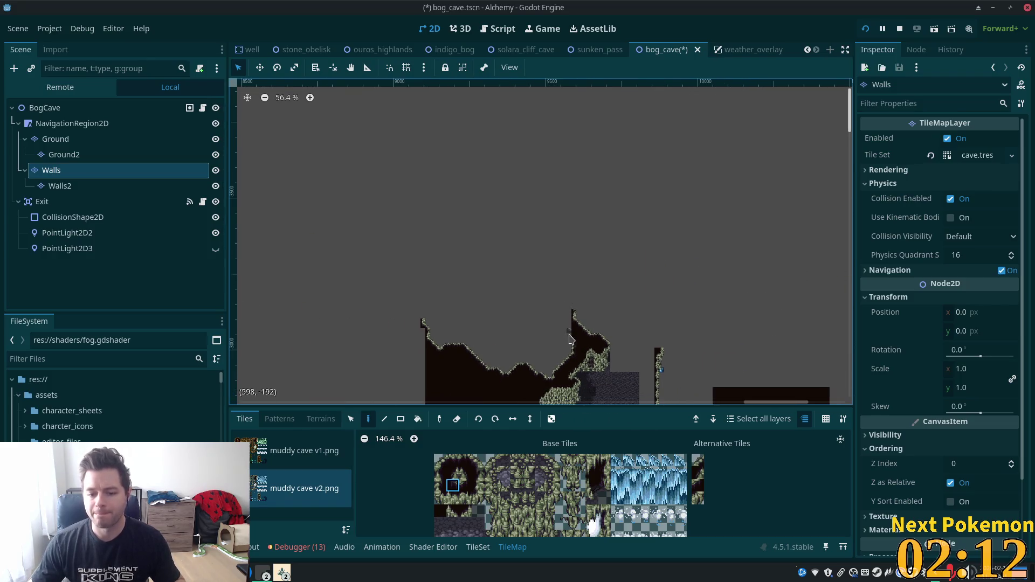
scroll(562, 200, down, 2)
scroll(588, 514, down, 3)
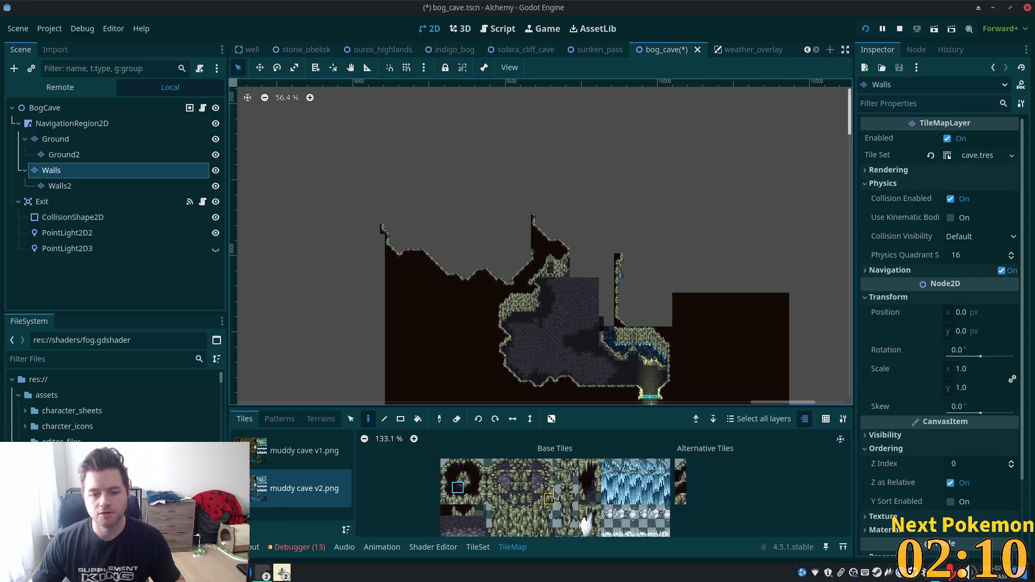
drag(588, 514, 624, 512)
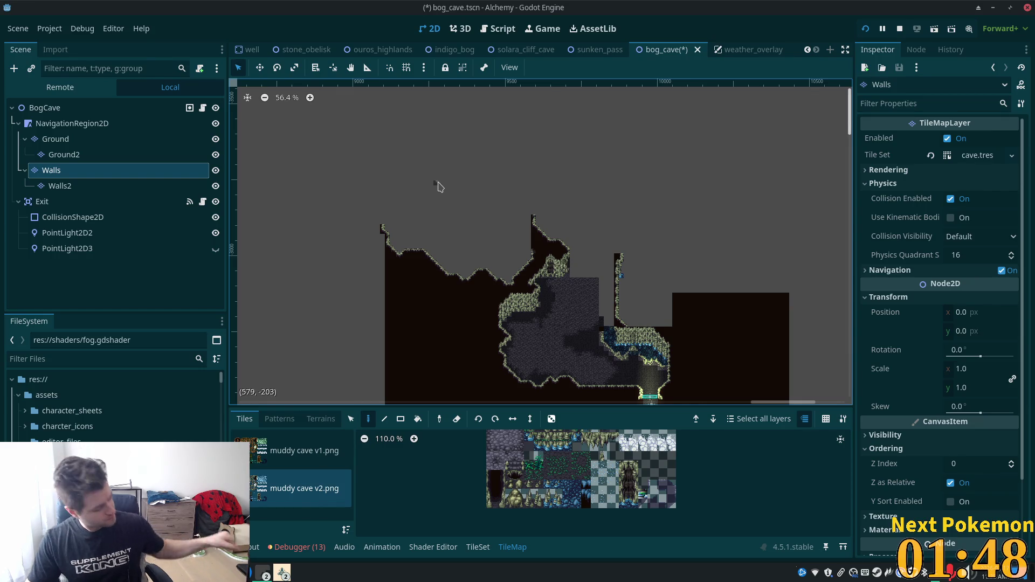
scroll(429, 177, up, 5)
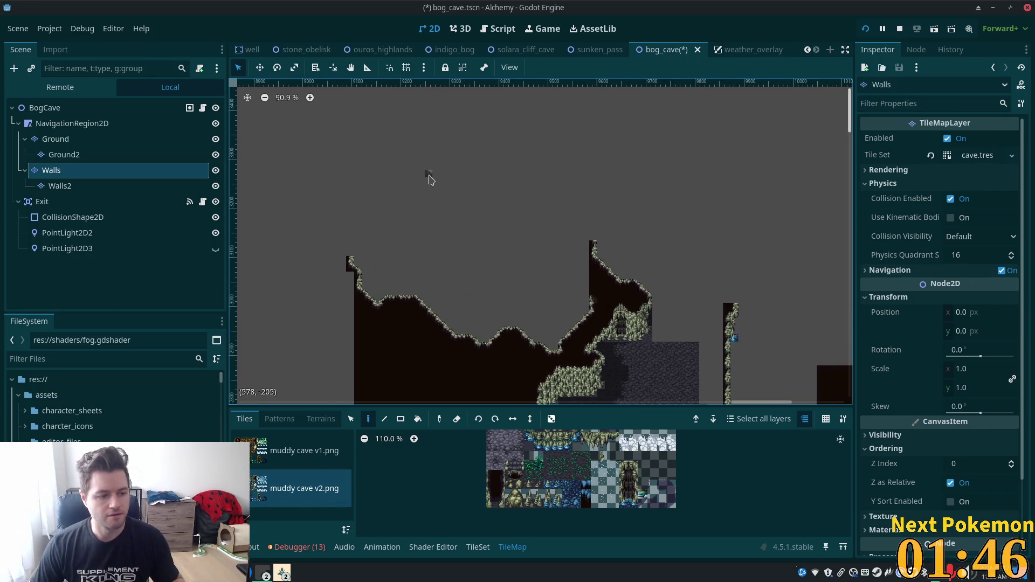
scroll(626, 475, down, 4)
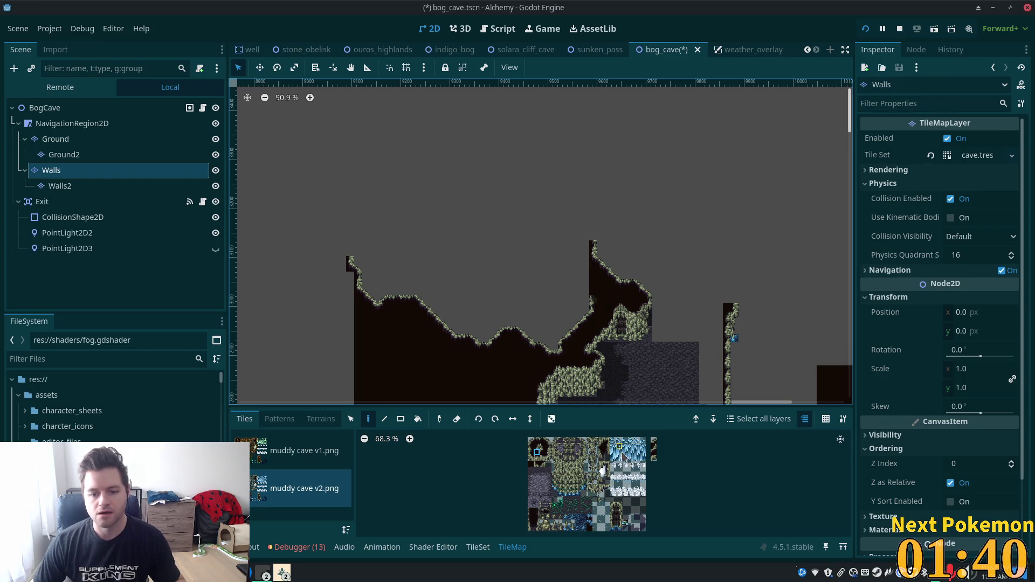
scroll(620, 454, up, 6)
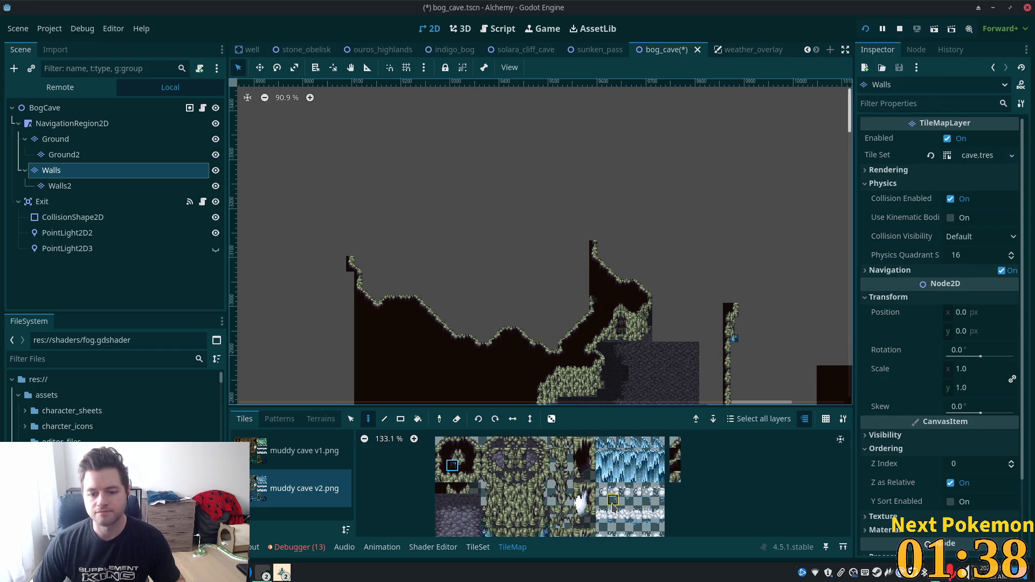
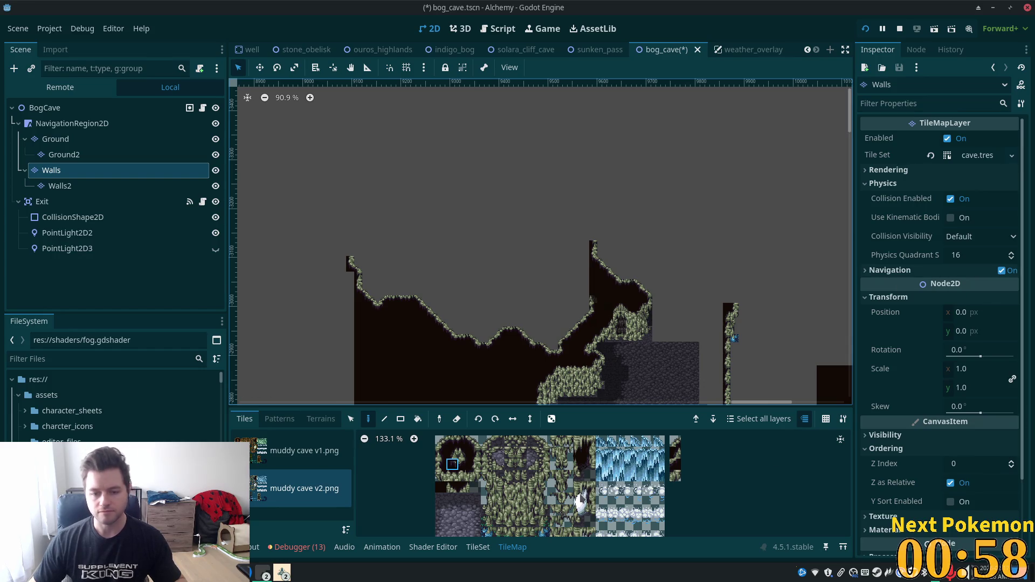
Step: Select the Ground layer and choose the LightGround terrain in the Terrains tab
scroll(578, 497, up, 2)
scroll(409, 253, up, 6)
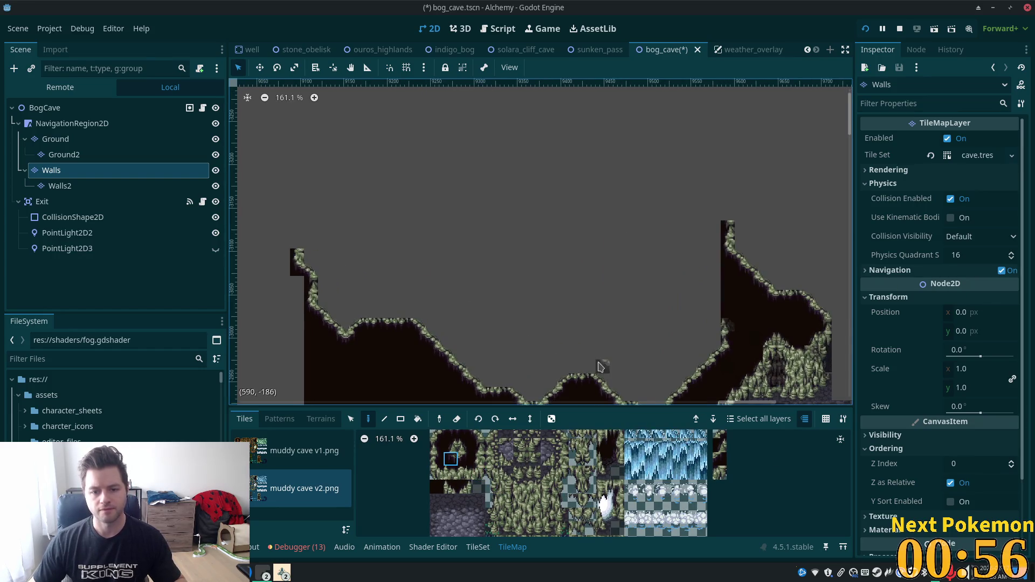
scroll(600, 367, up, 1)
click(56, 139)
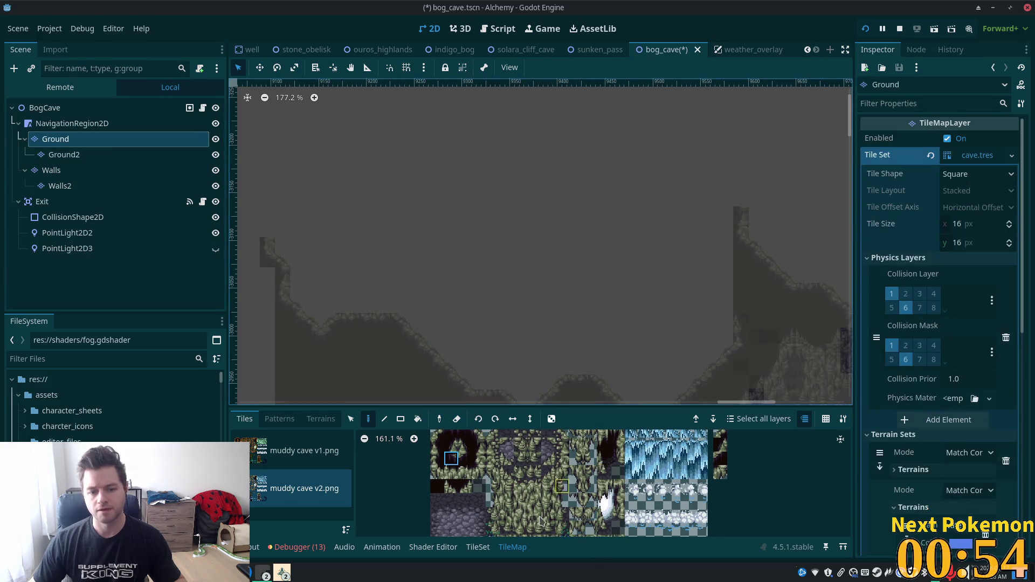
click(312, 420)
click(268, 496)
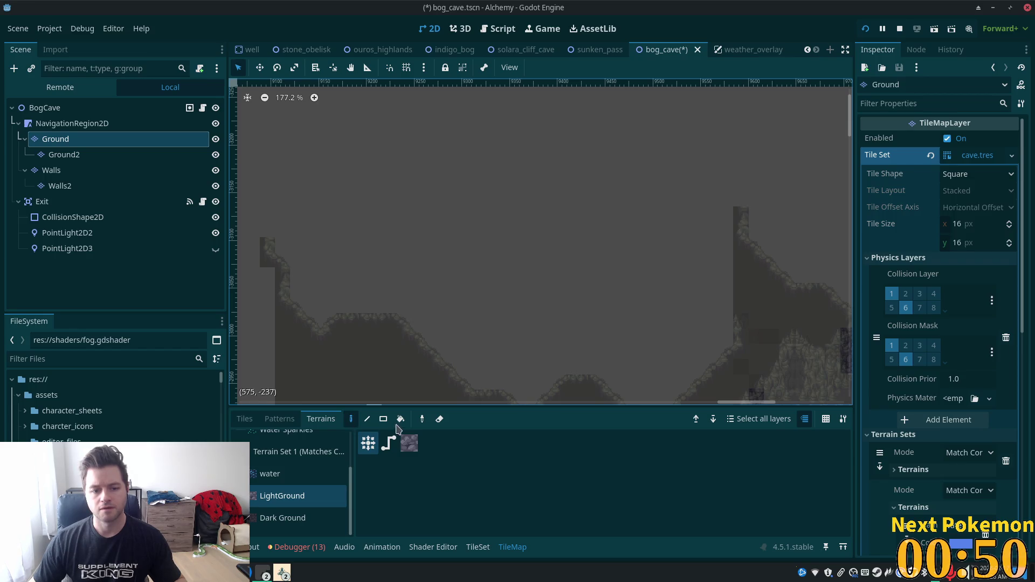
Step: Paint several overlapping LightGround rectangles across the upper cave to form a large floor
drag(328, 183, 607, 320)
drag(508, 195, 610, 254)
mouse_move(661, 286)
mouse_down()
mouse_move(661, 319)
mouse_move(680, 350)
mouse_move(493, 283)
mouse_up()
drag(431, 237, 501, 310)
drag(668, 324, 597, 222)
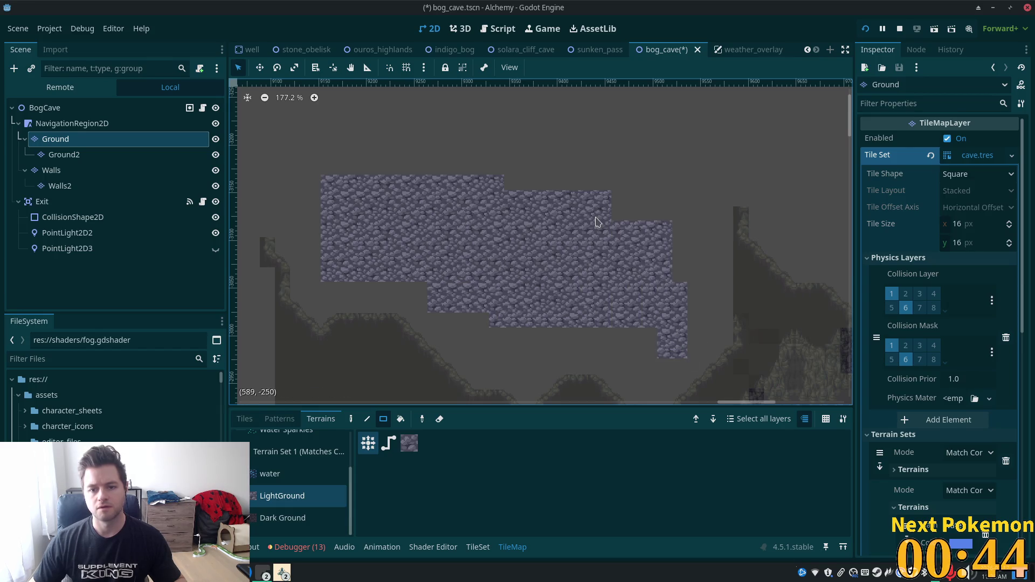
scroll(604, 291, up, 5)
drag(467, 270, 596, 186)
drag(556, 288, 674, 200)
scroll(638, 265, down, 4)
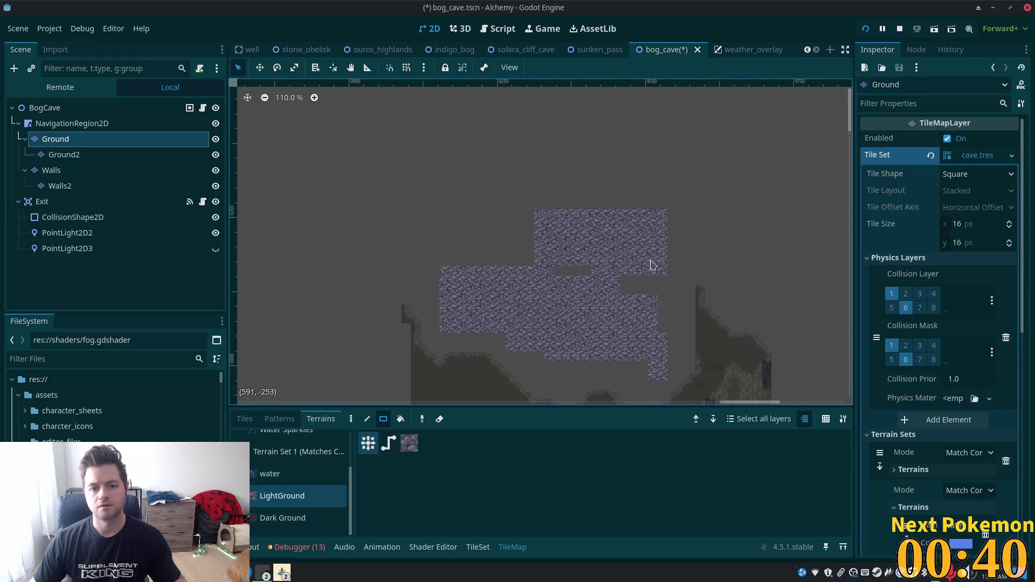
scroll(513, 178, down, 3)
scroll(539, 243, up, 5)
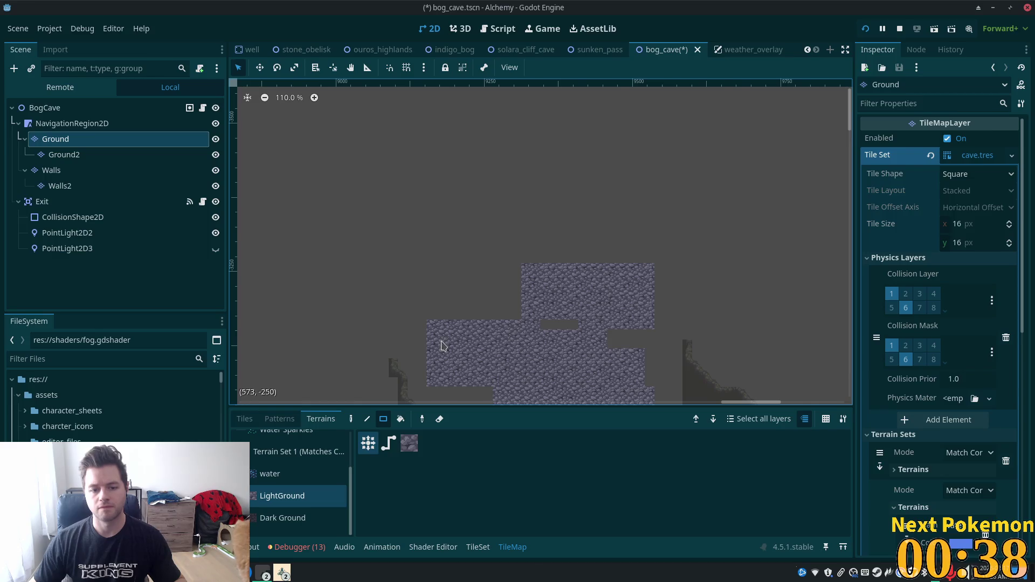
scroll(441, 346, up, 4)
Step: On the Walls layer, paint a two-tile wall piece topped by a single tile on the left wall
click(244, 419)
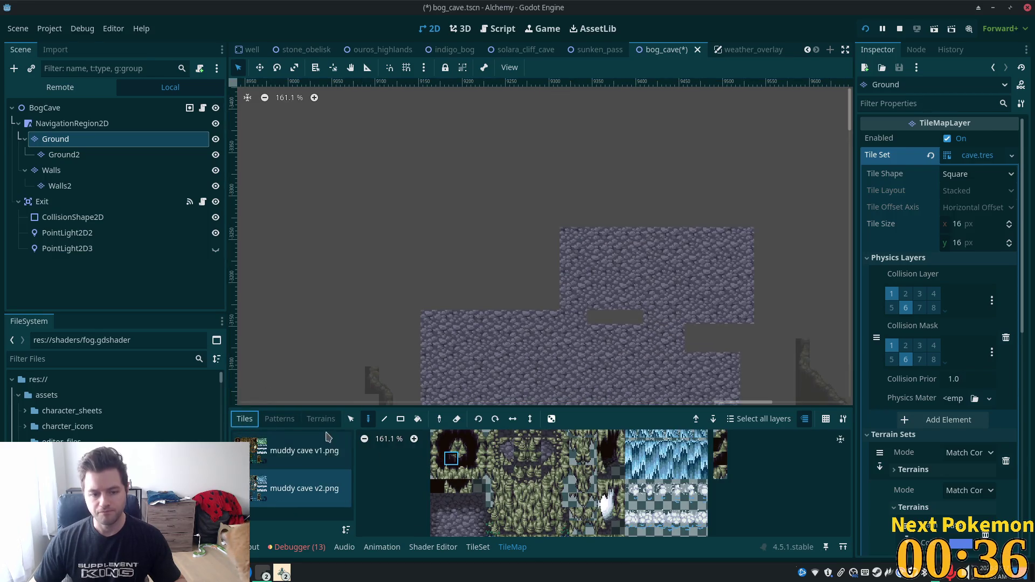
click(59, 170)
drag(478, 445, 478, 458)
click(372, 345)
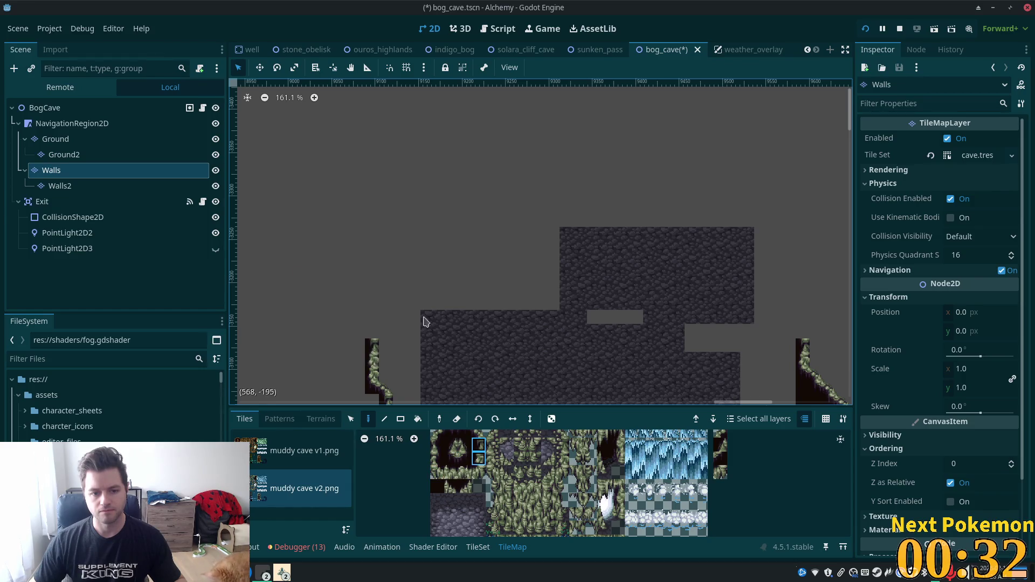
click(478, 433)
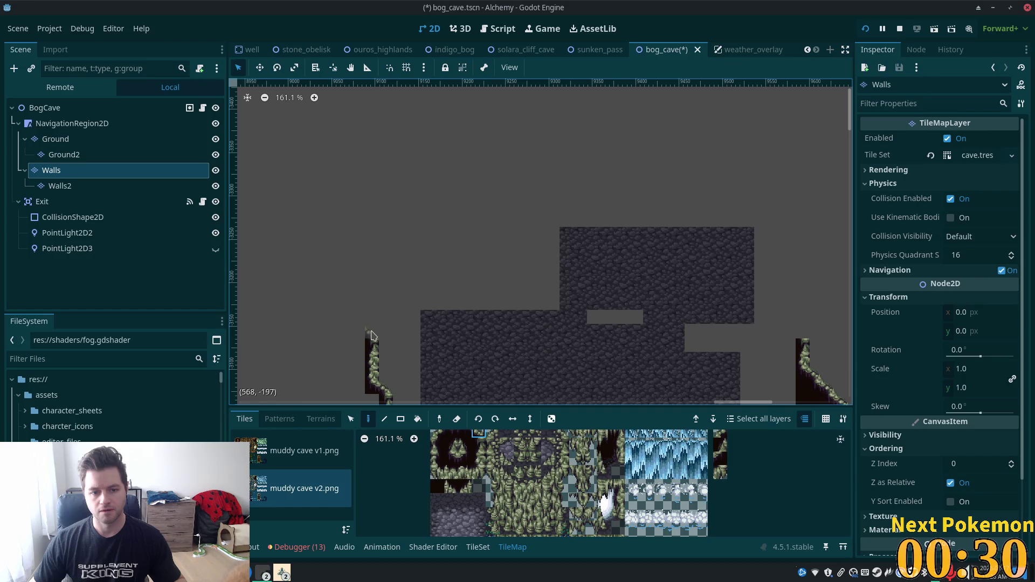
click(372, 336)
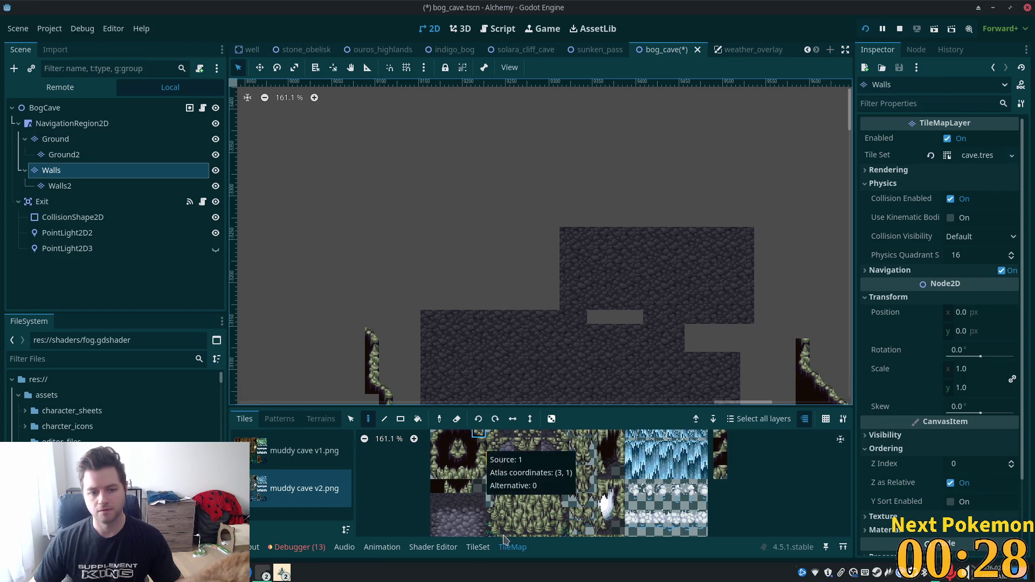
Step: Undo a misplaced three-tile column and paint a two-tile mossy edge column atop the left wall
click(452, 458)
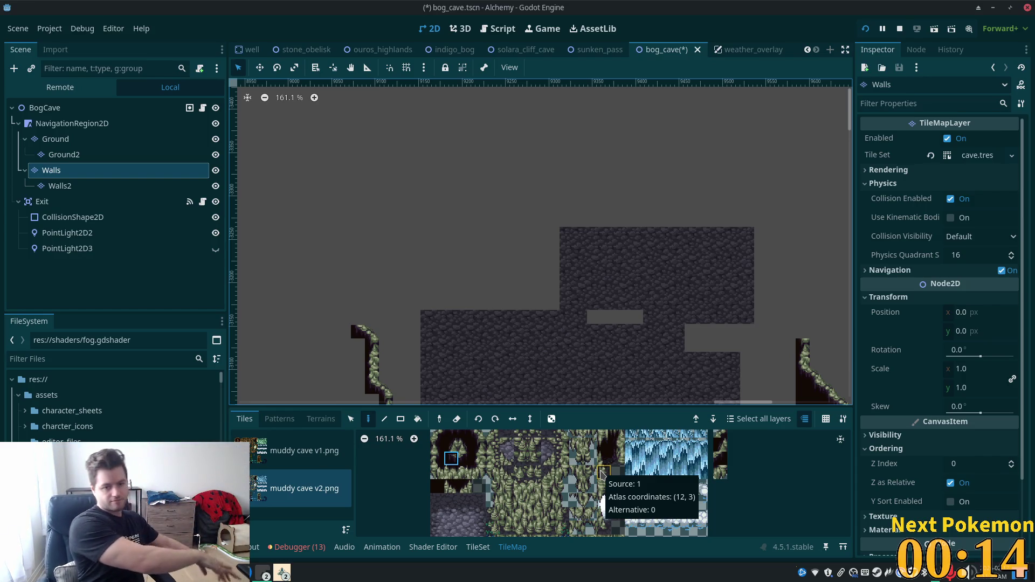
click(484, 448)
drag(484, 474, 483, 476)
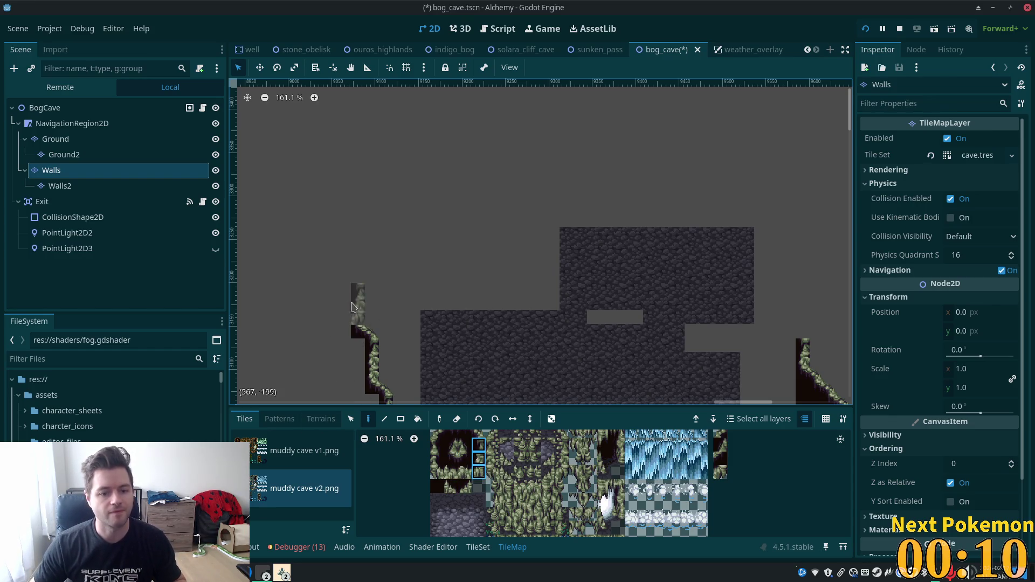
click(345, 305)
key(ctrl+z)
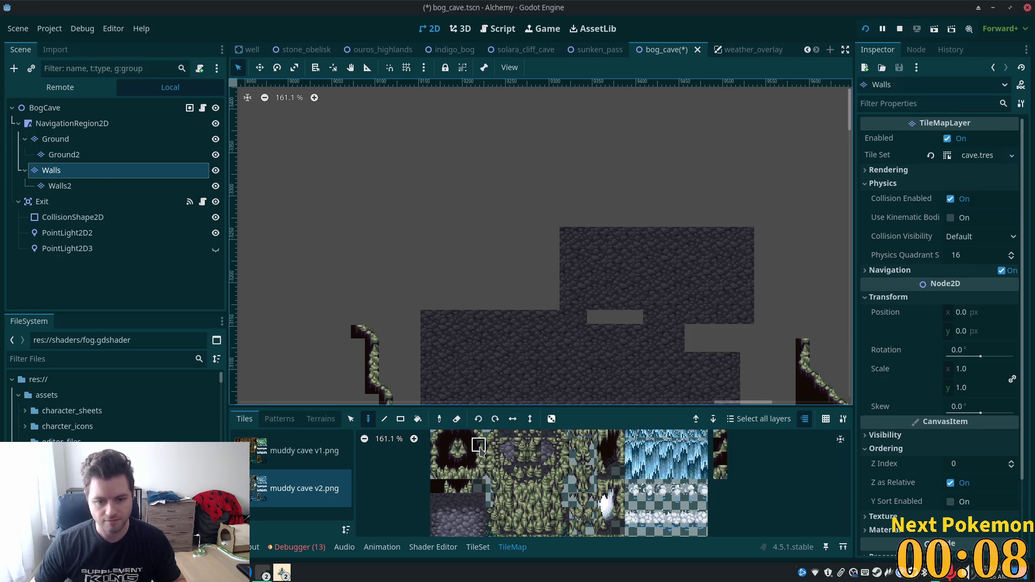
click(481, 449)
click(482, 459)
click(358, 310)
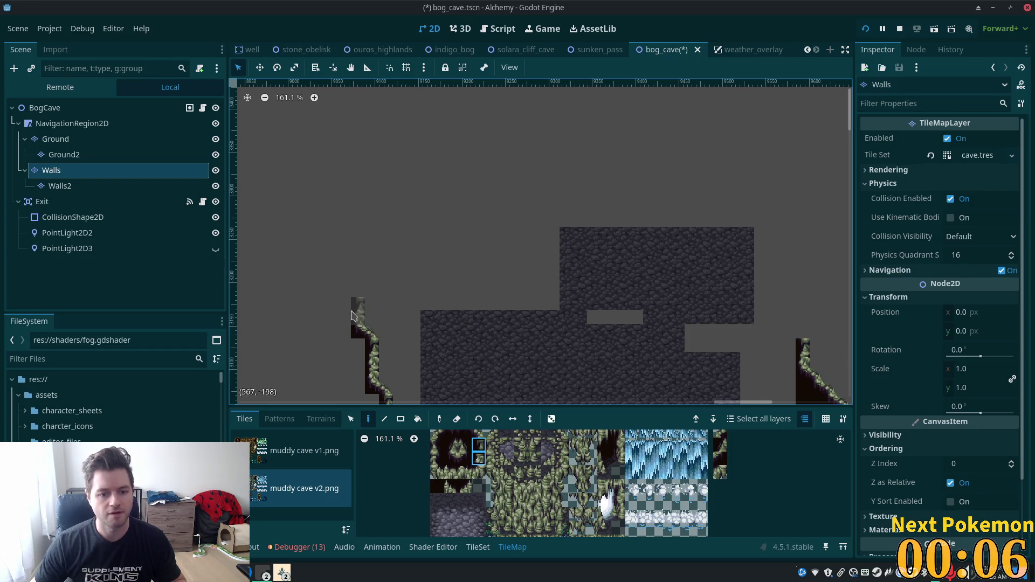
scroll(555, 320, down, 3)
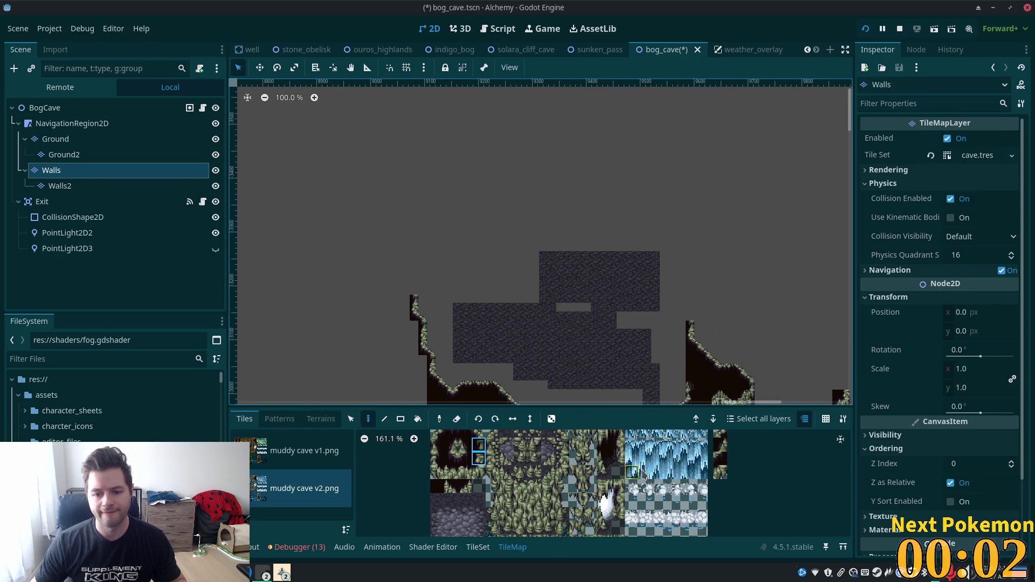
scroll(643, 474, down, 4)
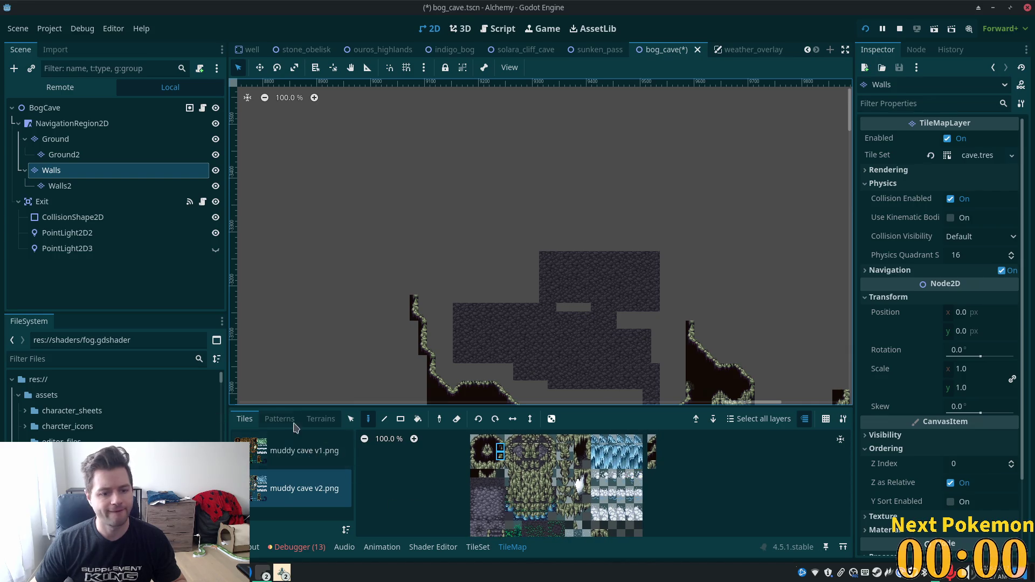
click(321, 418)
click(290, 482)
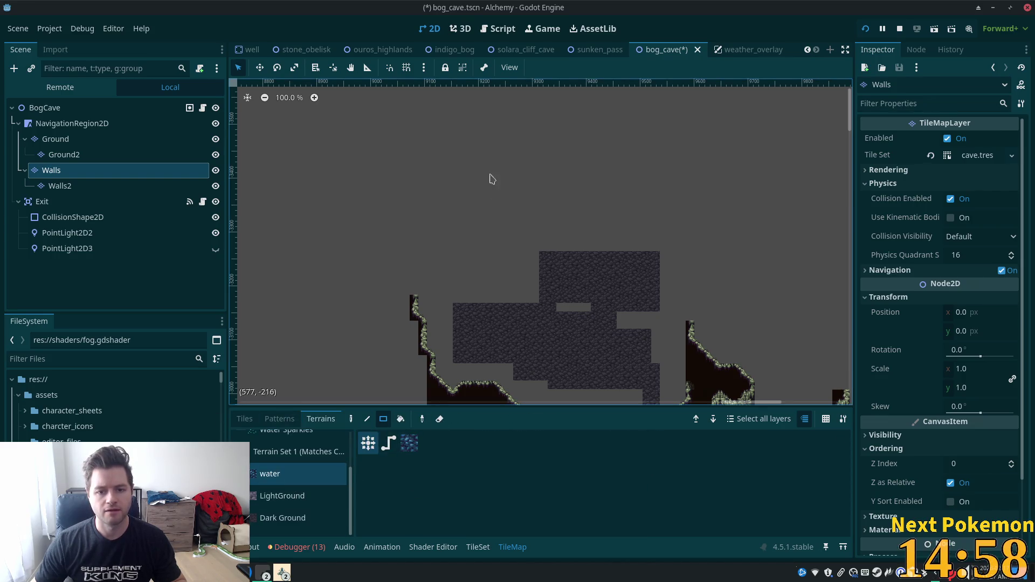
mouse_move(444, 200)
mouse_down()
mouse_move(515, 234)
mouse_move(529, 251)
mouse_up()
drag(533, 194, 572, 232)
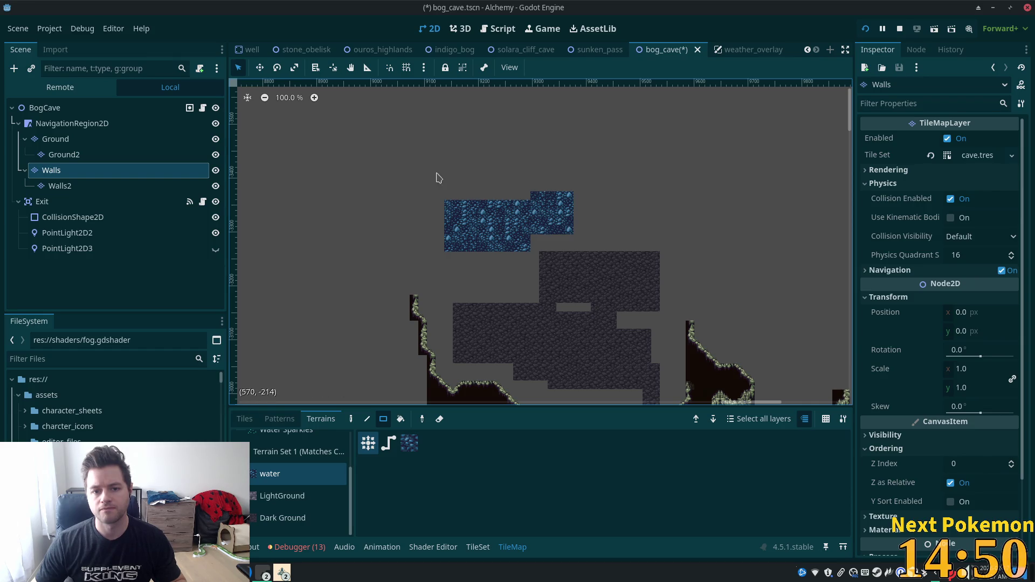
mouse_move(454, 184)
mouse_down()
mouse_move(614, 223)
mouse_move(638, 215)
mouse_move(666, 223)
mouse_up()
drag(611, 206, 666, 224)
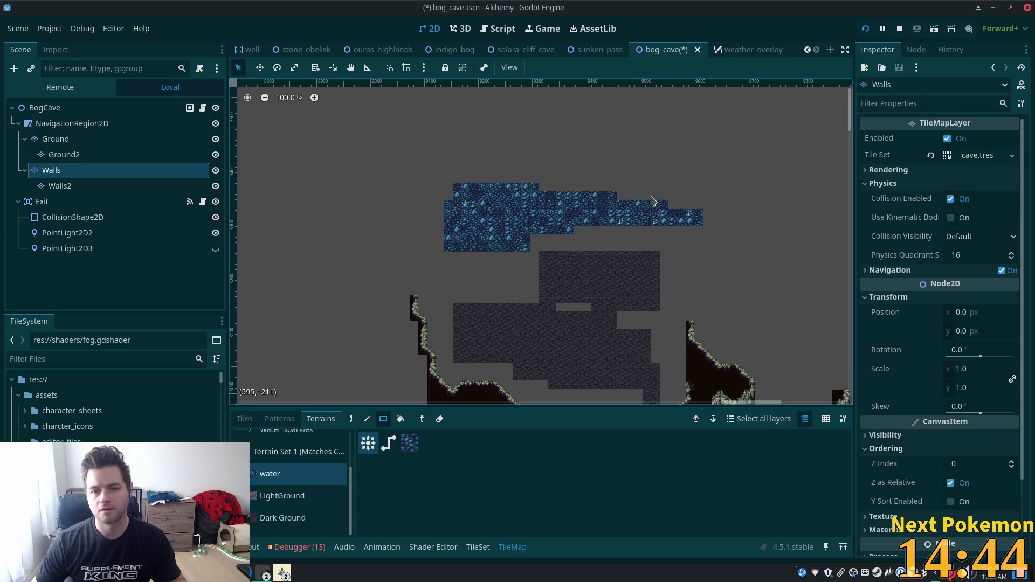
drag(616, 197, 675, 209)
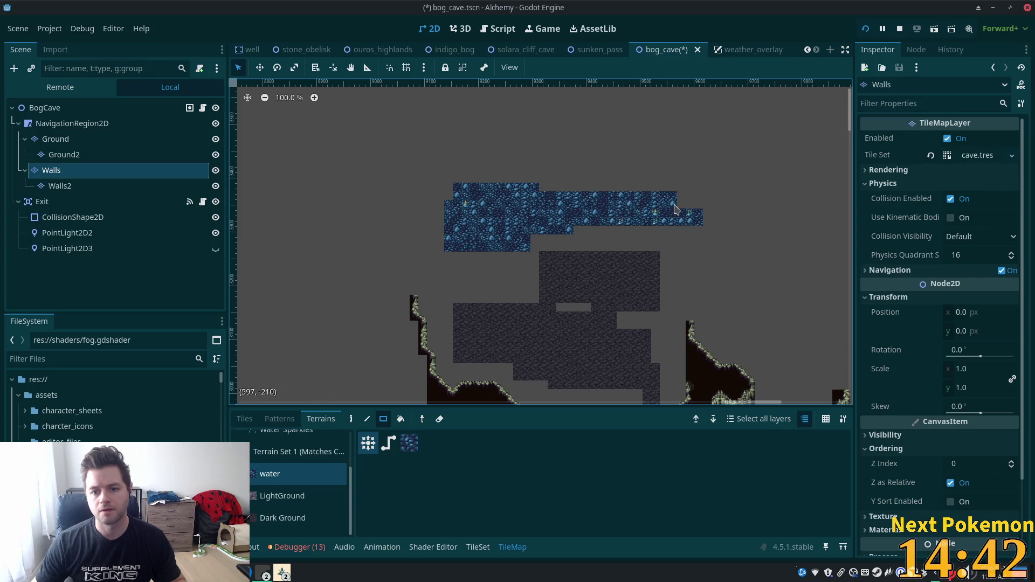
scroll(649, 224, right, 5)
scroll(650, 224, down, 3)
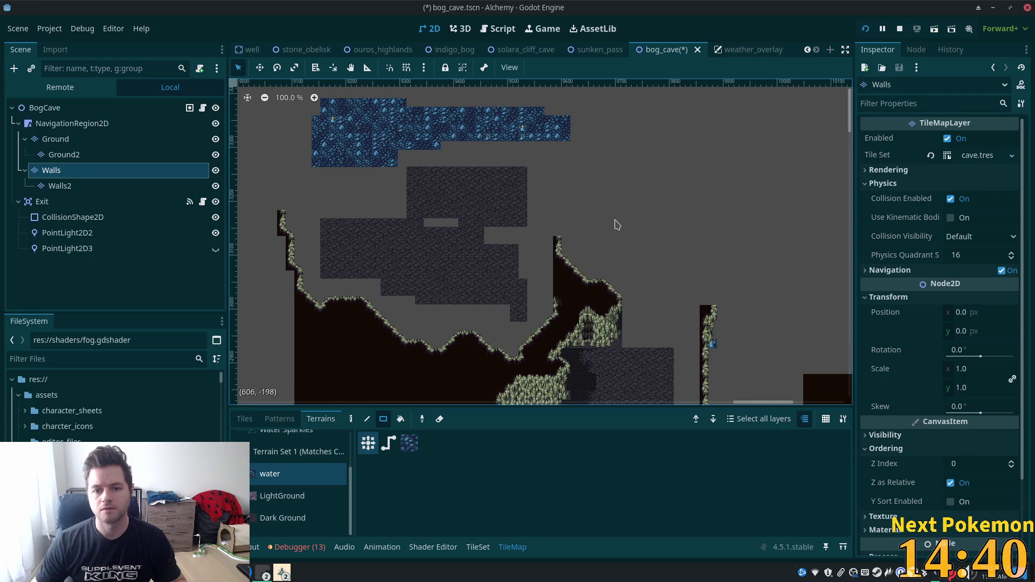
scroll(642, 226, right, 5)
scroll(643, 226, up, 1)
mouse_move(458, 137)
mouse_down()
mouse_move(511, 170)
mouse_move(549, 173)
mouse_up()
drag(579, 172, 628, 182)
mouse_move(536, 145)
mouse_down()
mouse_move(618, 185)
mouse_move(702, 183)
mouse_move(774, 155)
mouse_up()
scroll(602, 157, up, 2)
scroll(602, 156, right, 1)
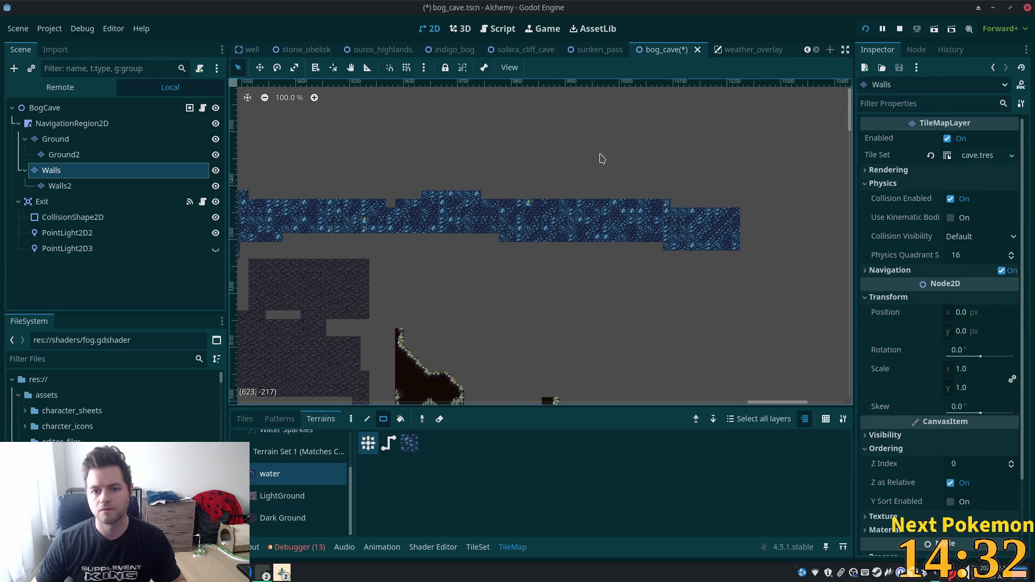
mouse_move(605, 184)
mouse_down()
mouse_move(744, 226)
mouse_move(791, 225)
mouse_move(825, 251)
mouse_up()
drag(774, 216, 682, 296)
drag(695, 252, 613, 318)
scroll(672, 159, down, 5)
scroll(671, 159, left, 2)
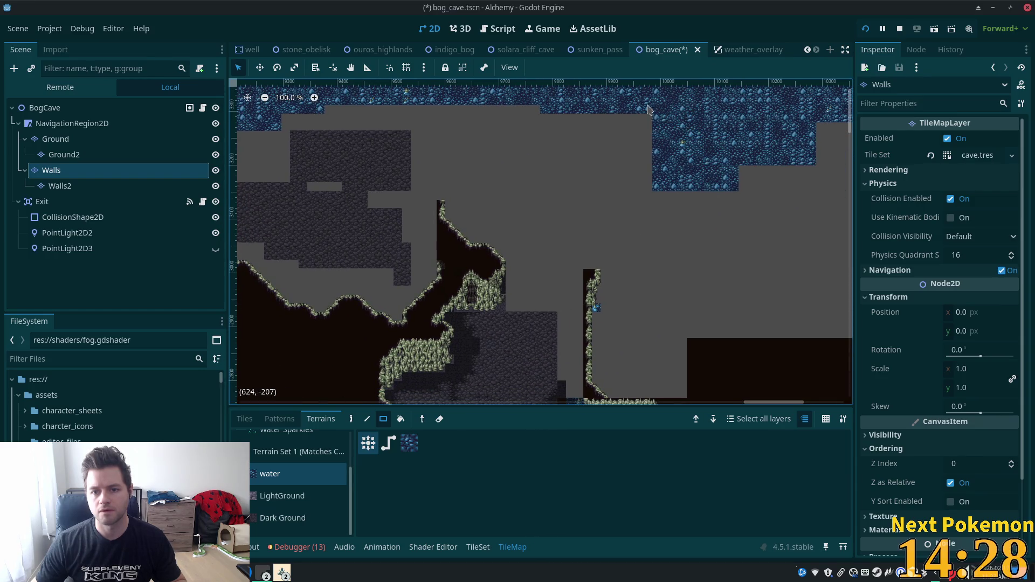
drag(672, 159, 636, 230)
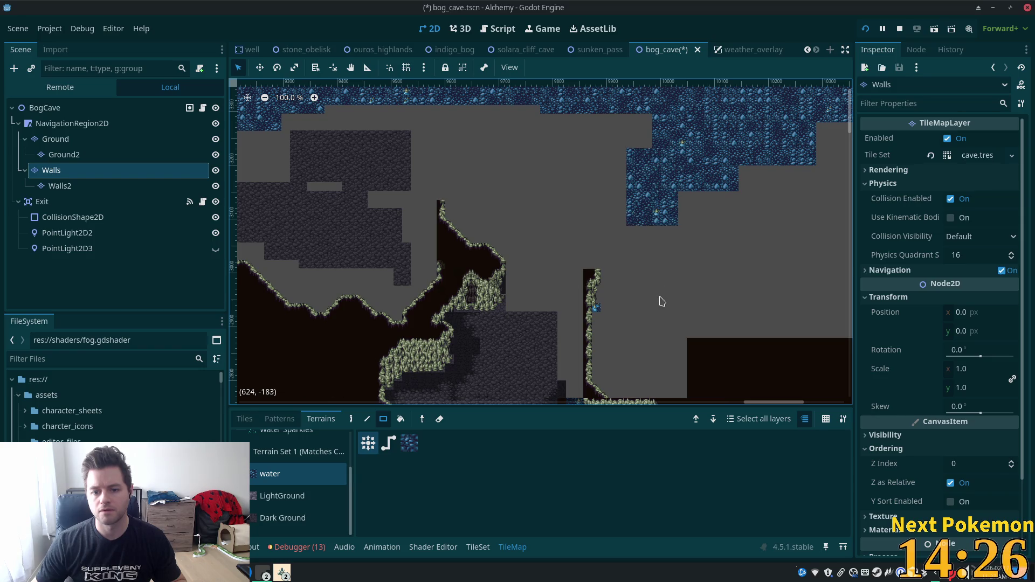
scroll(658, 305, up, 3)
scroll(633, 193, down, 3)
drag(629, 195, 618, 219)
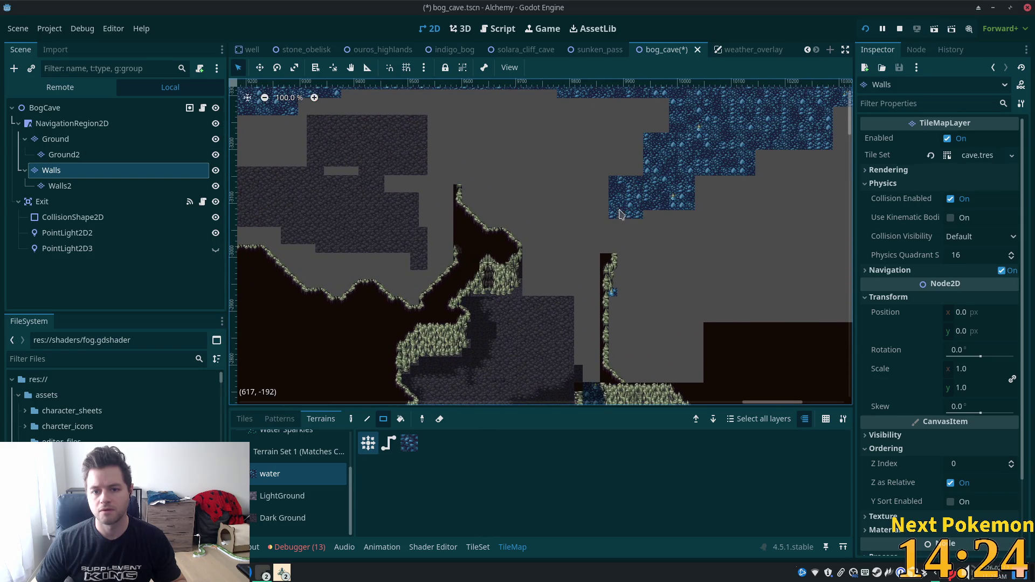
drag(666, 129, 647, 93)
drag(639, 173, 621, 153)
drag(605, 205, 593, 252)
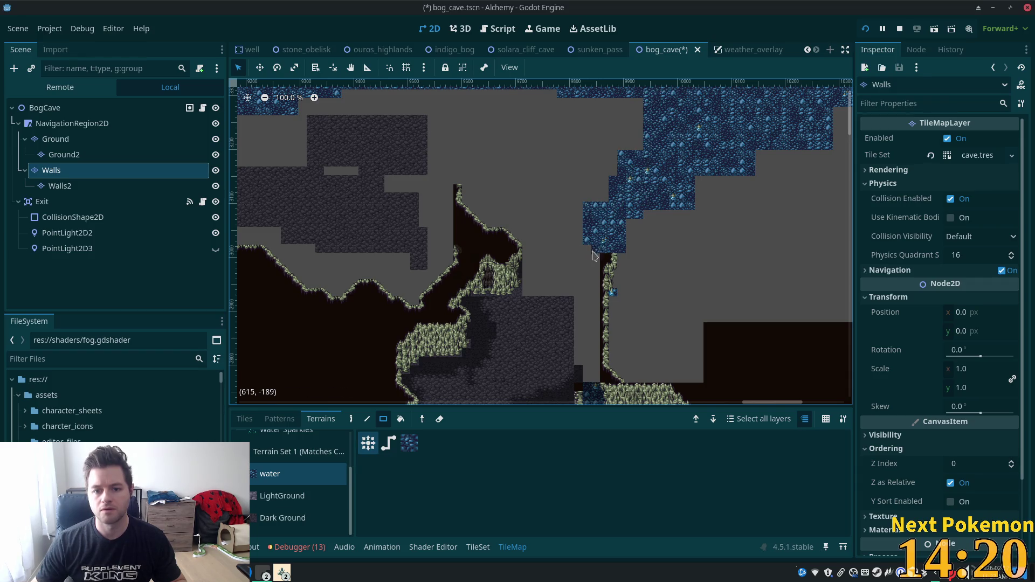
drag(583, 288, 592, 329)
drag(587, 286, 584, 297)
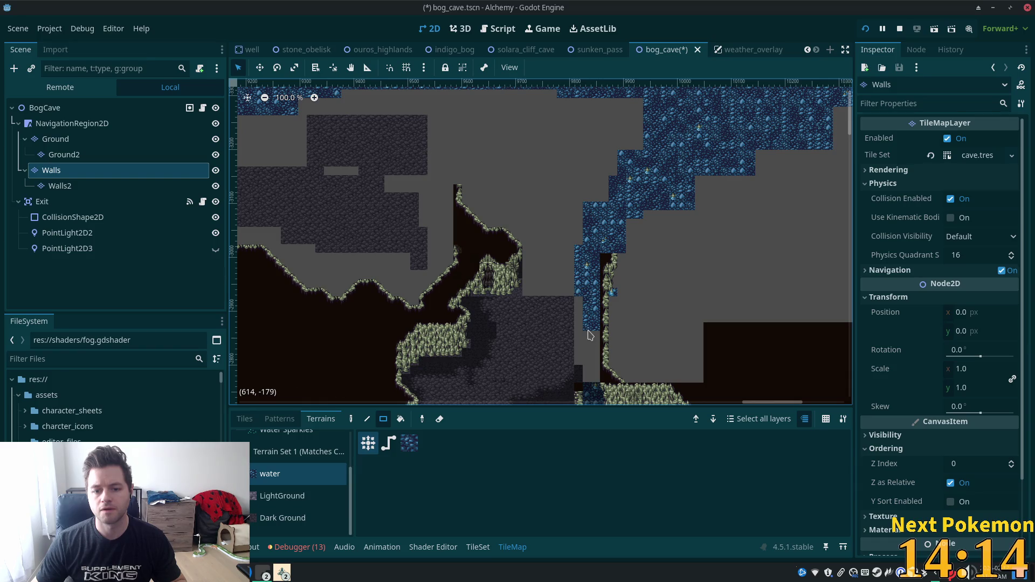
drag(597, 379, 602, 216)
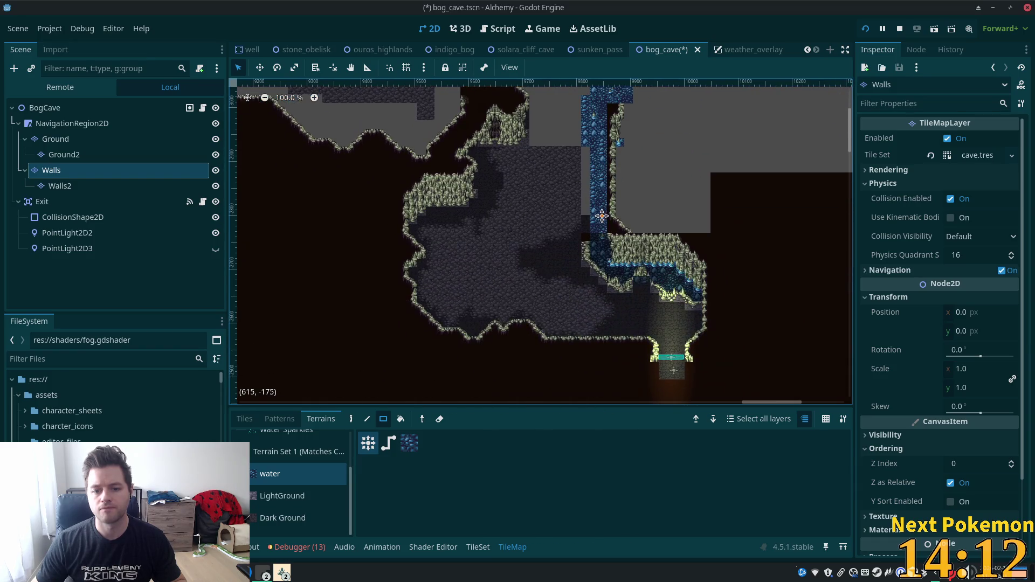
scroll(520, 174, down, 4)
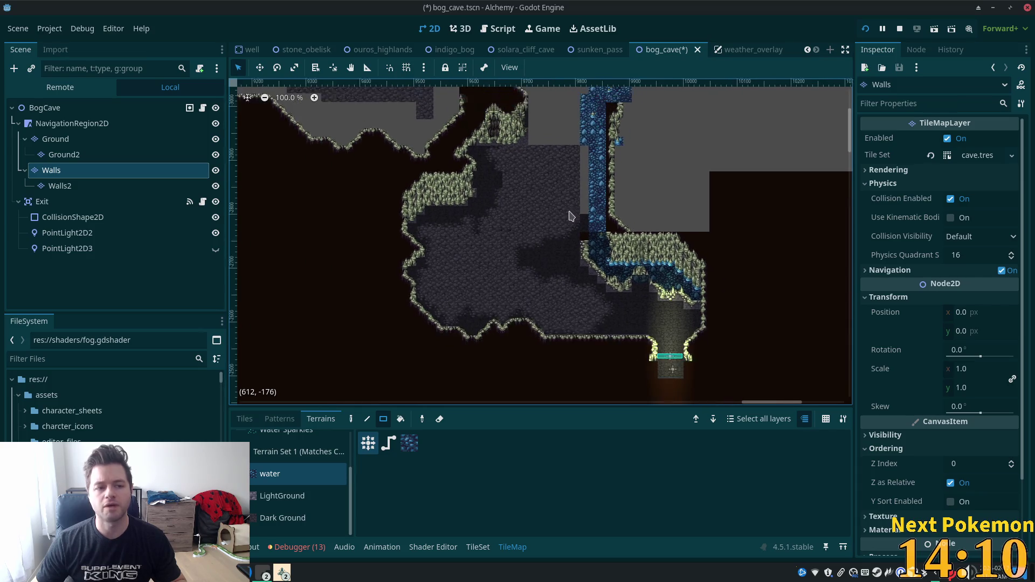
scroll(476, 146, down, 2)
drag(476, 146, 539, 243)
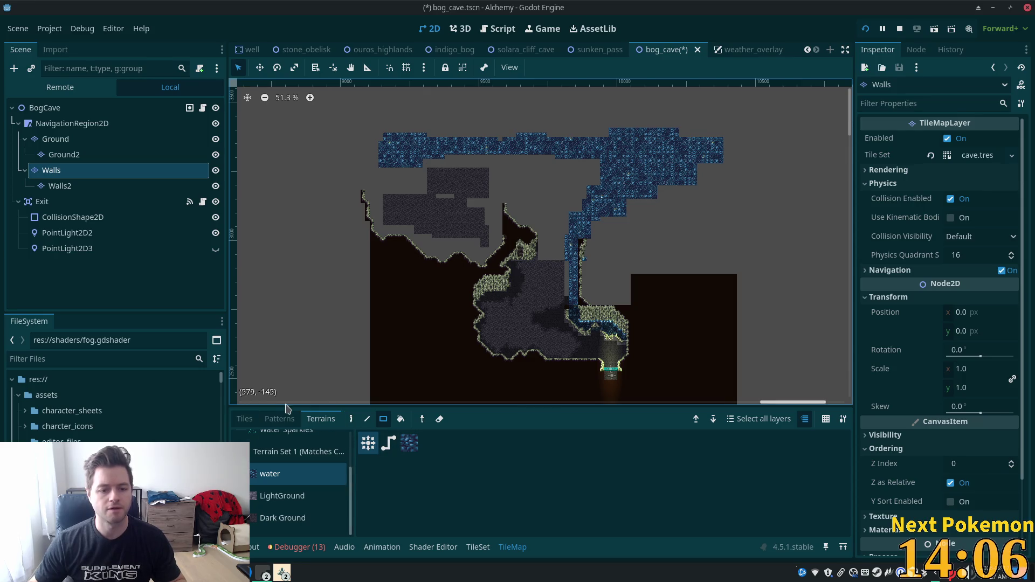
Step: In Tiles mode, box-select the blue wall tiles along the top and the blue column
click(244, 420)
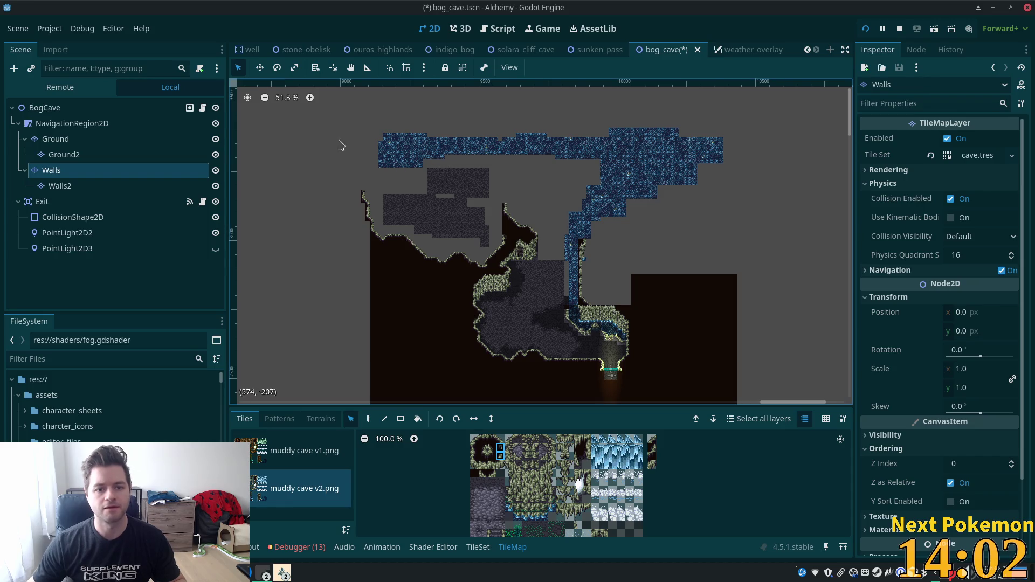
mouse_move(364, 113)
mouse_down()
mouse_move(744, 155)
mouse_move(747, 172)
mouse_up()
drag(604, 168, 703, 202)
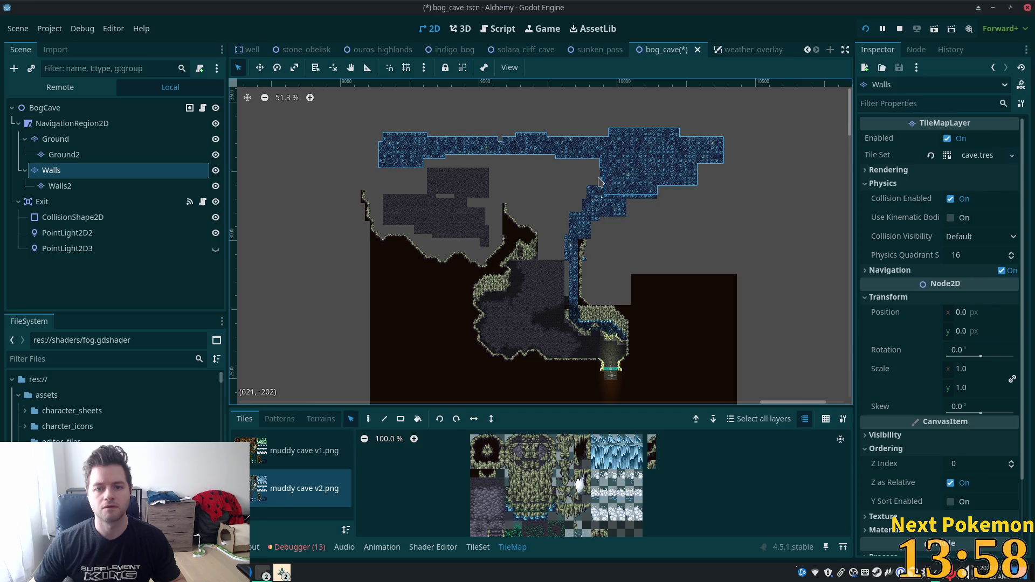
mouse_move(578, 174)
mouse_down()
mouse_move(673, 217)
mouse_move(682, 237)
mouse_up()
mouse_move(560, 211)
mouse_down()
mouse_move(620, 242)
mouse_move(580, 272)
mouse_move(583, 348)
mouse_move(582, 336)
mouse_up()
Step: Choose the Paint tool and view the Ground layer on its own
scroll(557, 252, up, 1)
scroll(557, 252, up, 6)
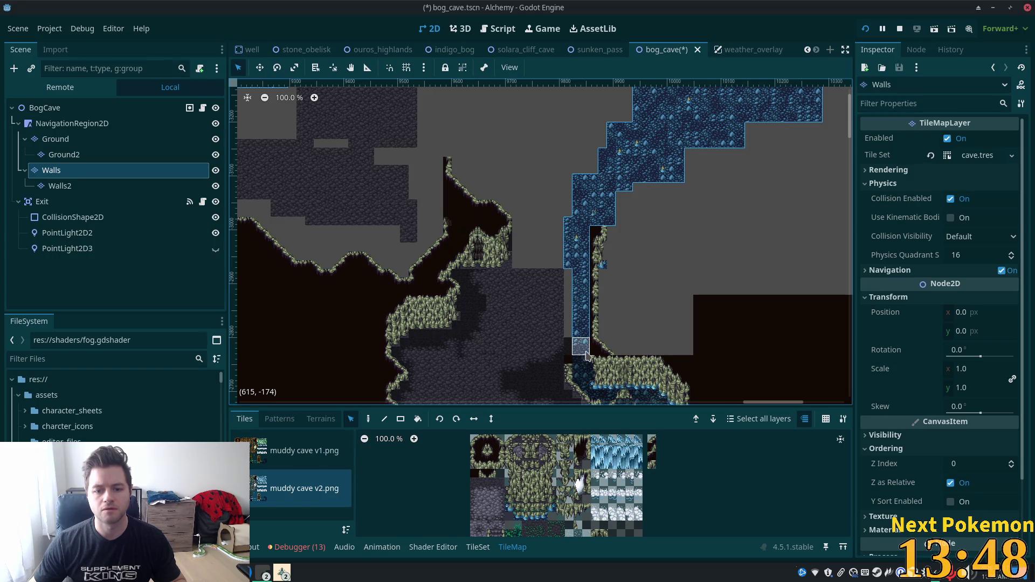
click(369, 419)
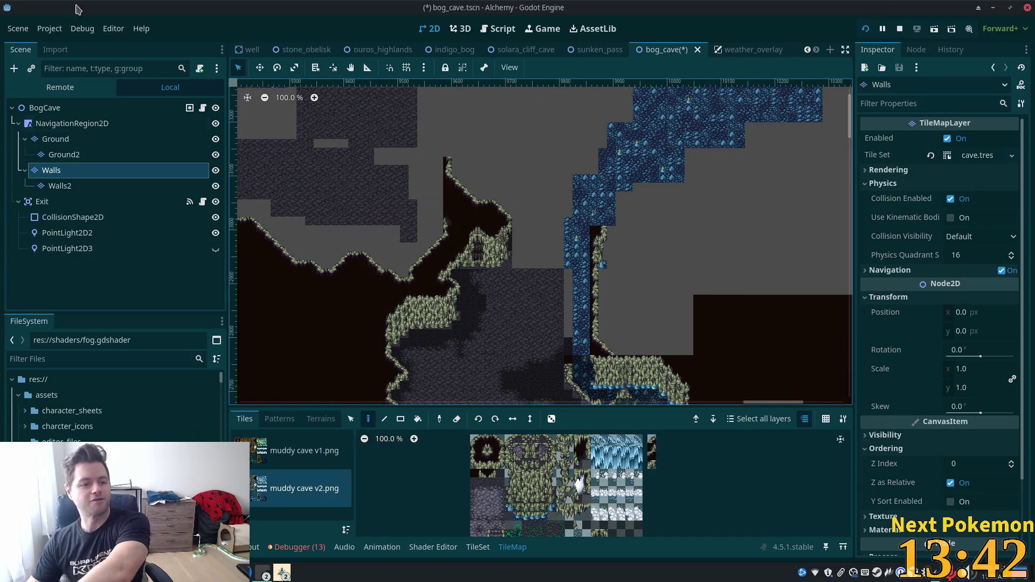
click(55, 139)
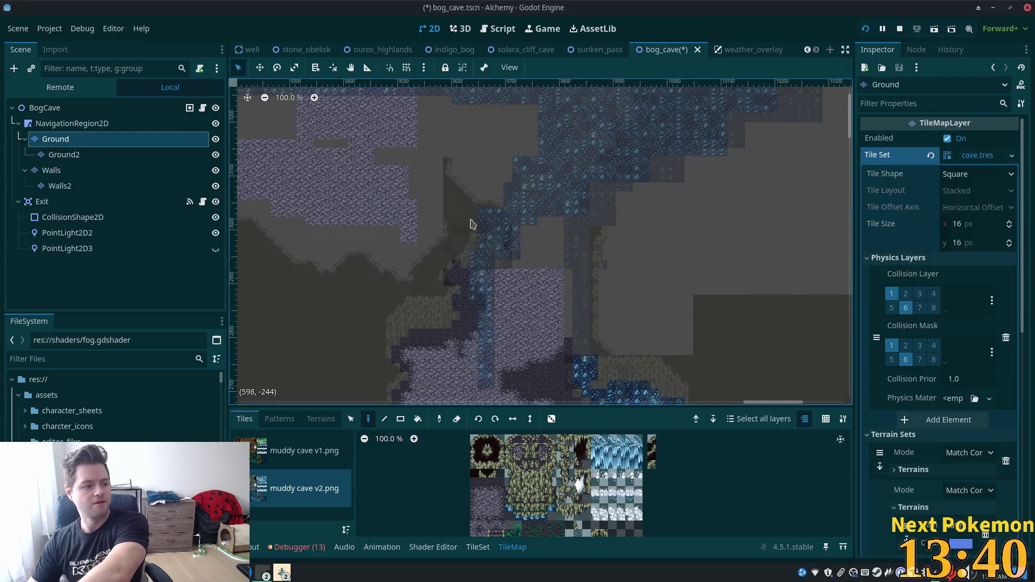
Step: On the Walls layer, Rect-paint dark rock over the bright blue wall strip and blue column
scroll(409, 184, down, 4)
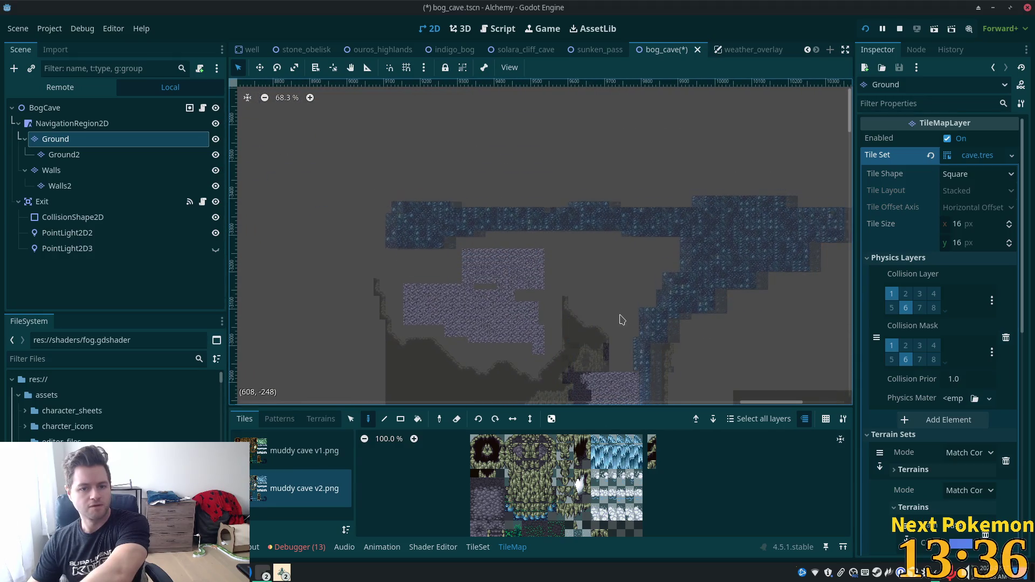
click(81, 170)
key(r)
drag(332, 155, 854, 254)
scroll(545, 267, right, 5)
drag(426, 181, 649, 266)
scroll(567, 253, up, 5)
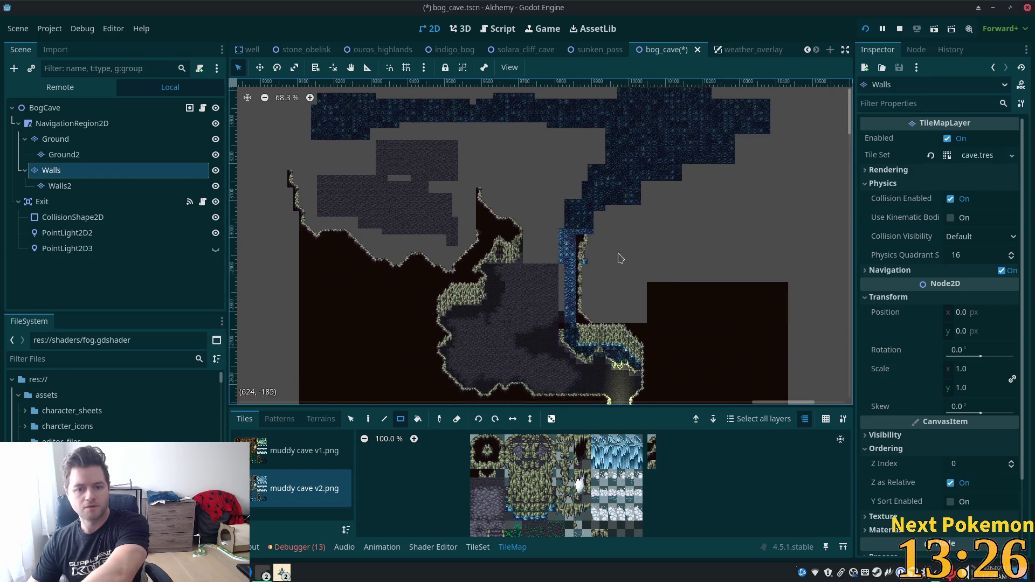
scroll(566, 230, up, 3)
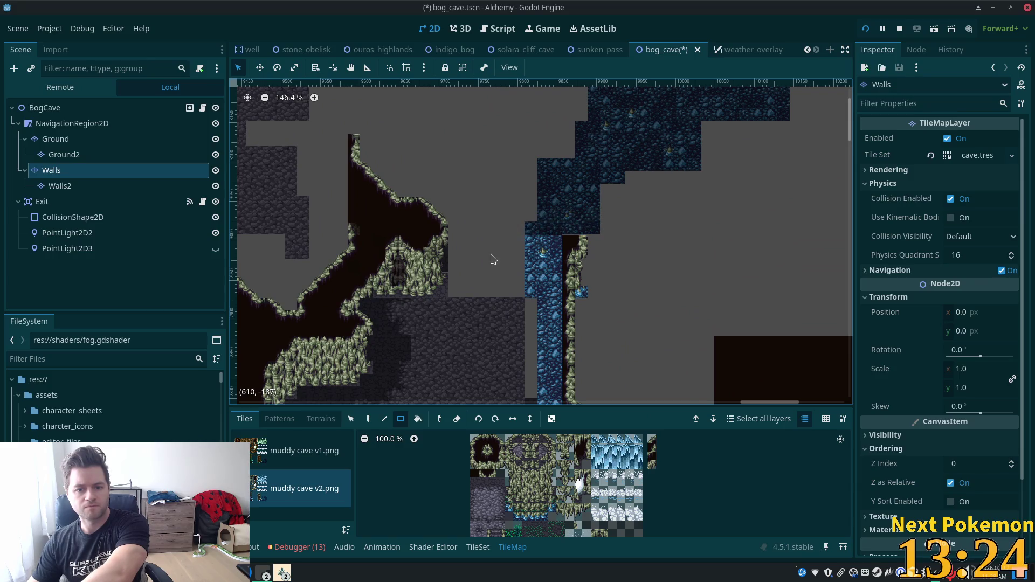
drag(526, 229, 553, 296)
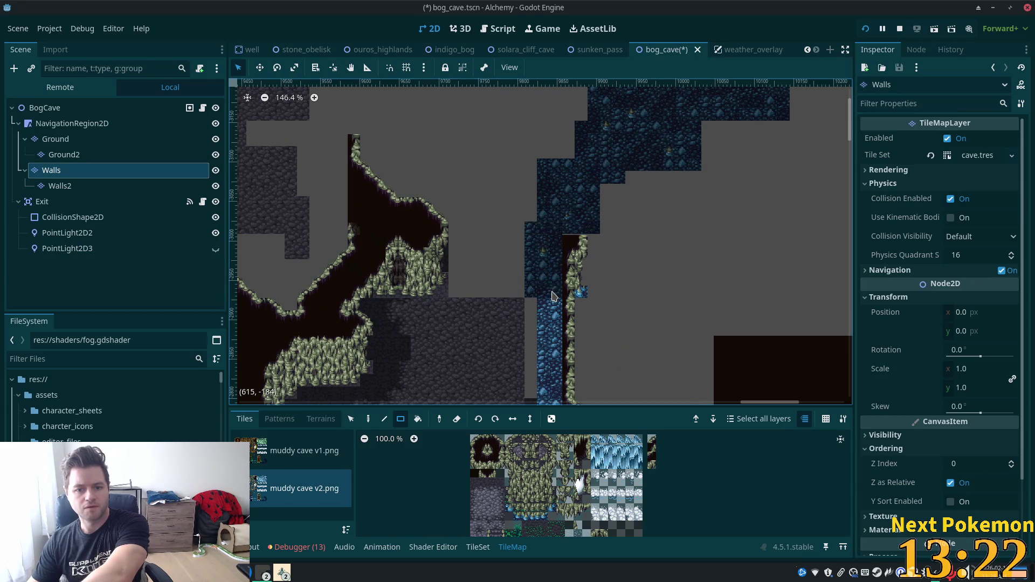
scroll(571, 232, up, 4)
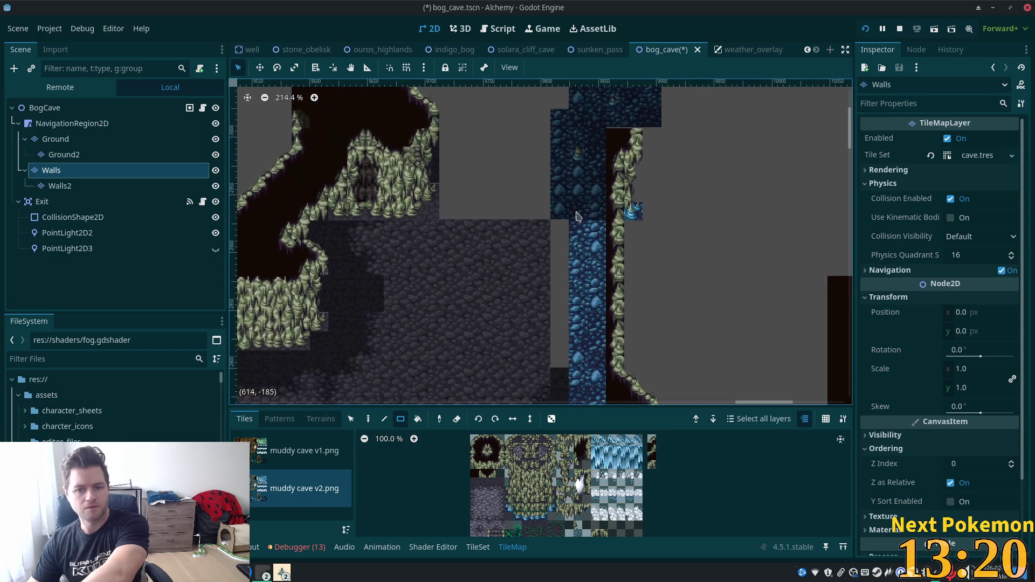
drag(580, 234, 593, 386)
Step: Pan back to the cave and water region and bring up the TileSet atlas editor
drag(542, 303, 561, 211)
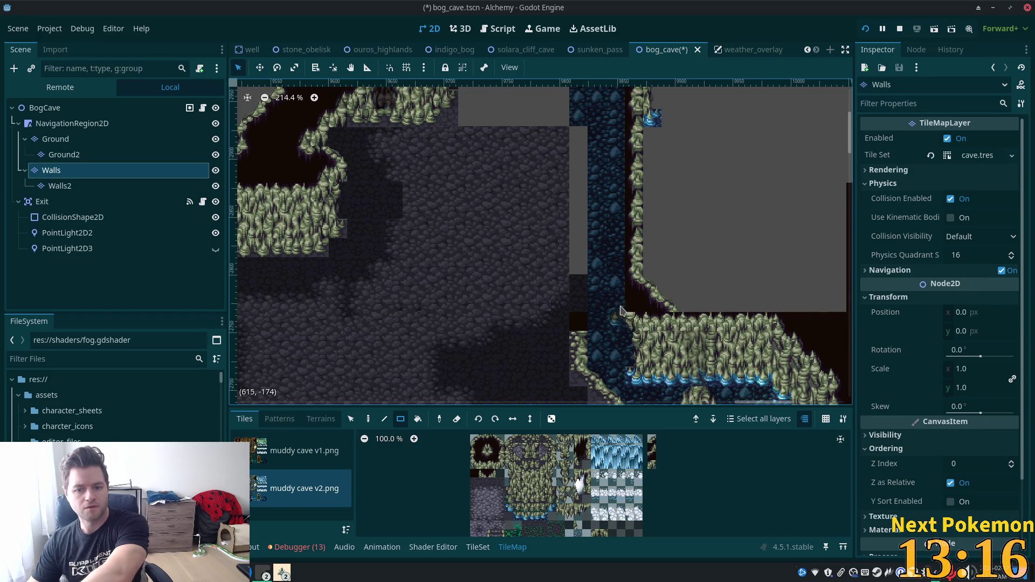
scroll(602, 313, down, 4)
mouse_move(705, 203)
mouse_down()
mouse_move(677, 273)
mouse_move(671, 400)
mouse_up()
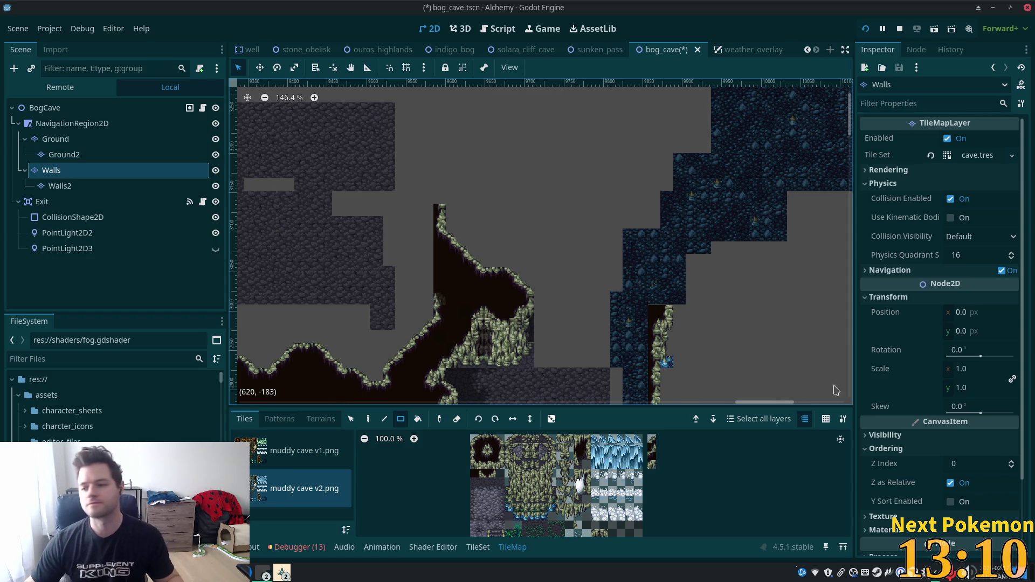
scroll(577, 233, down, 3)
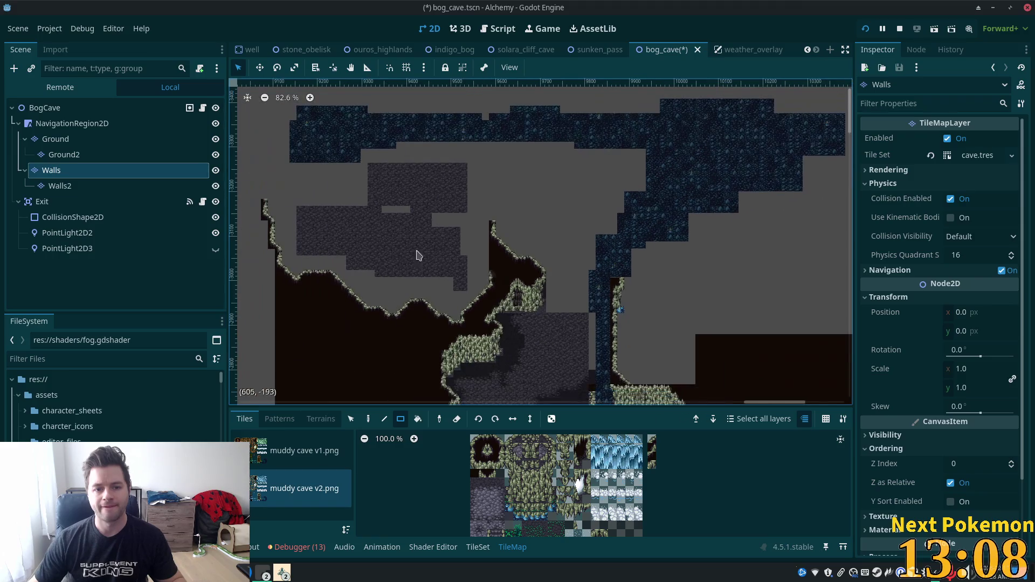
scroll(393, 211, up, 1)
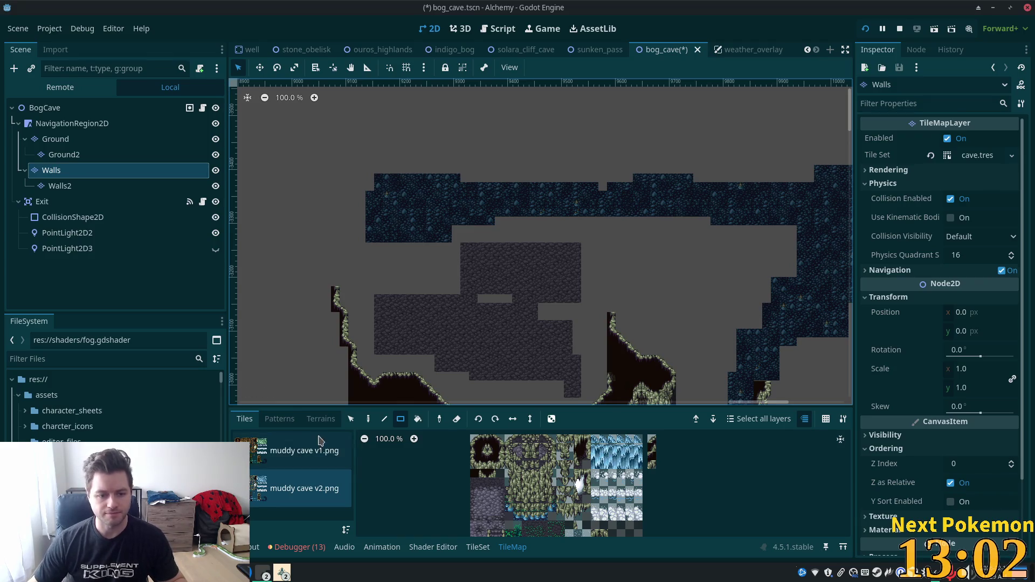
click(484, 541)
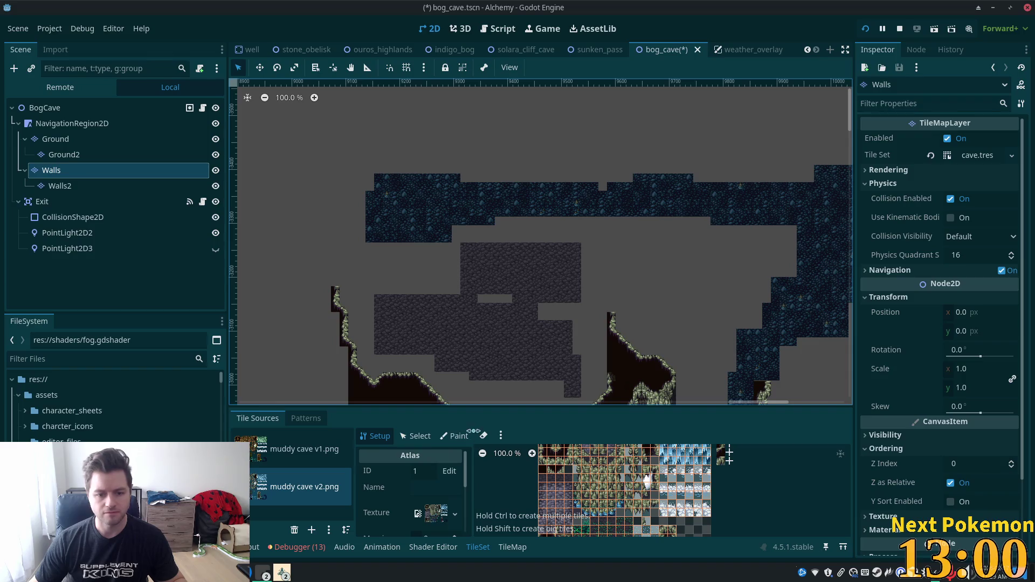
Step: Enlarge the TileSet panel and select the ice and snow tile block, bringing up its context menu
scroll(549, 516, up, 5)
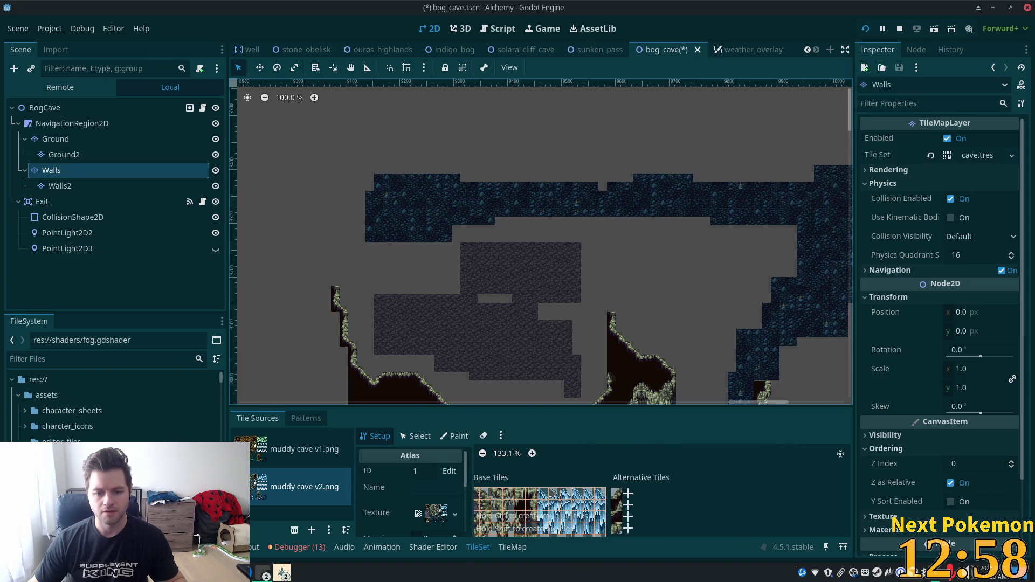
scroll(537, 487, up, 2)
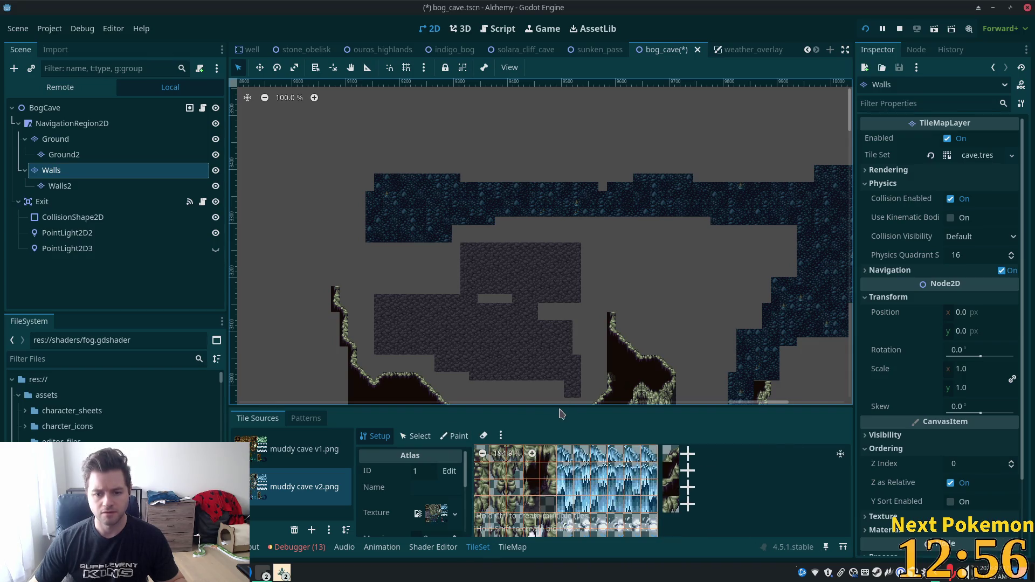
drag(558, 409, 572, 245)
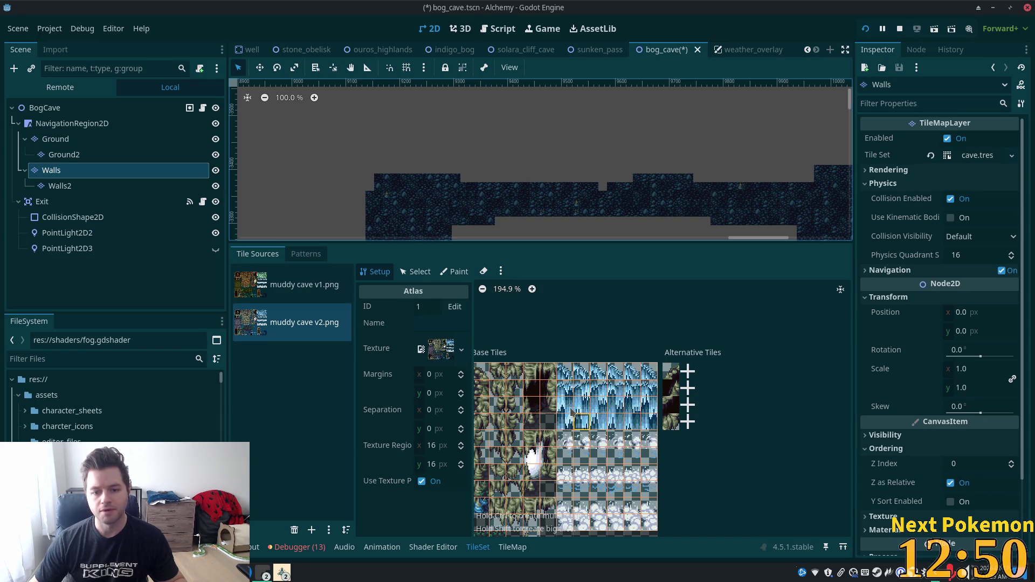
click(416, 271)
click(565, 371)
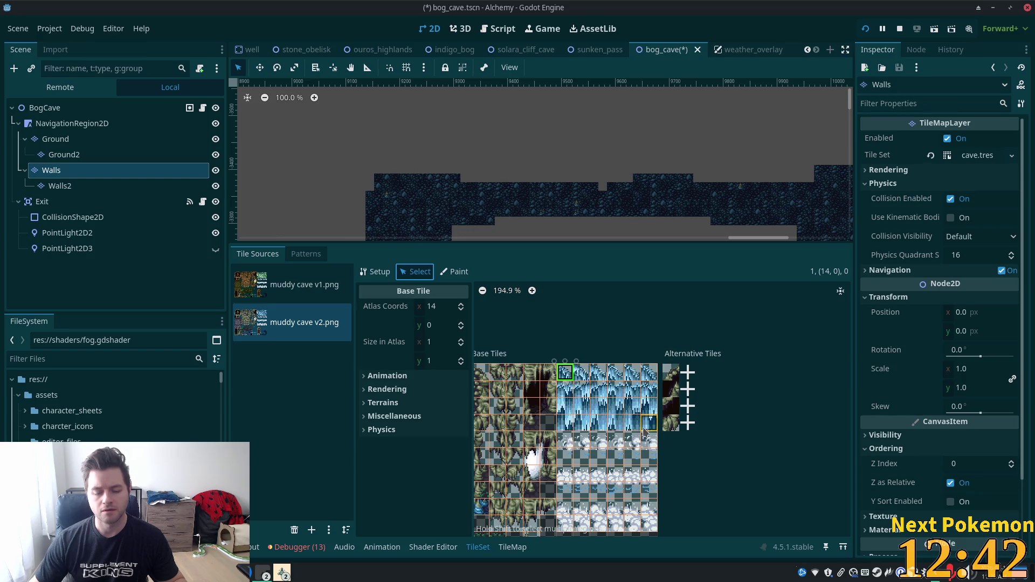
scroll(628, 435, down, 2)
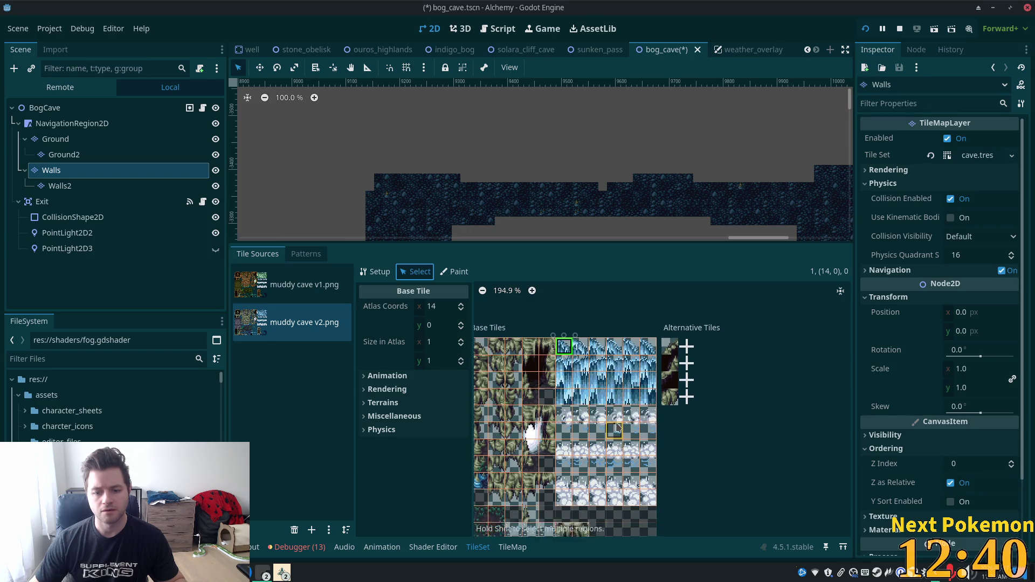
shift+click(649, 481)
drag(566, 321, 664, 483)
right_click(567, 326)
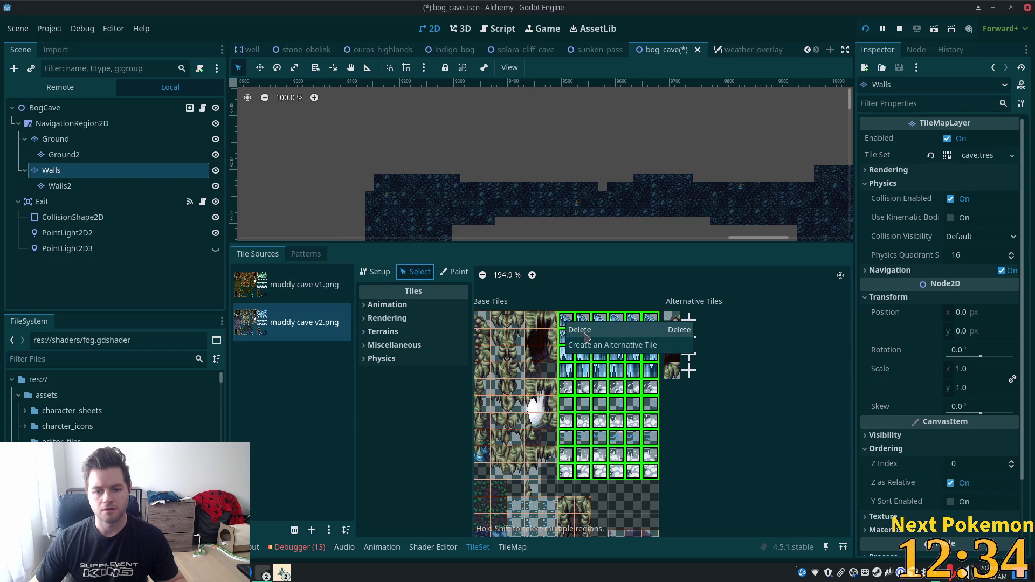
Step: Delete the ice and snow tiles, then recreate tiles down the single ice column in Setup mode
click(573, 335)
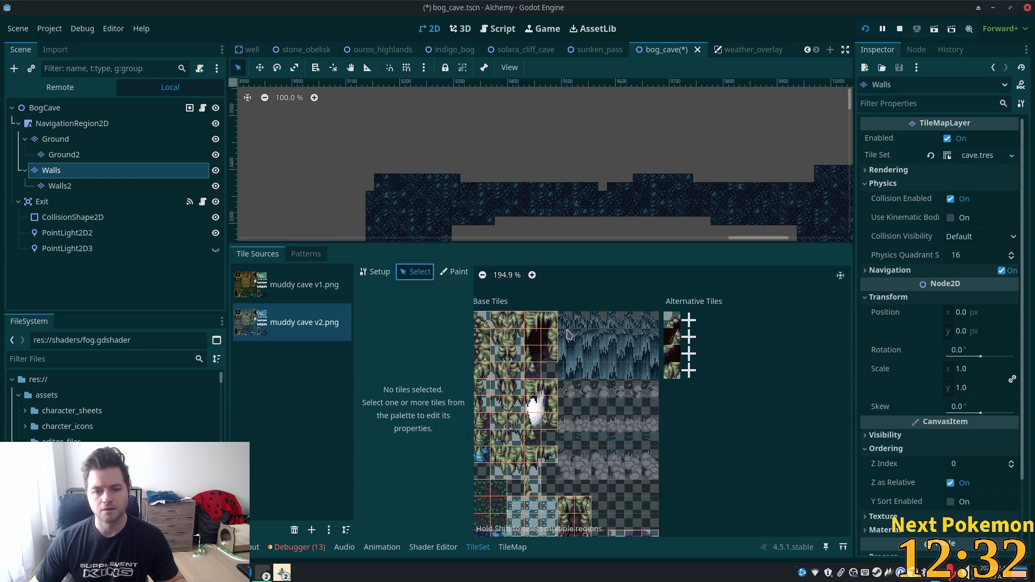
click(374, 272)
click(566, 326)
click(566, 343)
click(566, 377)
drag(569, 394, 570, 452)
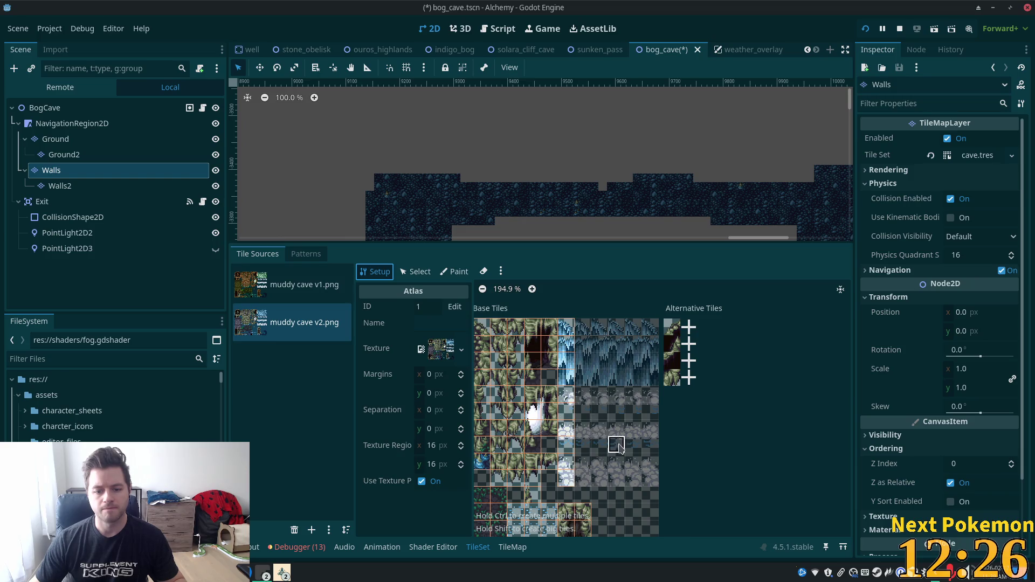
scroll(602, 430, down, 5)
scroll(684, 420, up, 5)
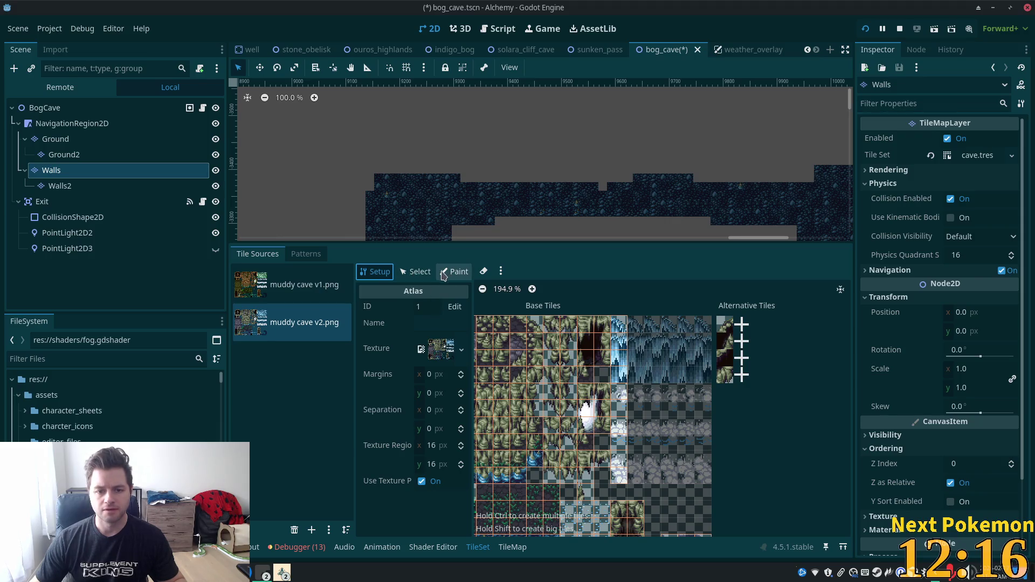
Step: Select the new waterfall tile column and set its animation Columns to 6
click(455, 272)
click(416, 272)
click(619, 318)
drag(619, 318, 626, 469)
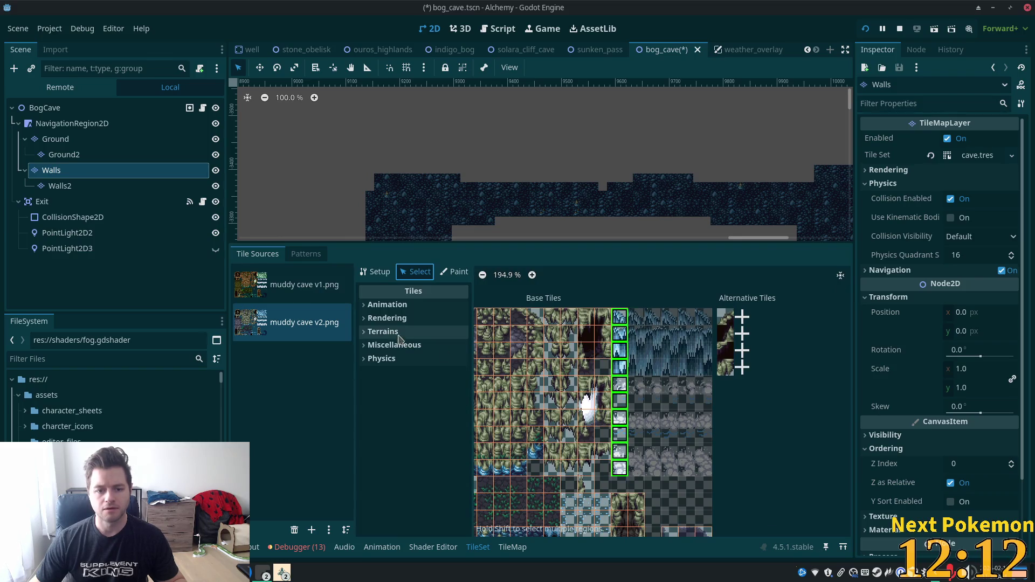
click(365, 304)
click(441, 323)
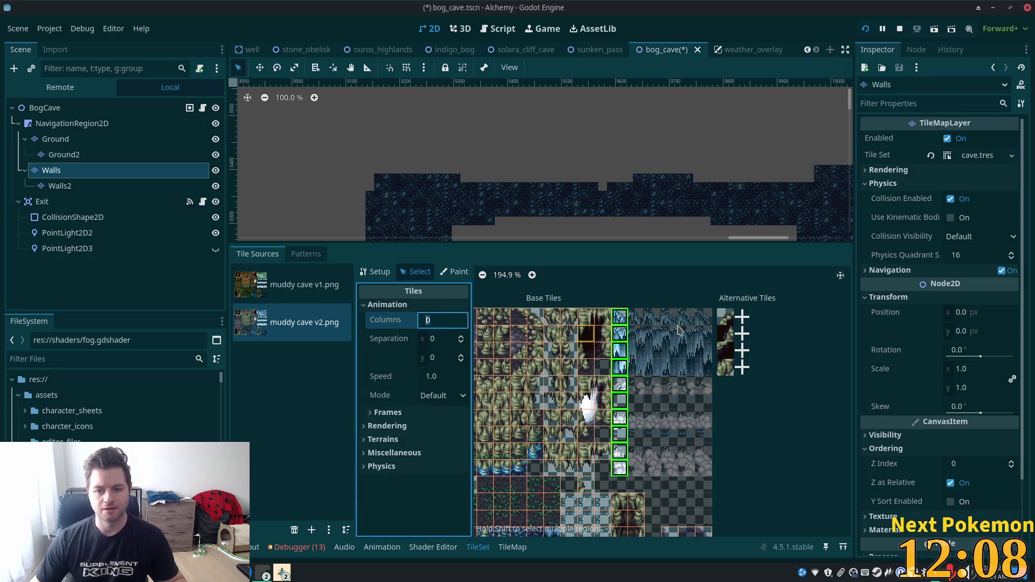
text(6)
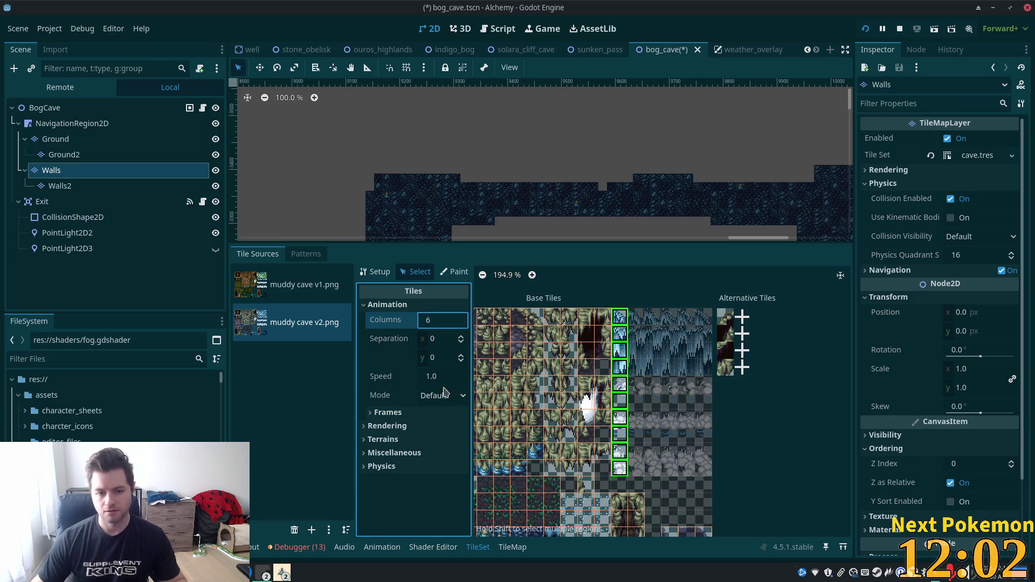
click(428, 415)
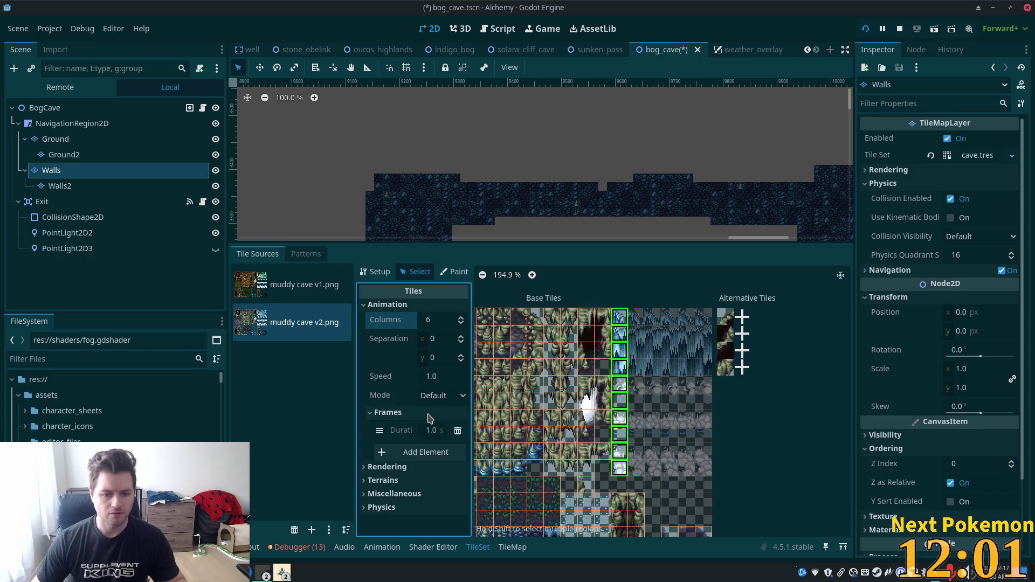
Step: Add animation frames up to six for the waterfall and check the Frames list
click(427, 451)
click(418, 491)
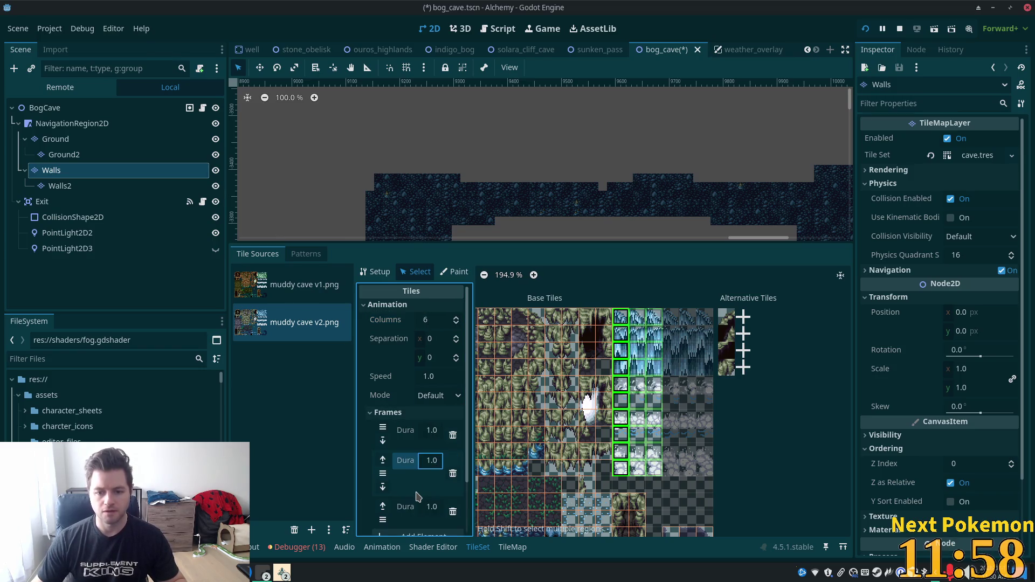
click(411, 534)
scroll(407, 496, down, 3)
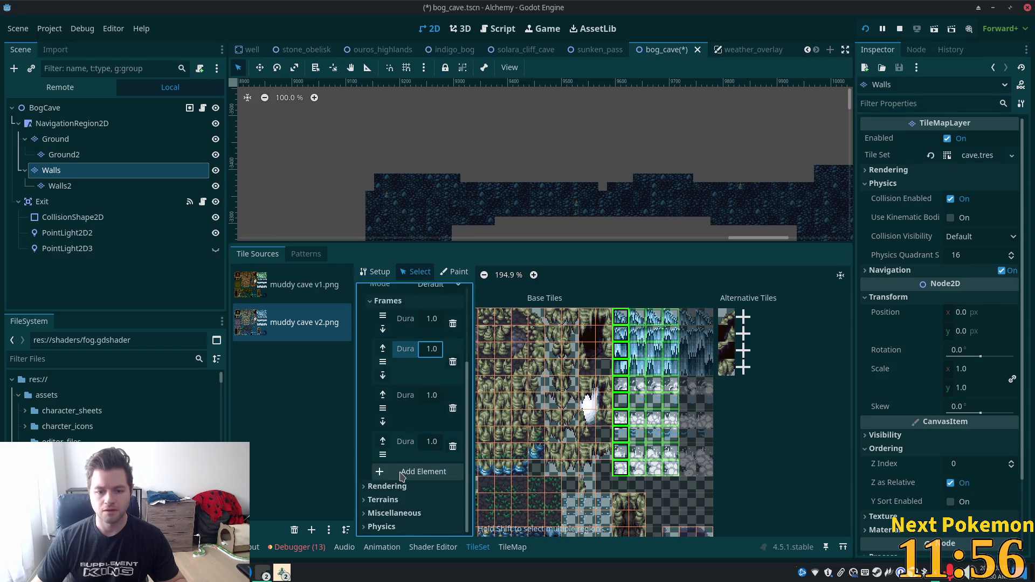
click(403, 469)
click(416, 517)
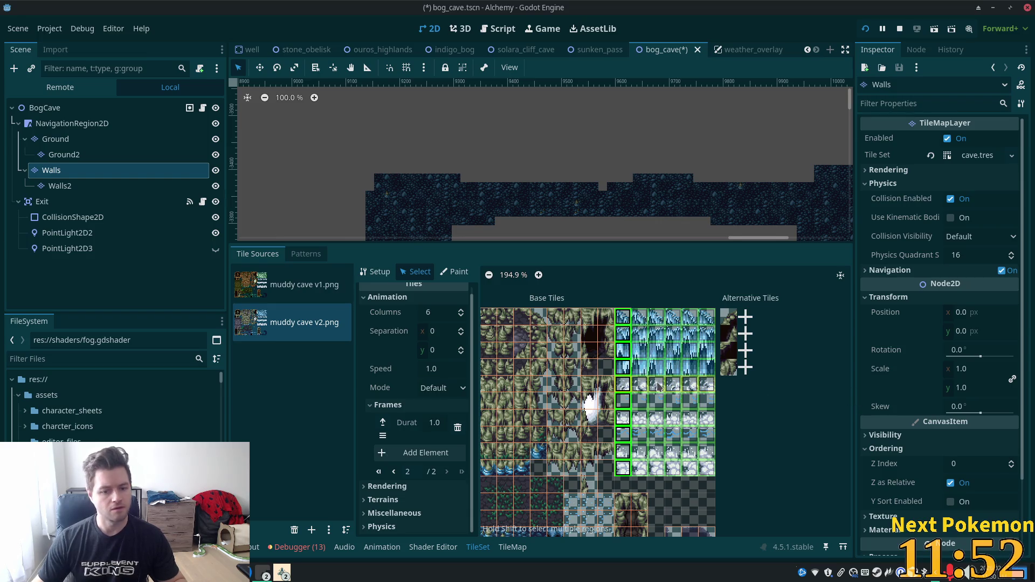
click(373, 407)
click(373, 412)
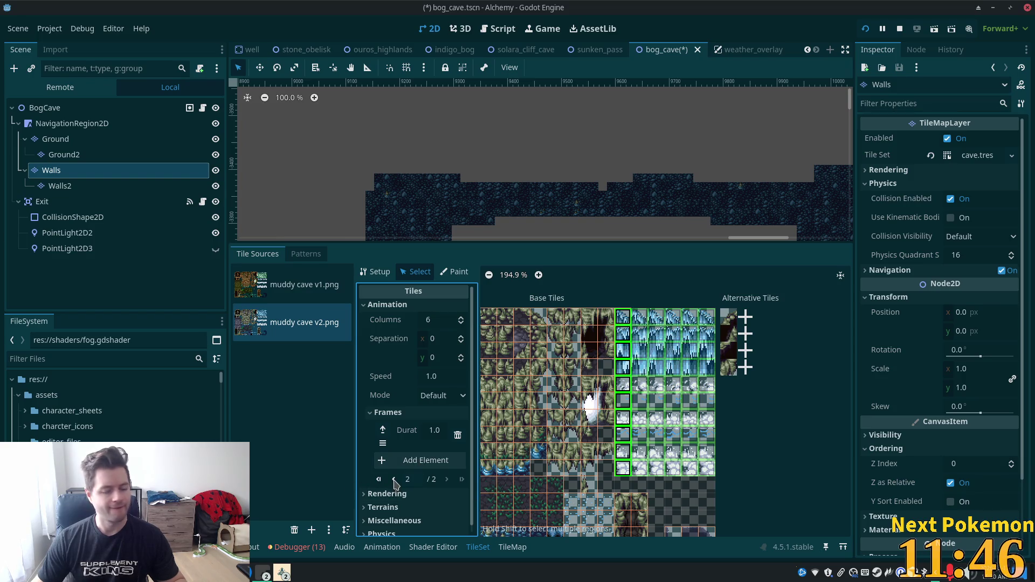
scroll(633, 455, up, 3)
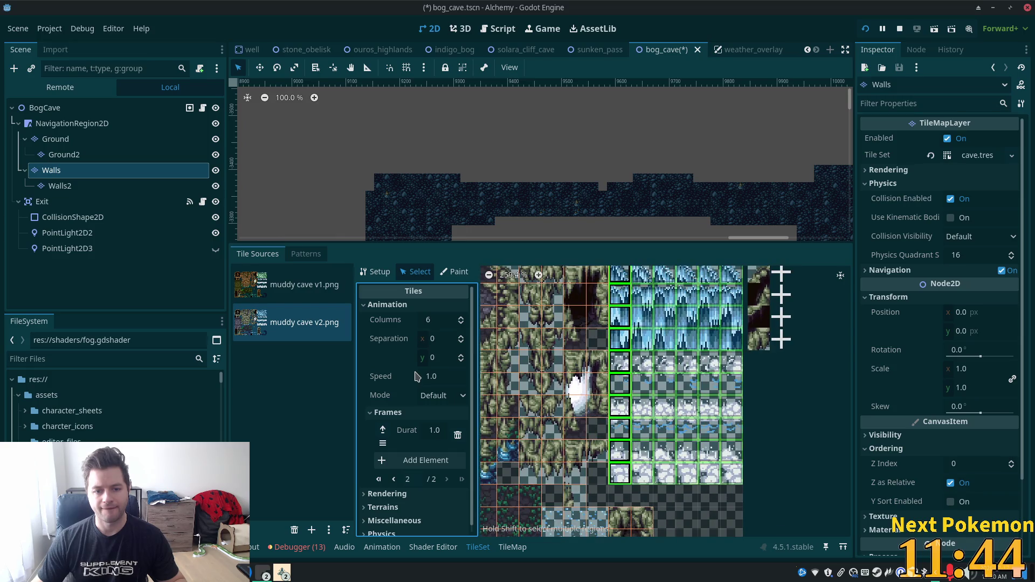
scroll(816, 410, down, 5)
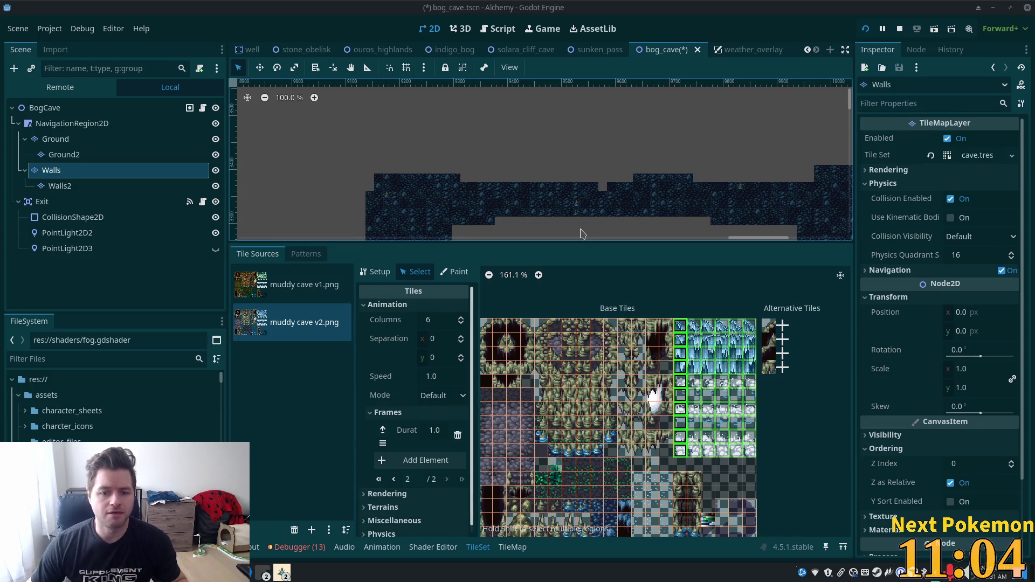
Step: Zoom and pan to the left cave ledge, then select the dark two-tile cave tile in the atlas
scroll(378, 190, up, 2)
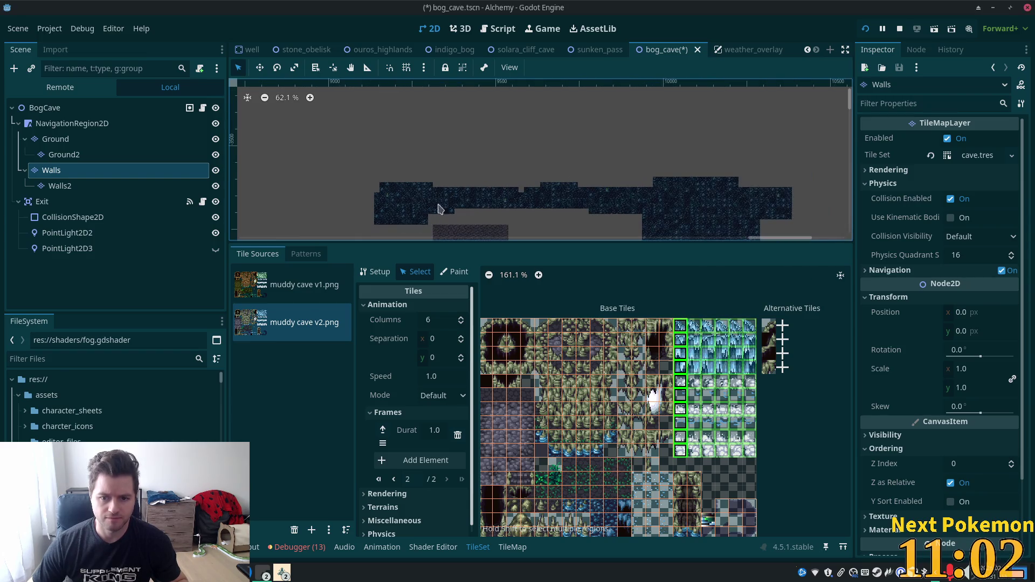
scroll(583, 108, down, 3)
scroll(443, 176, left, 3)
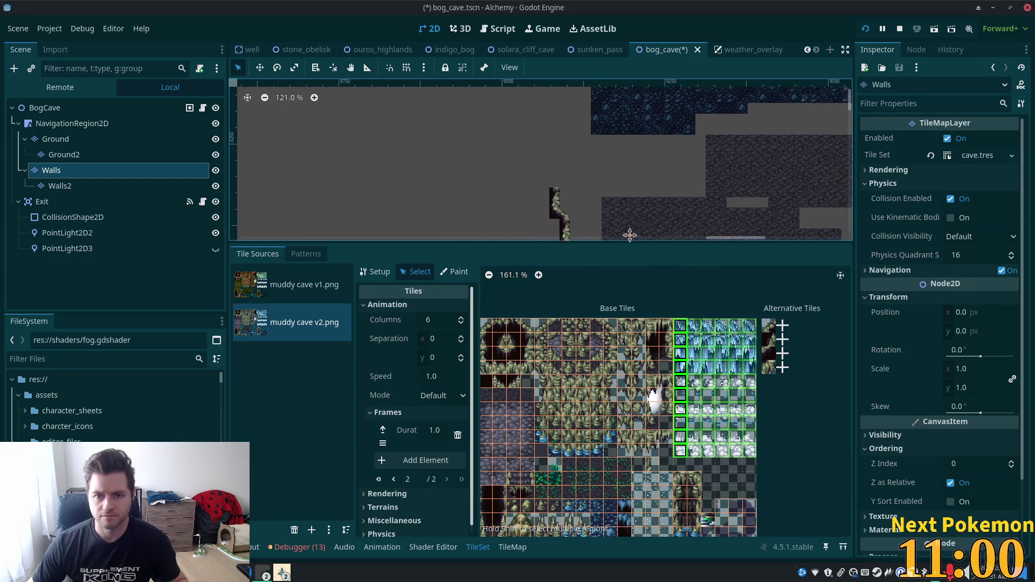
scroll(612, 208, up, 2)
scroll(612, 207, right, 1)
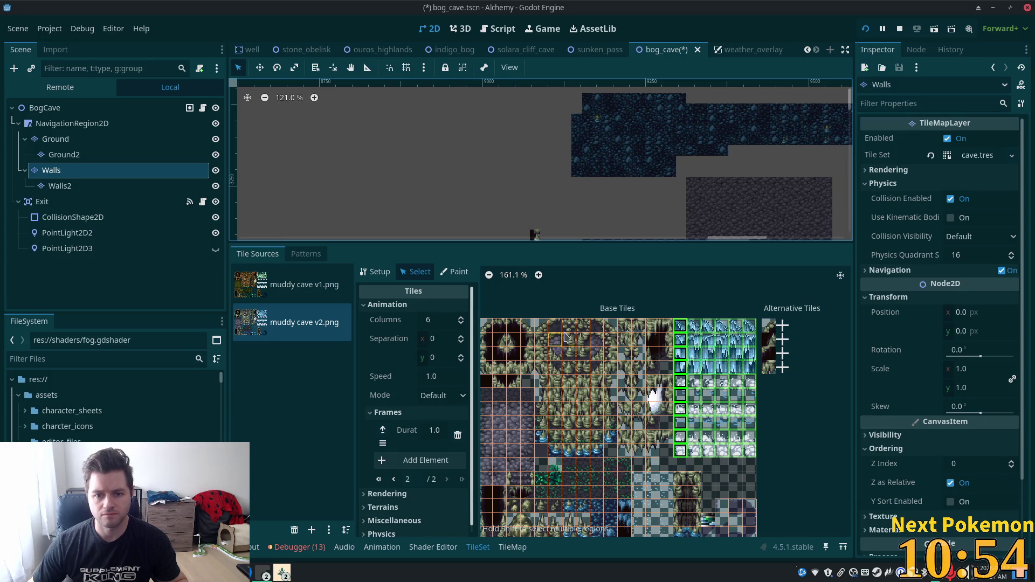
click(526, 349)
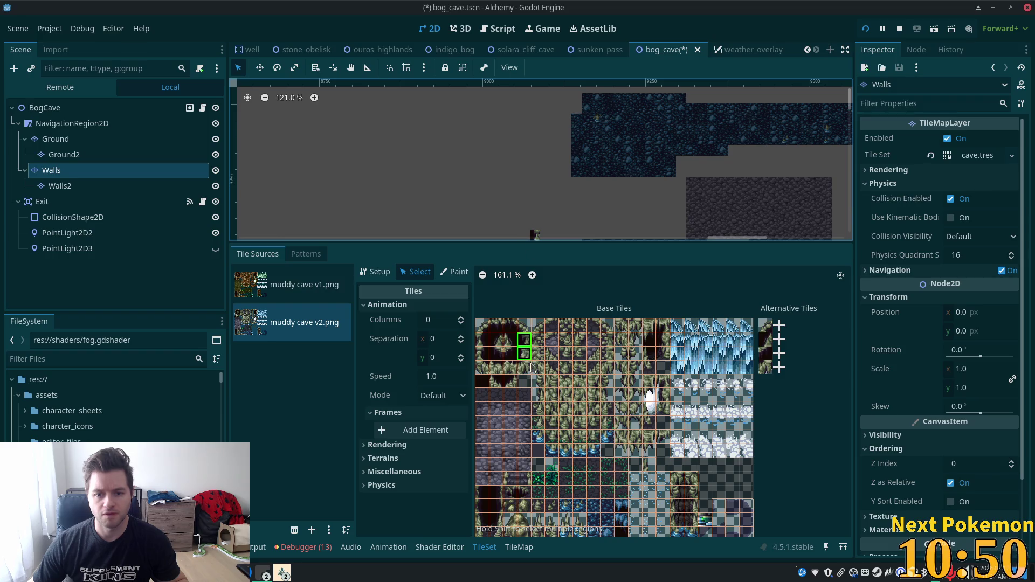
Step: Select atlas tiles (1,2) and (3,0), return to the TileMap painter, and pick the top-left cave tile
click(496, 353)
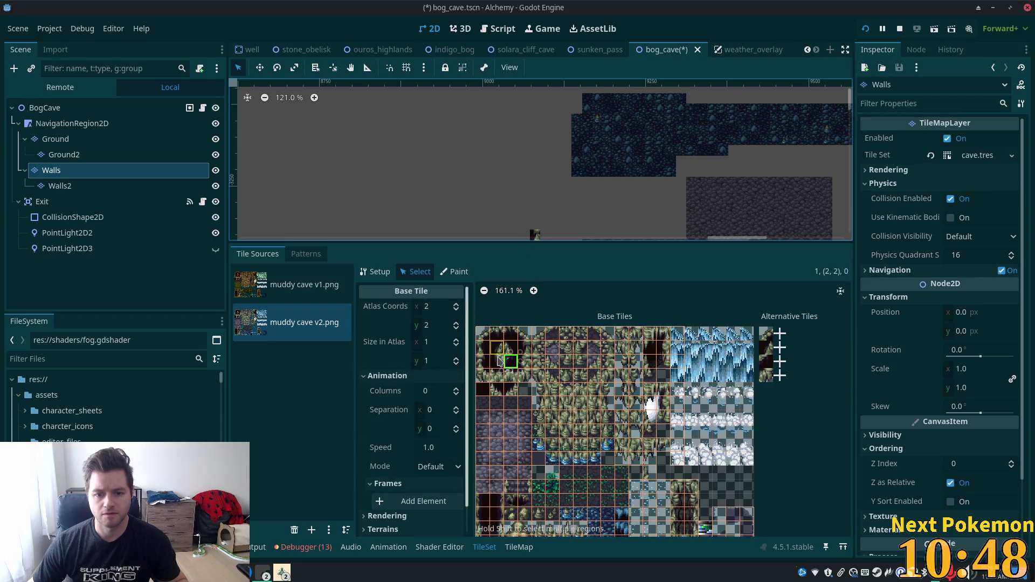
click(524, 333)
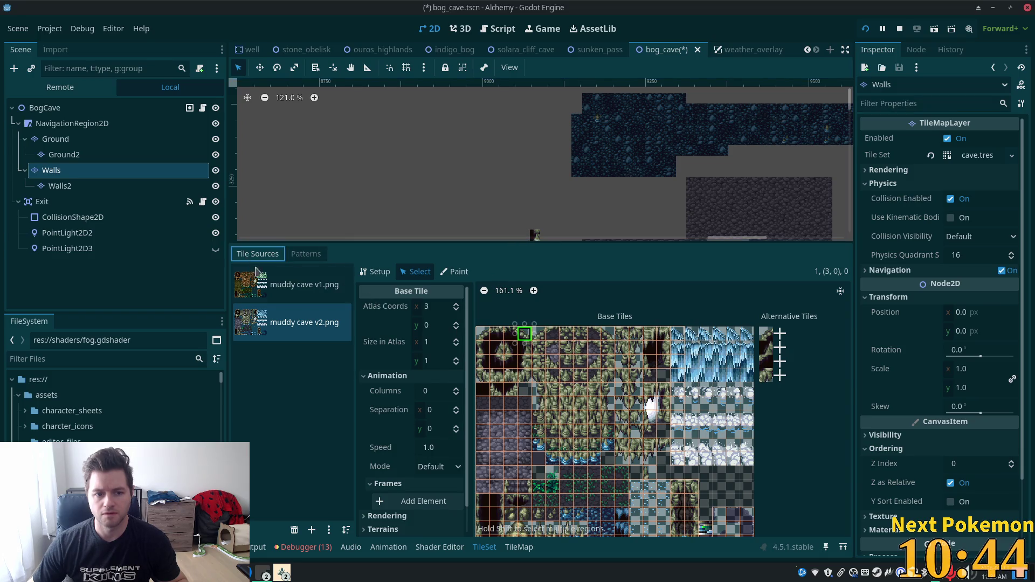
click(519, 546)
click(280, 255)
click(246, 256)
click(471, 325)
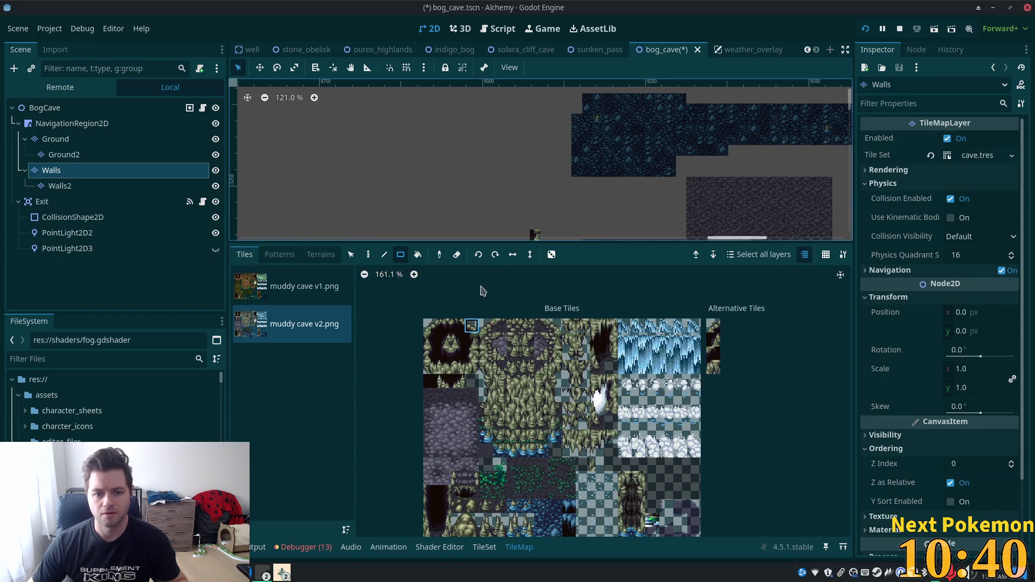
Step: With the Paint tool, place dark mossy cave edge tiles down the left ledge
key(d)
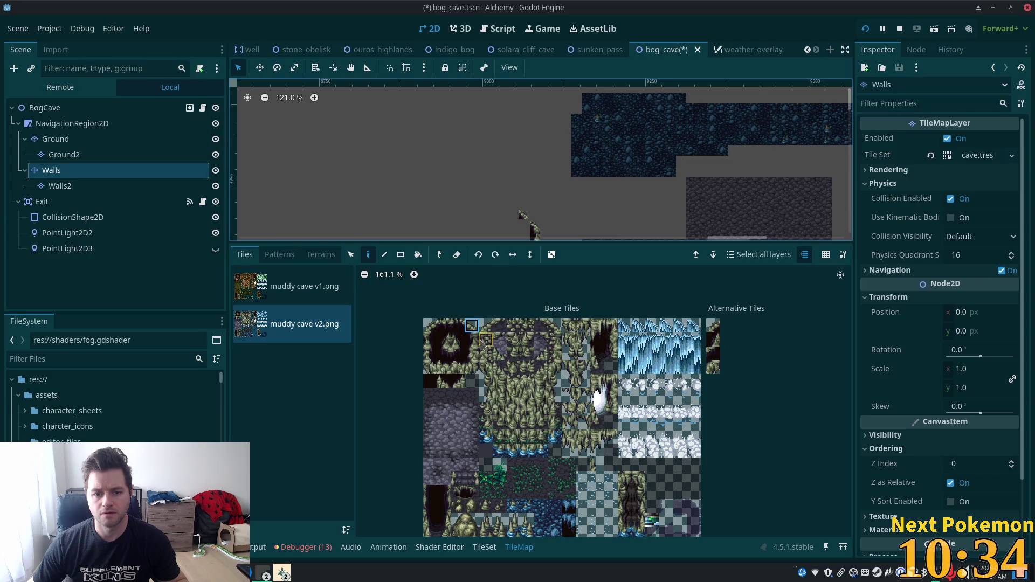
click(444, 353)
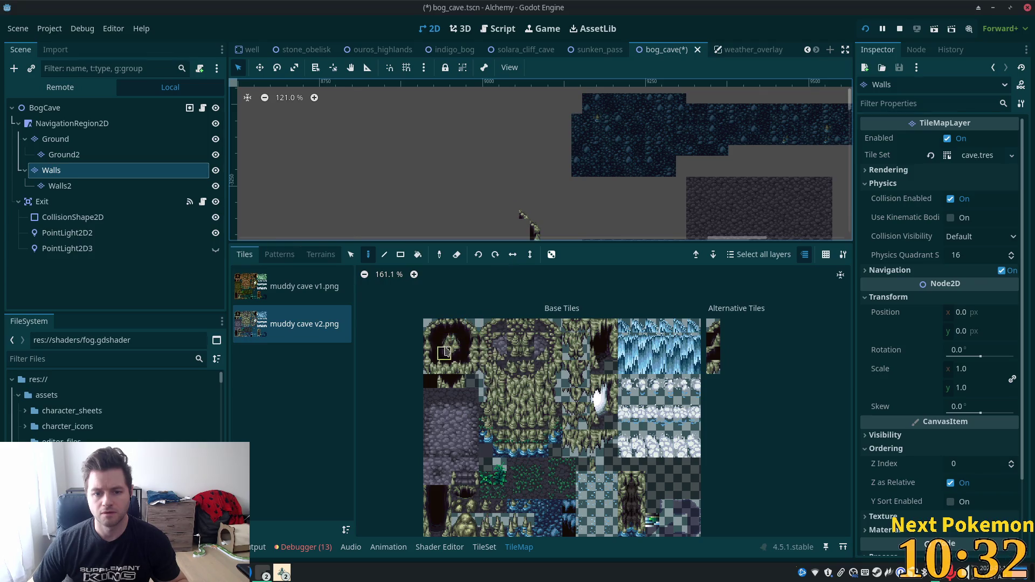
click(514, 214)
click(444, 339)
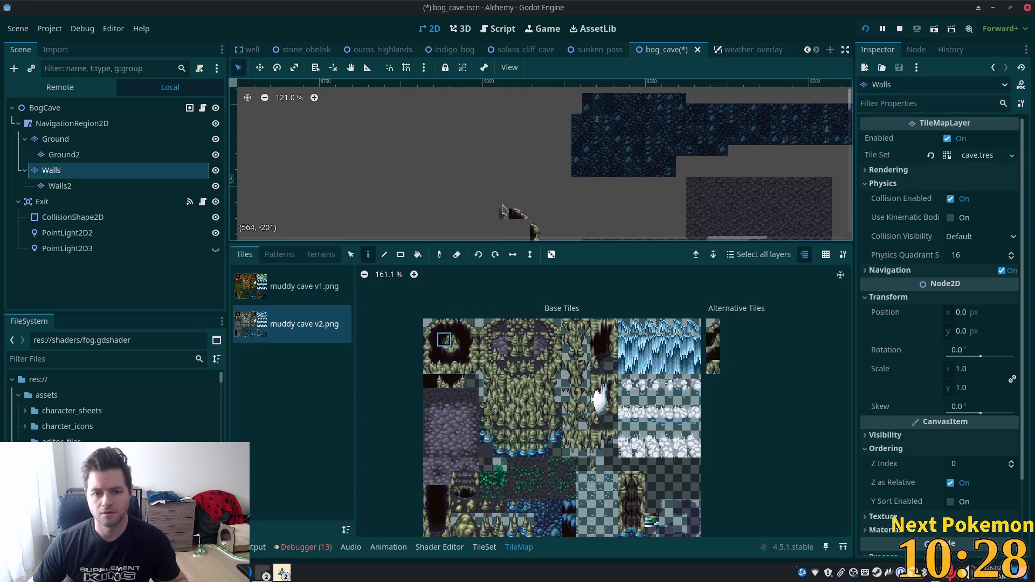
click(514, 204)
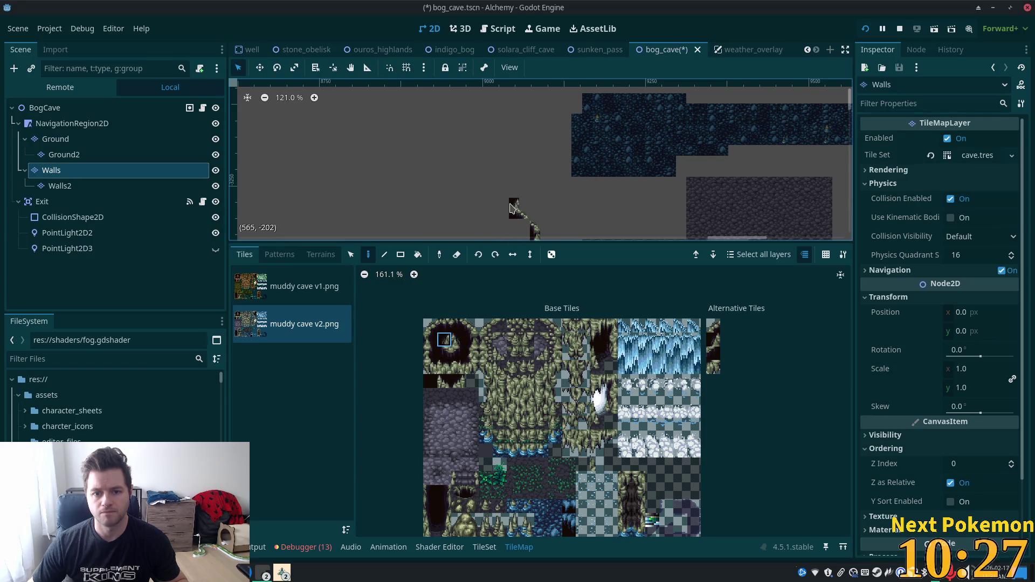
click(461, 342)
click(470, 327)
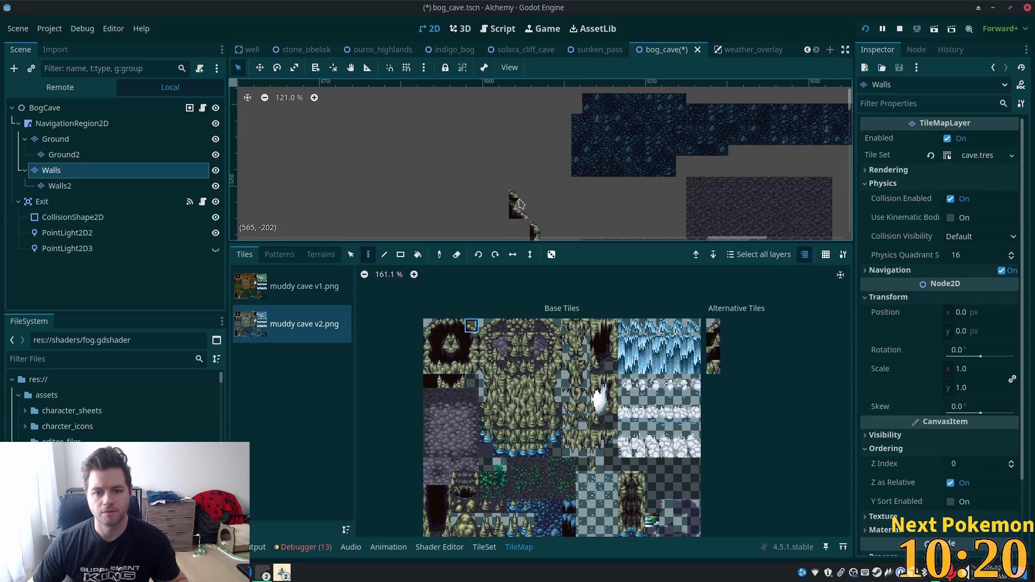
scroll(452, 341, down, 2)
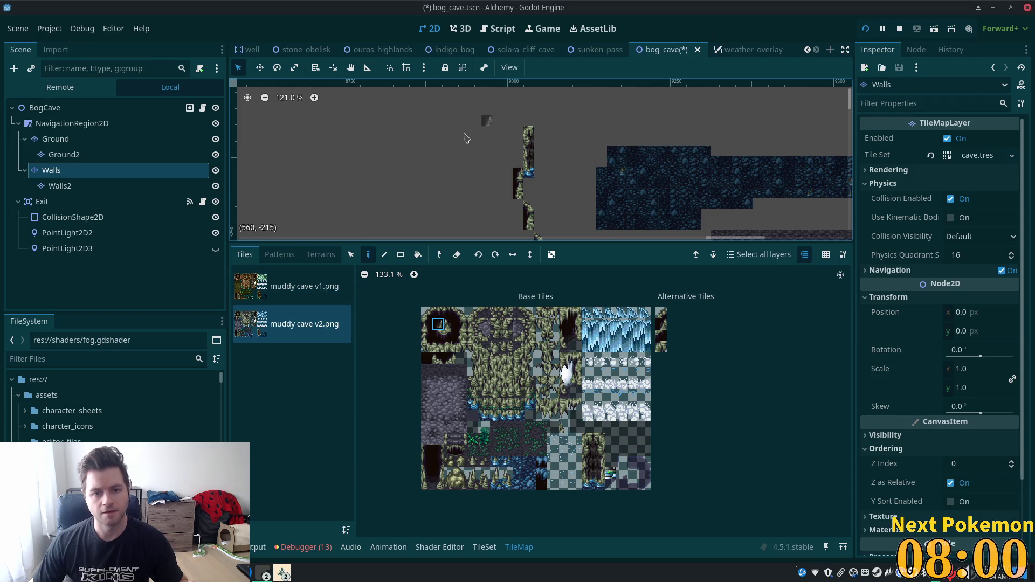
Step: Add a TileMapLayer child under NavigationRegion2D through the Ctrl+A node search for 'tilemap'
click(49, 108)
click(70, 123)
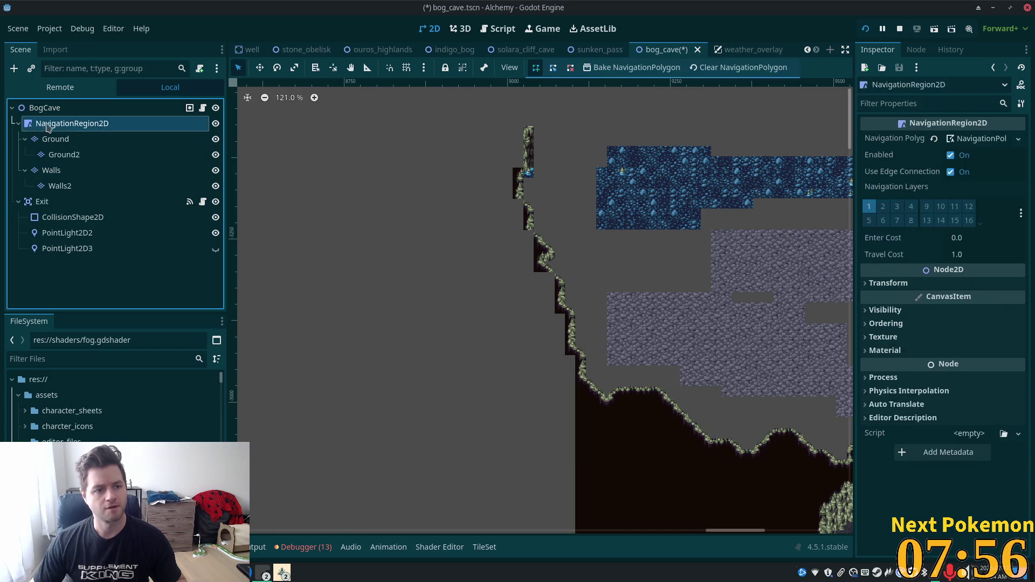
key(ctrl+a)
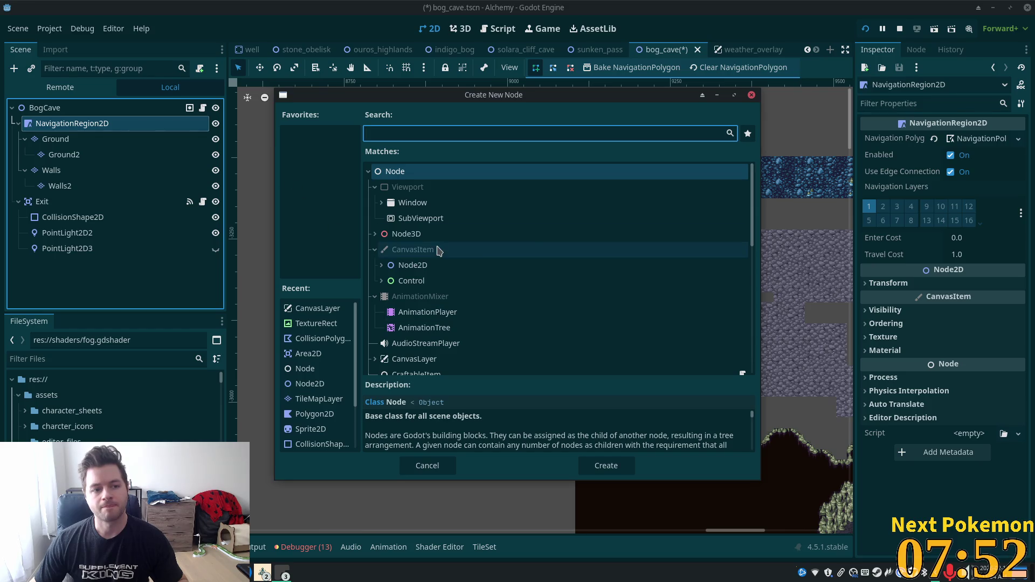
text(tilemap)
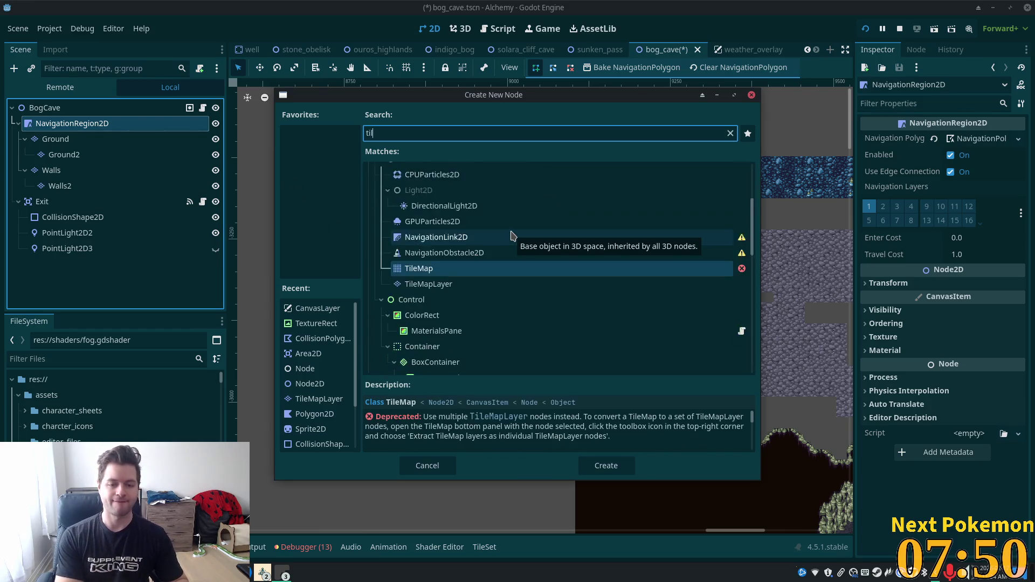
key(Escape)
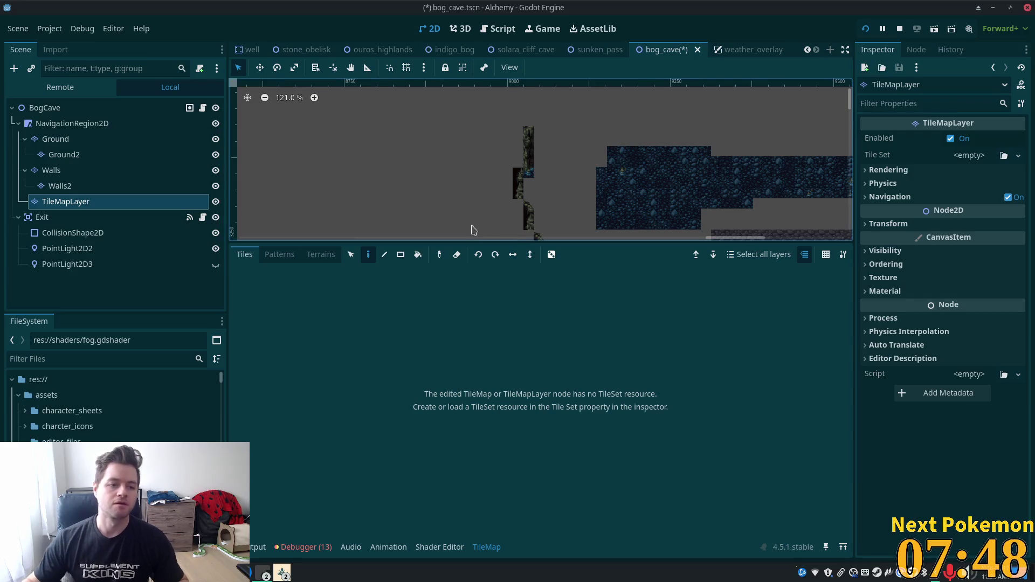
scroll(525, 225, down, 3)
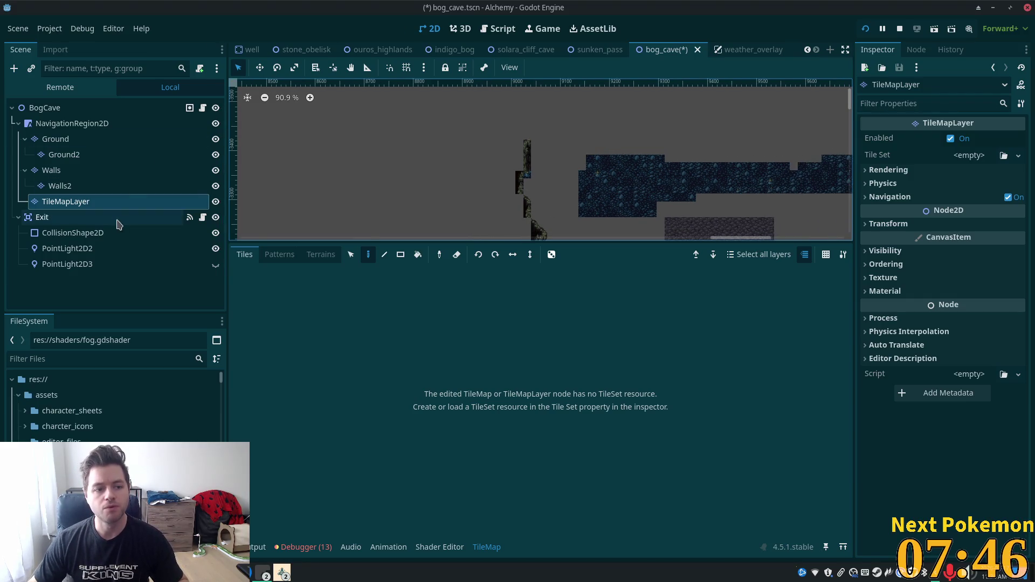
Step: Rename the new TileMapLayer node to 'Waterfall'
click(85, 203)
double_click(93, 205)
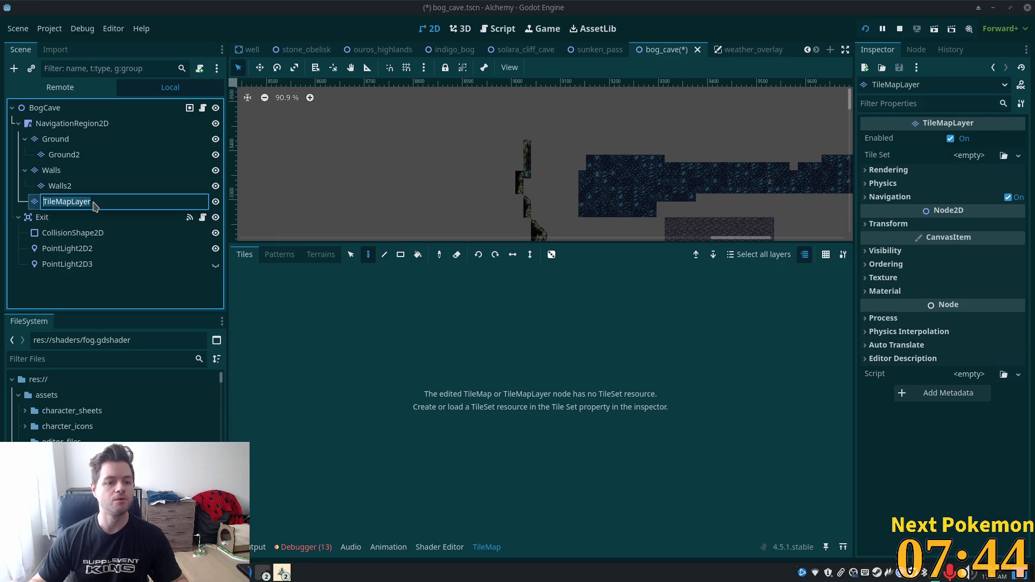
text(Wat)
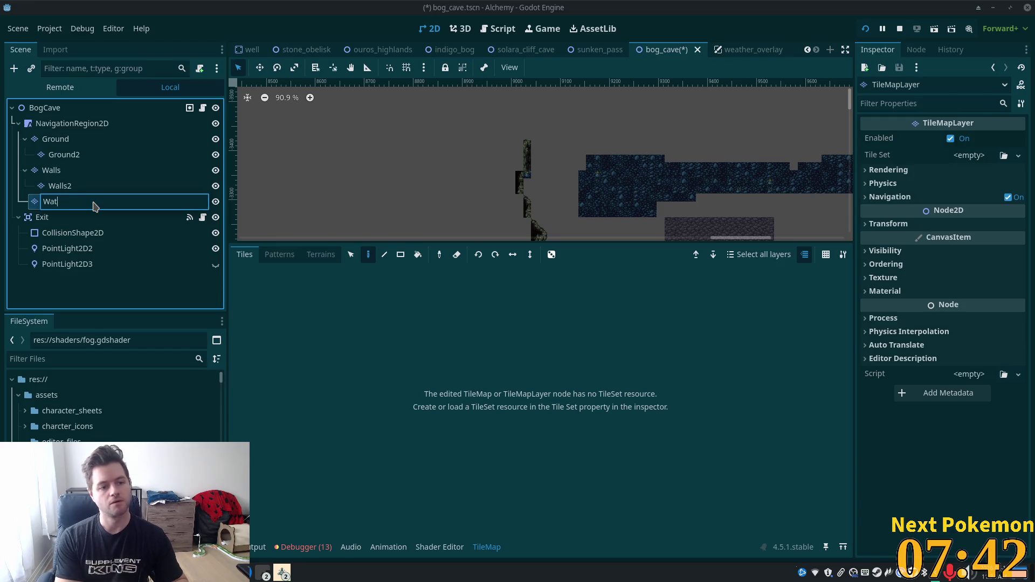
text(erf)
key(BackSpace)
text(ll)
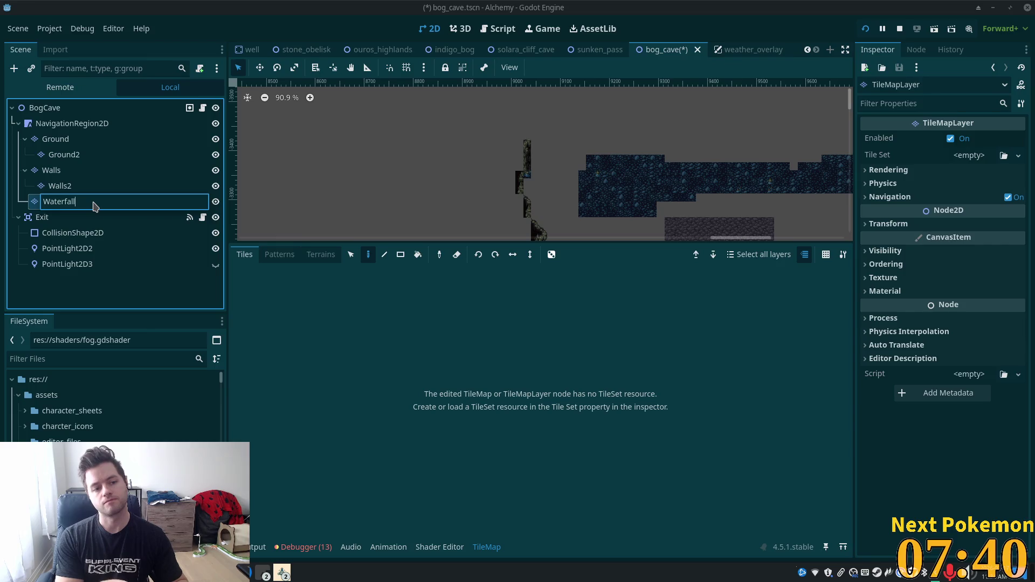
key(Return)
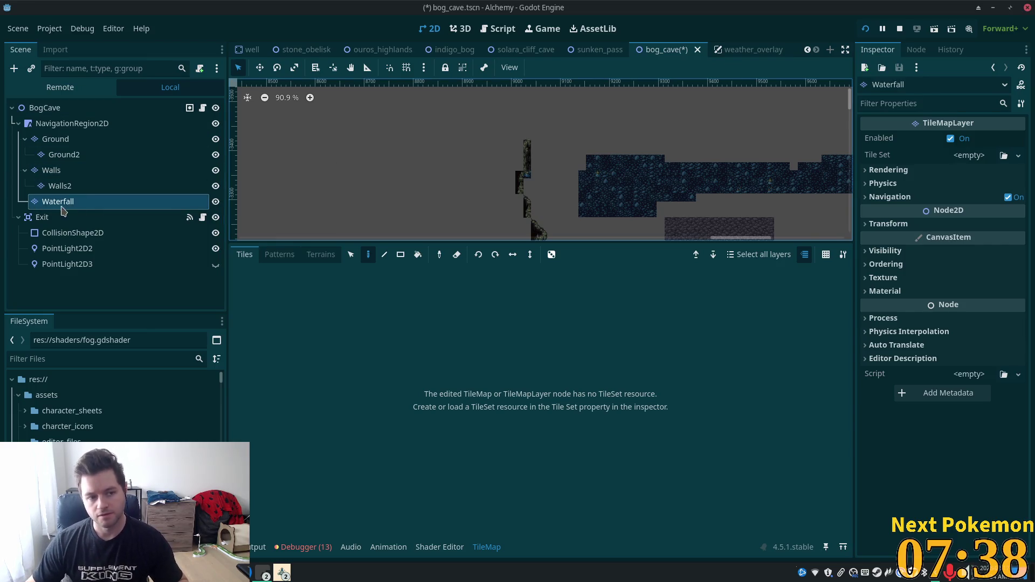
scroll(532, 174, up, 5)
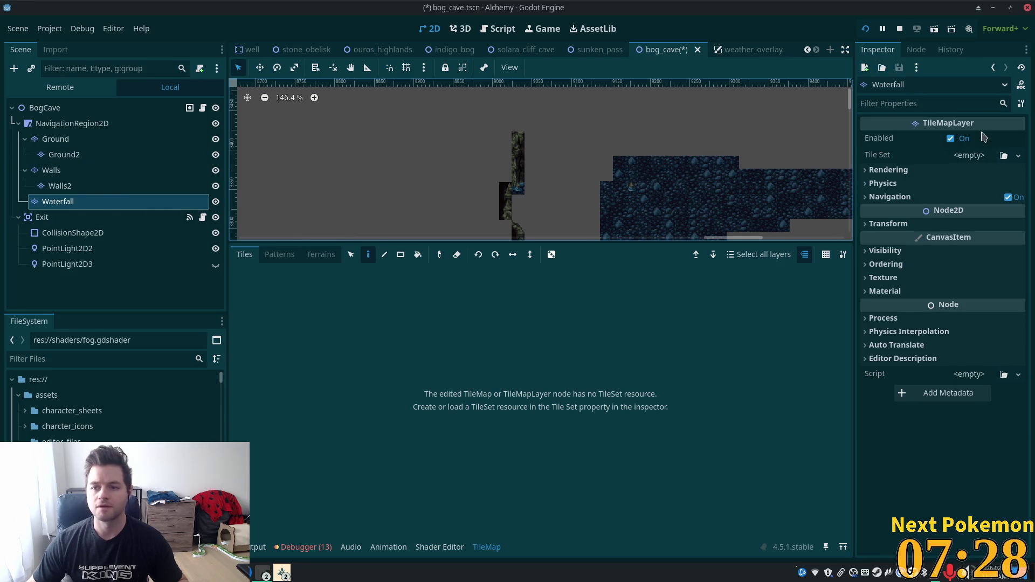
Step: Quick Load cave.tres into the Waterfall layer's Tile Set field
click(969, 155)
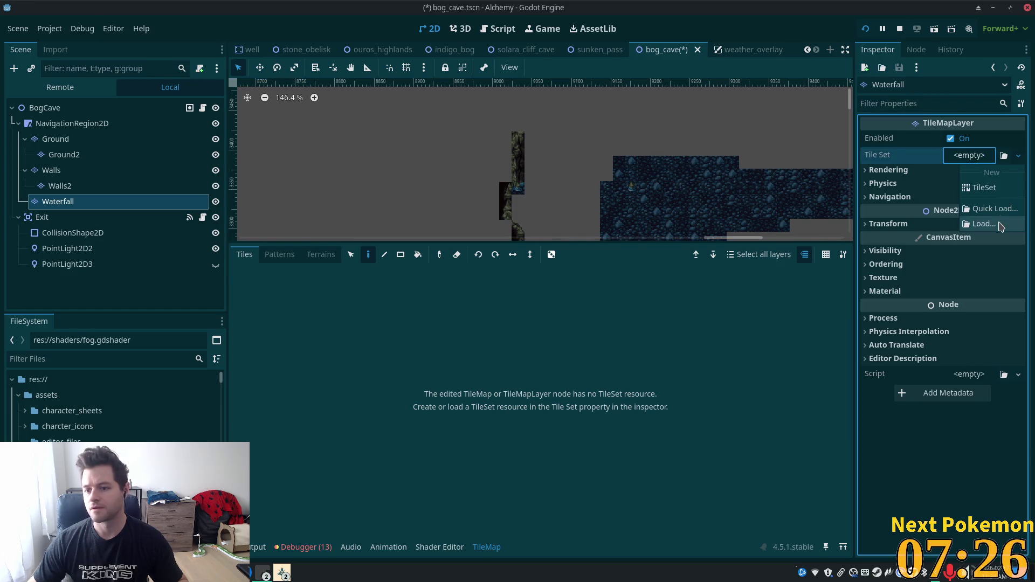
click(996, 209)
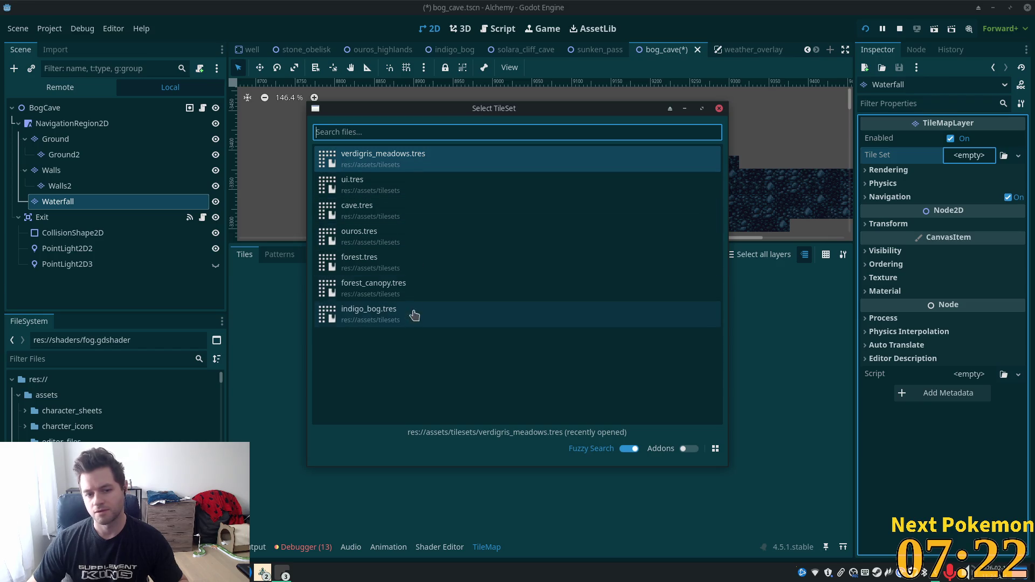
click(388, 213)
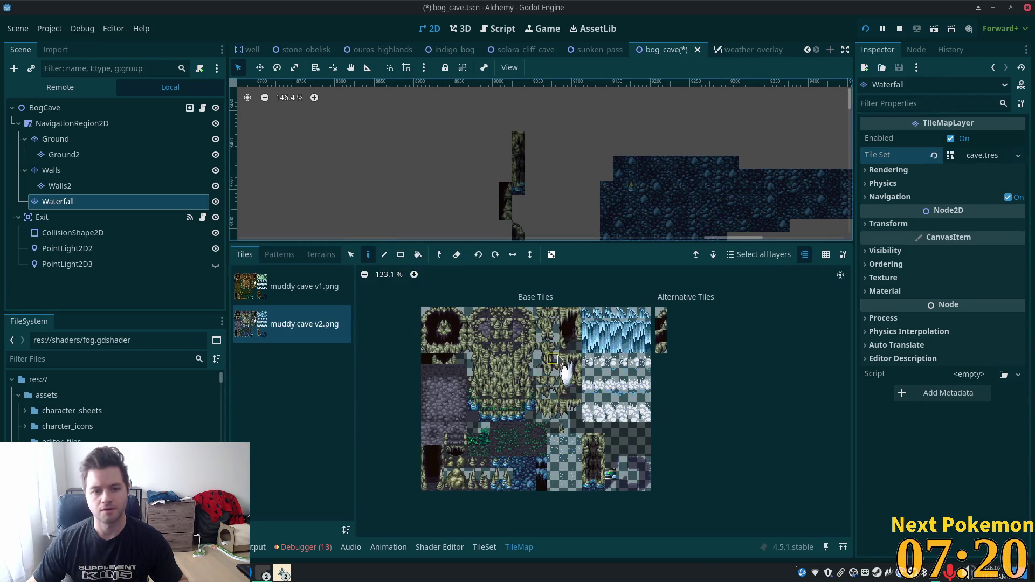
scroll(566, 392, up, 3)
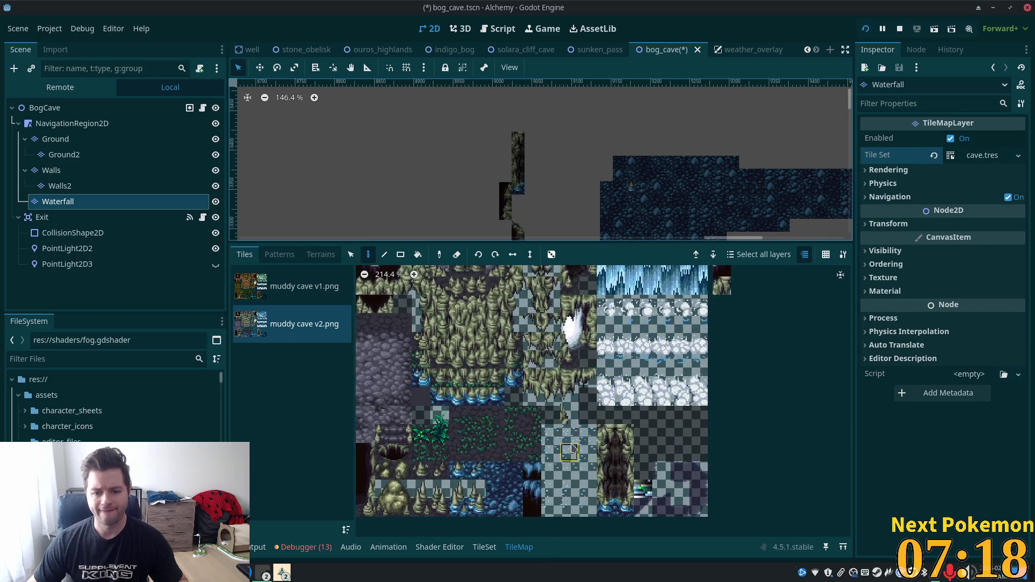
scroll(566, 392, down, 2)
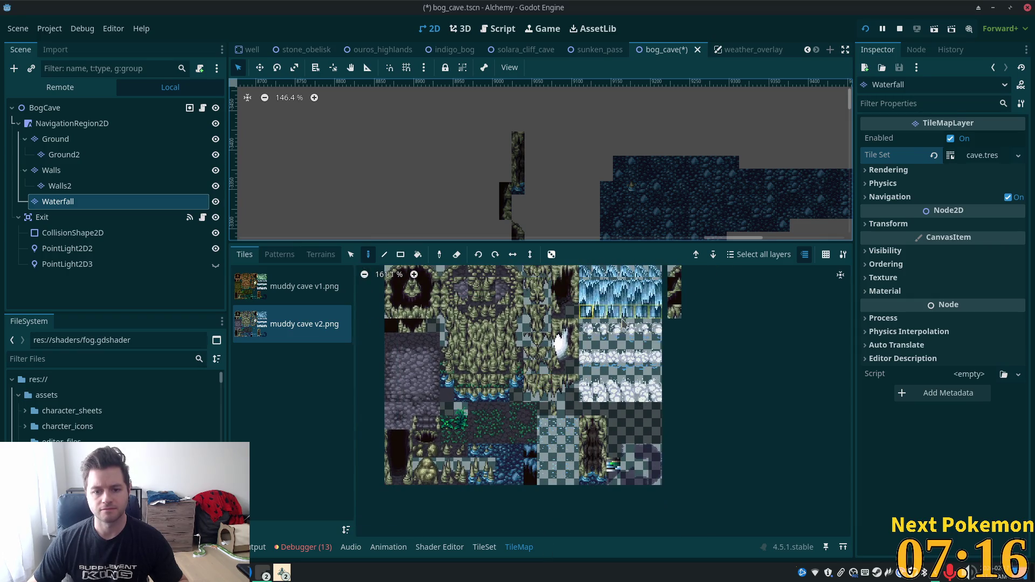
Step: Select a vertical strip of three stacked waterfall tiles in the muddy cave v2.png atlas
scroll(571, 399, up, 3)
drag(639, 354, 564, 352)
click(573, 371)
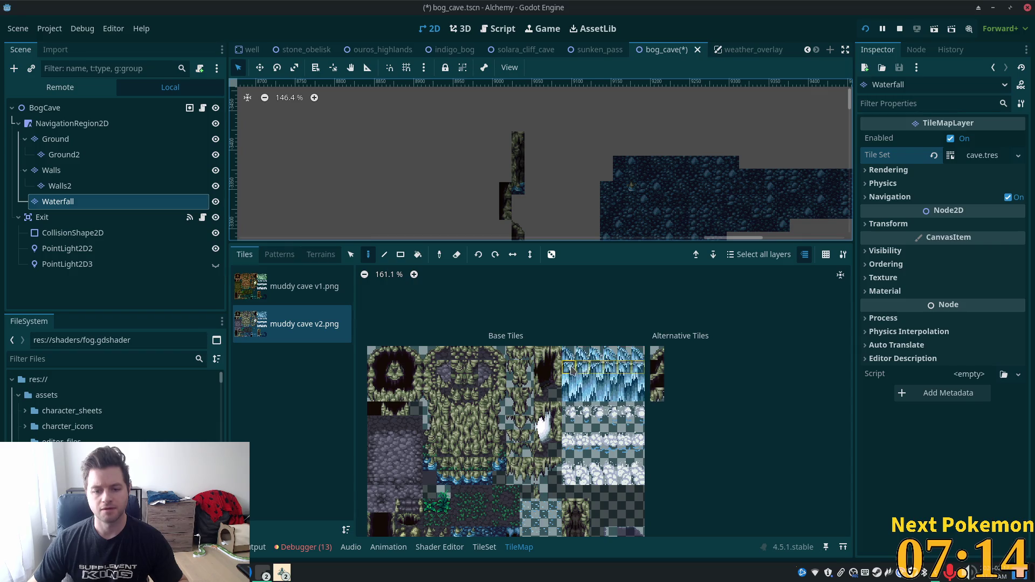
click(570, 369)
drag(570, 377, 575, 398)
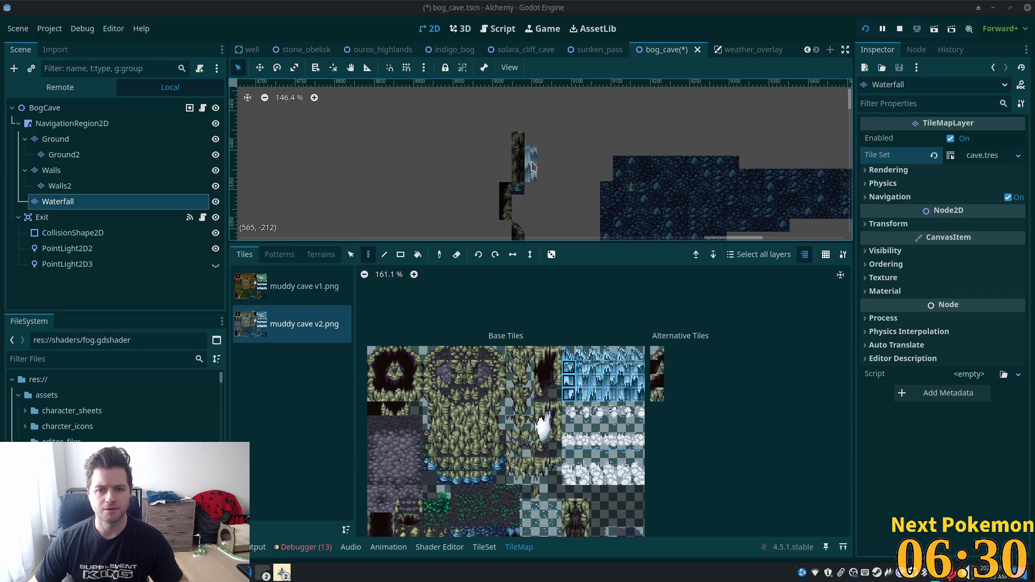
Step: Paint one waterfall column by the left wall, then select and copy it
drag(531, 166, 532, 131)
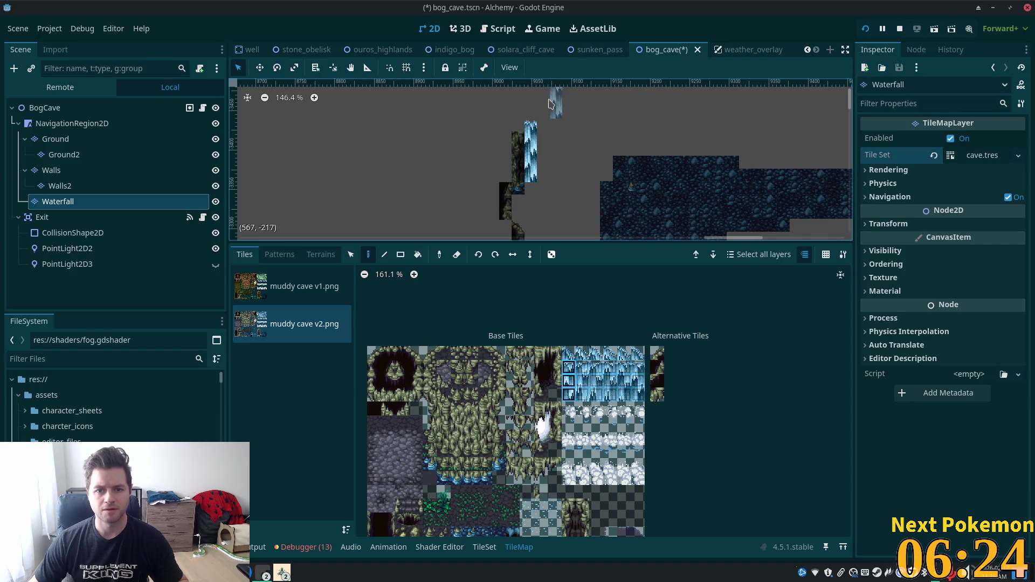
click(533, 110)
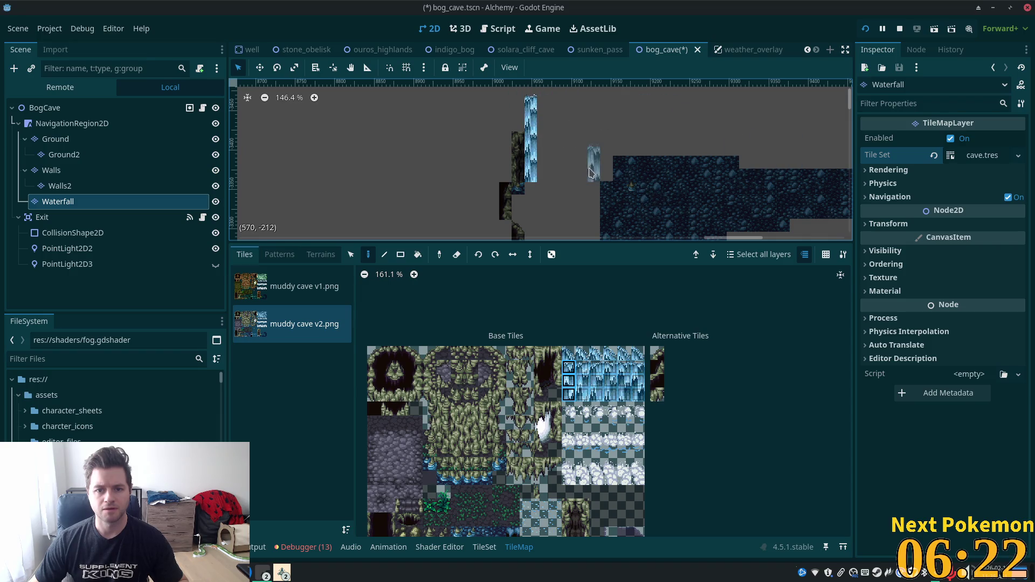
click(351, 255)
drag(531, 102, 535, 177)
key(ctrl+c)
key(ctrl+v)
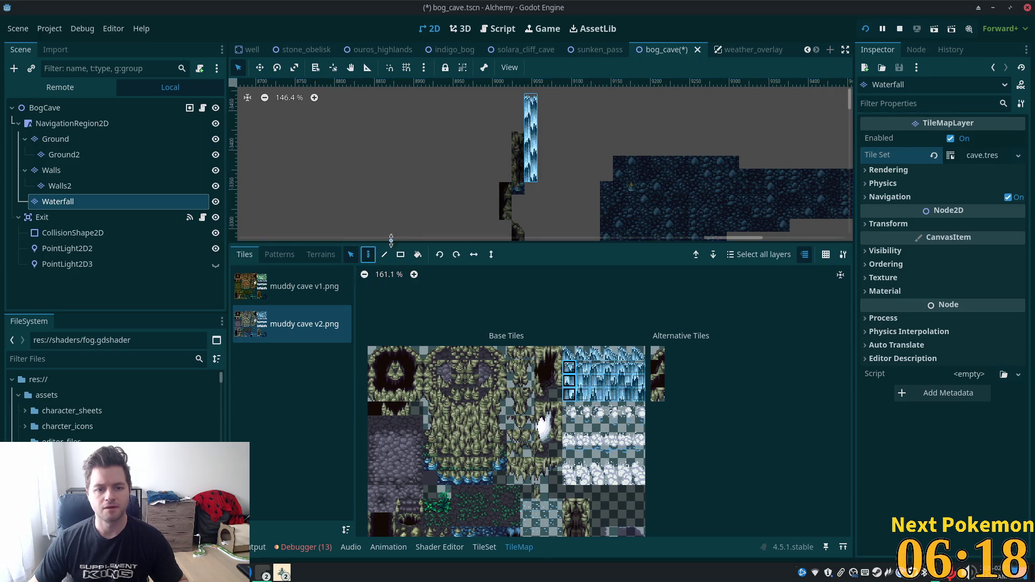
Step: Stamp five more copies of the waterfall column side by side to widen the falls
scroll(545, 142, up, 2)
scroll(545, 142, right, 3)
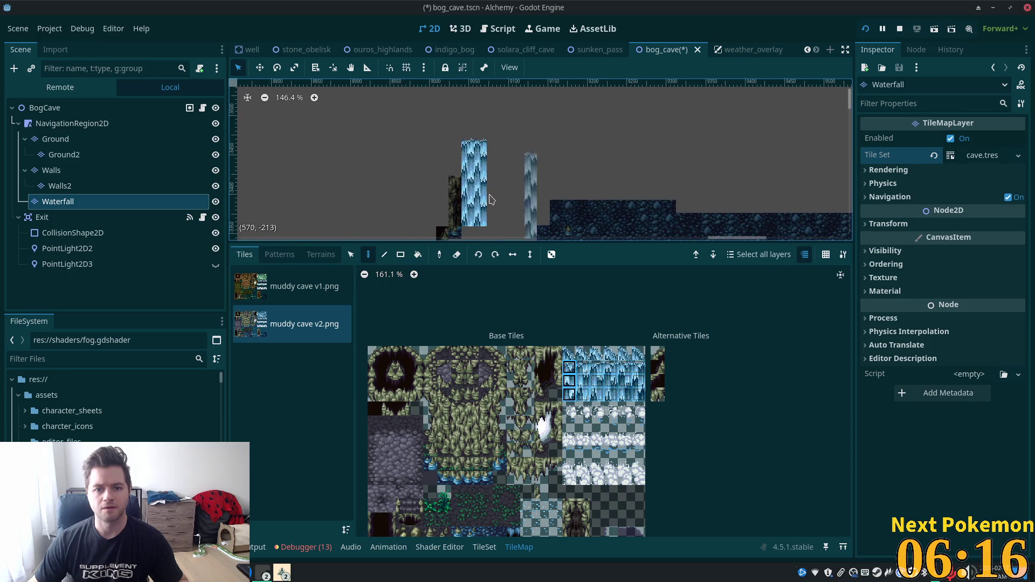
scroll(491, 182, down, 2)
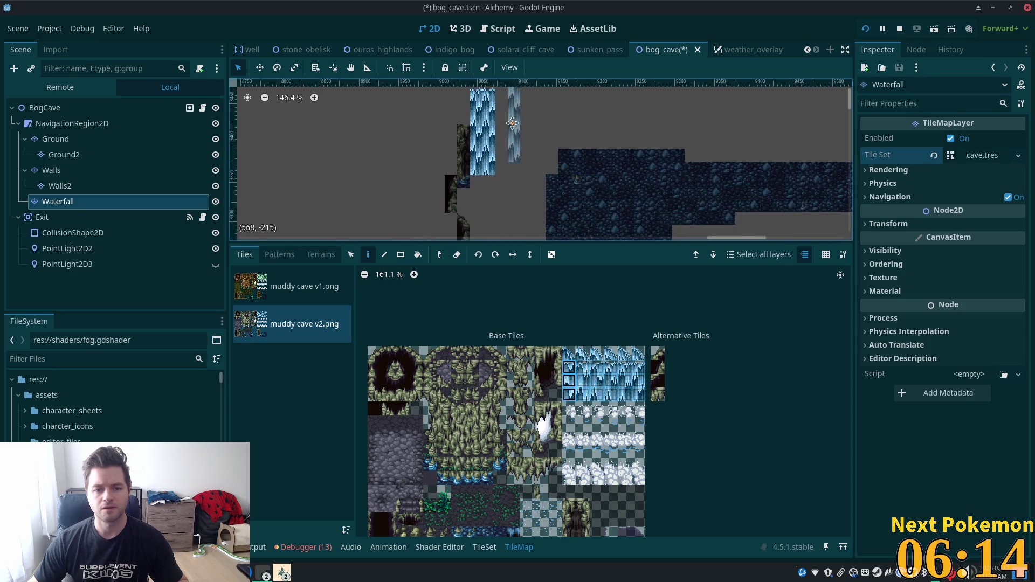
click(499, 153)
scroll(545, 166, down, 2)
scroll(545, 166, right, 2)
scroll(545, 165, up, 3)
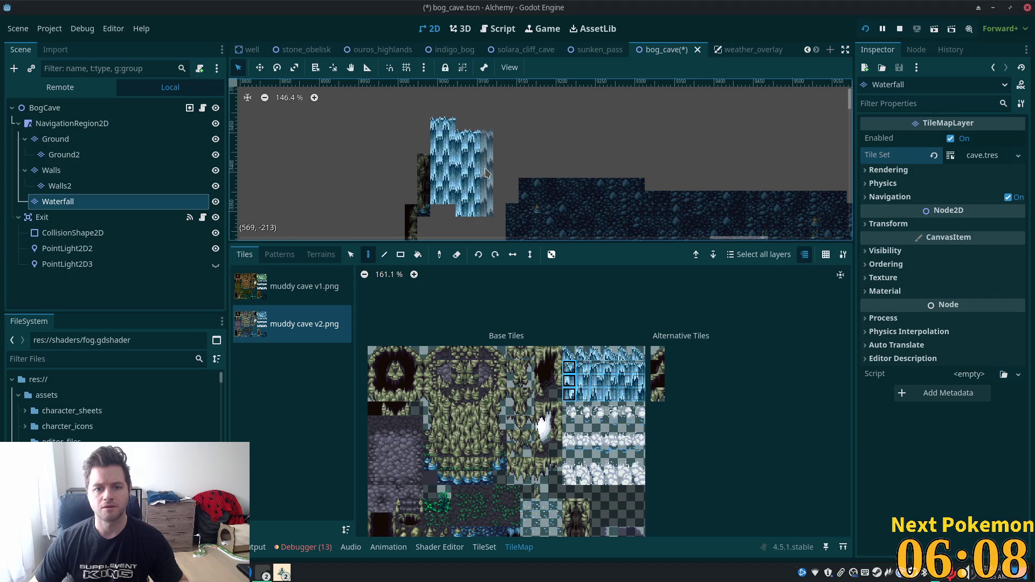
click(487, 172)
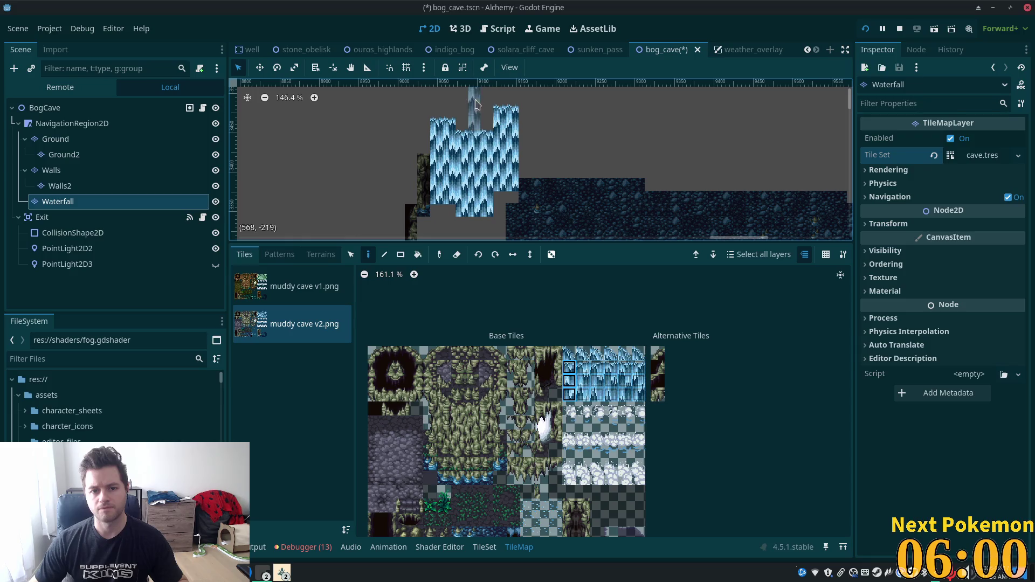
scroll(431, 97, up, 3)
click(441, 137)
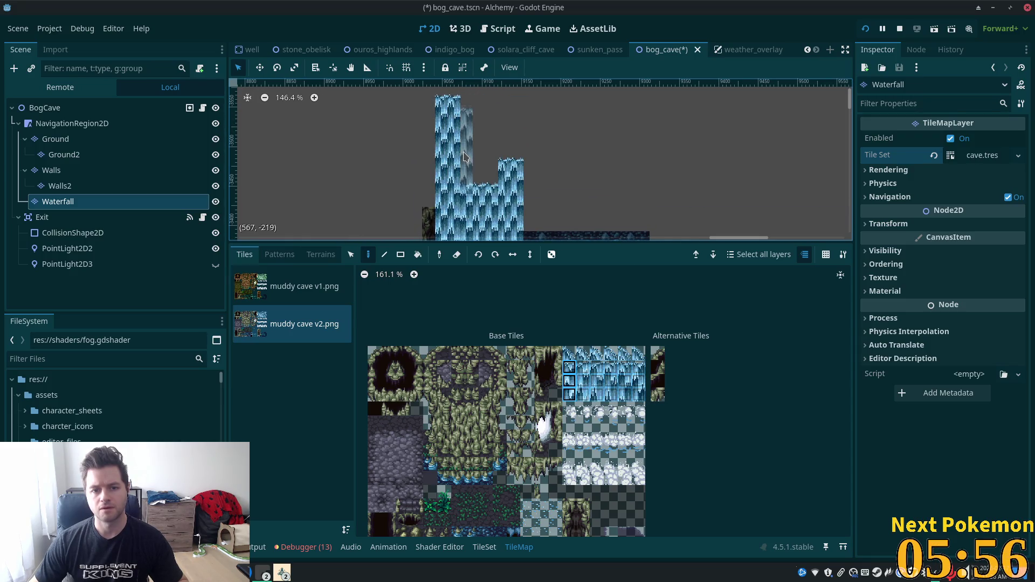
click(491, 153)
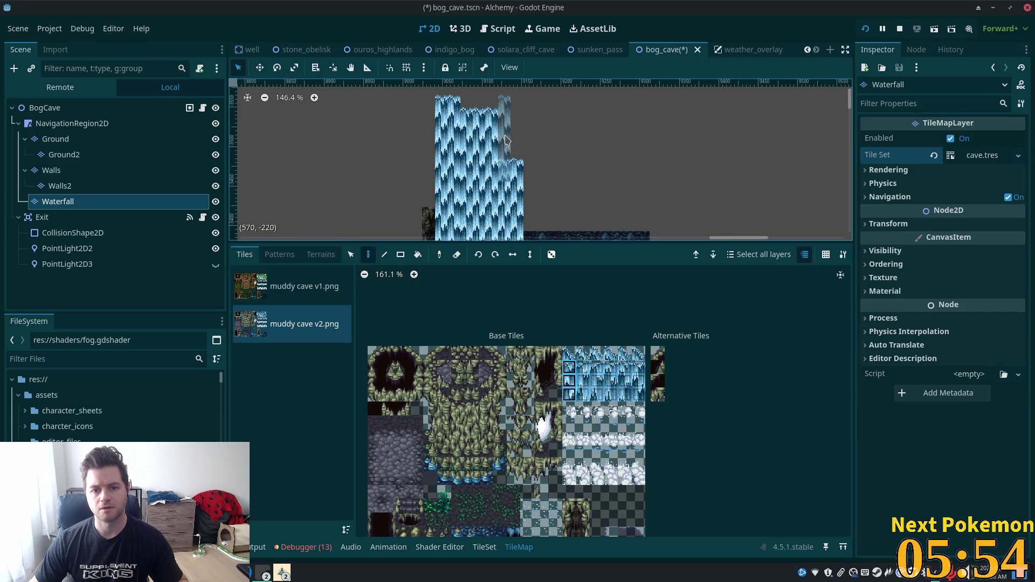
click(506, 134)
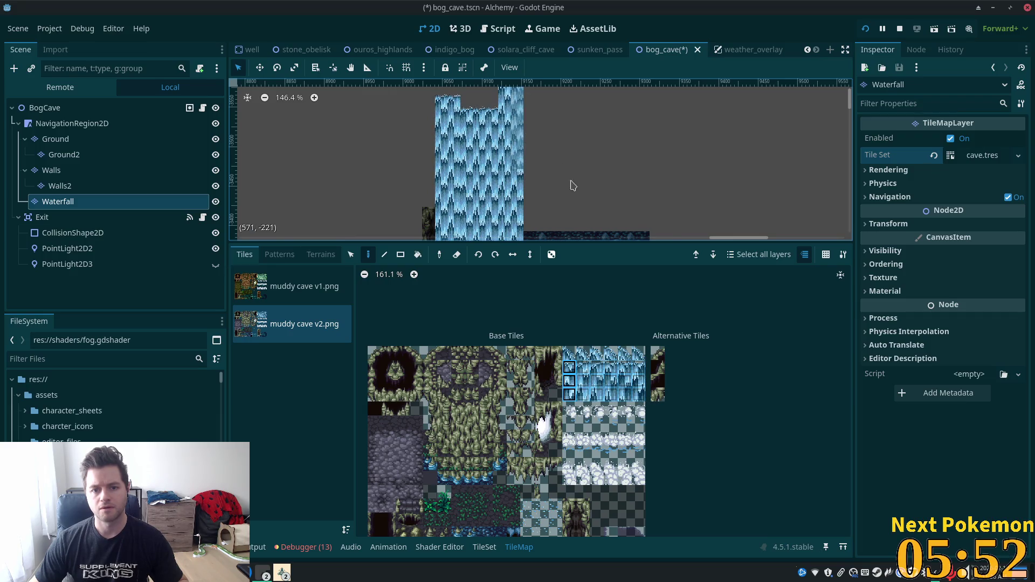
scroll(577, 168, down, 5)
scroll(504, 201, up, 6)
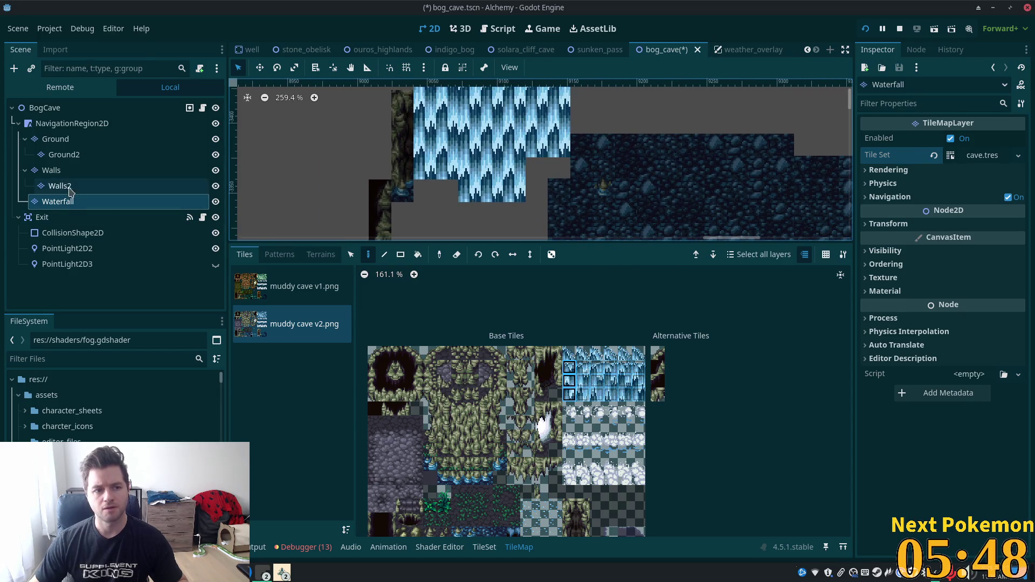
click(49, 203)
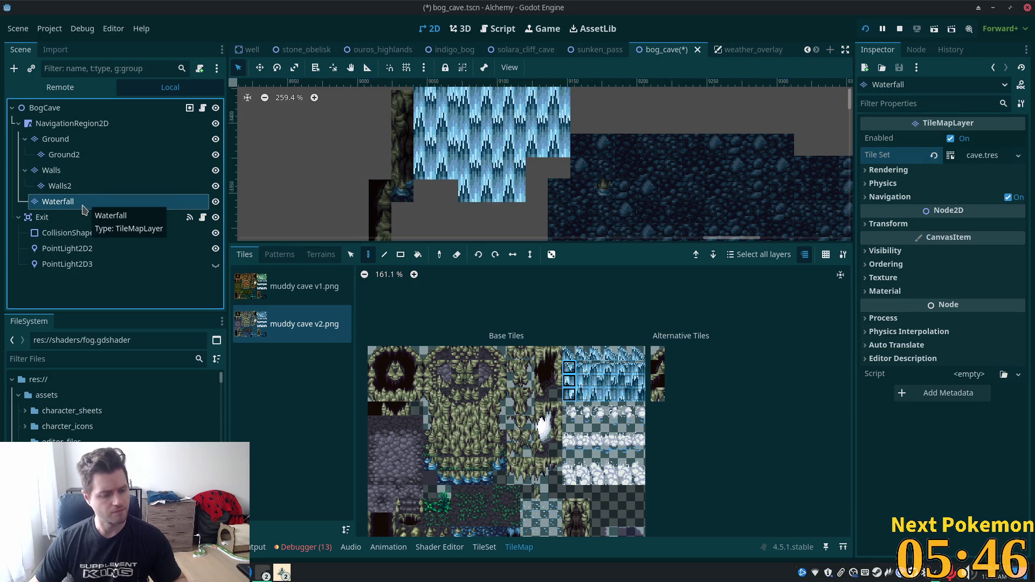
Step: Paste a second Waterfall layer beneath the first
key(ctrl+v)
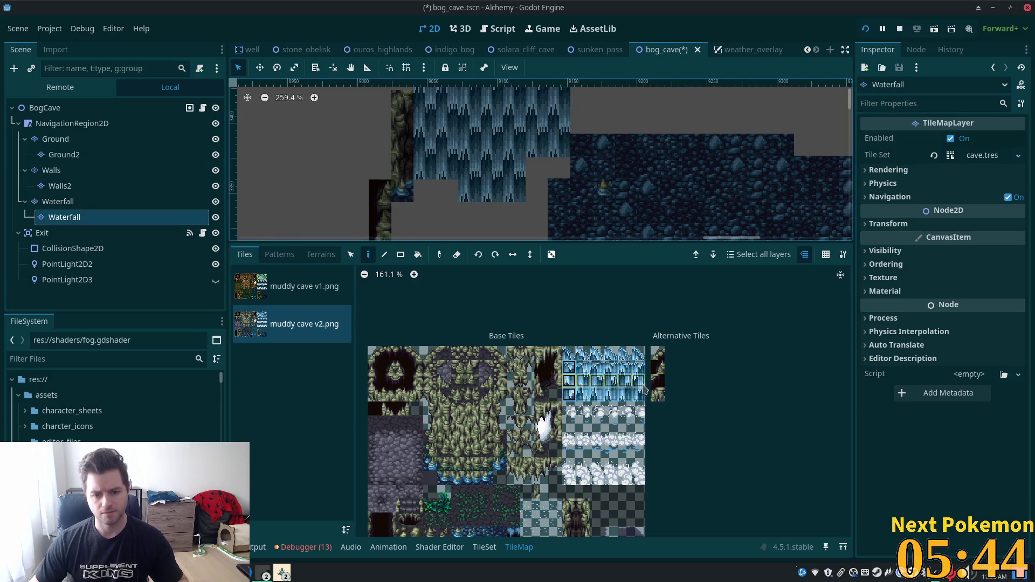
scroll(542, 237, down, 3)
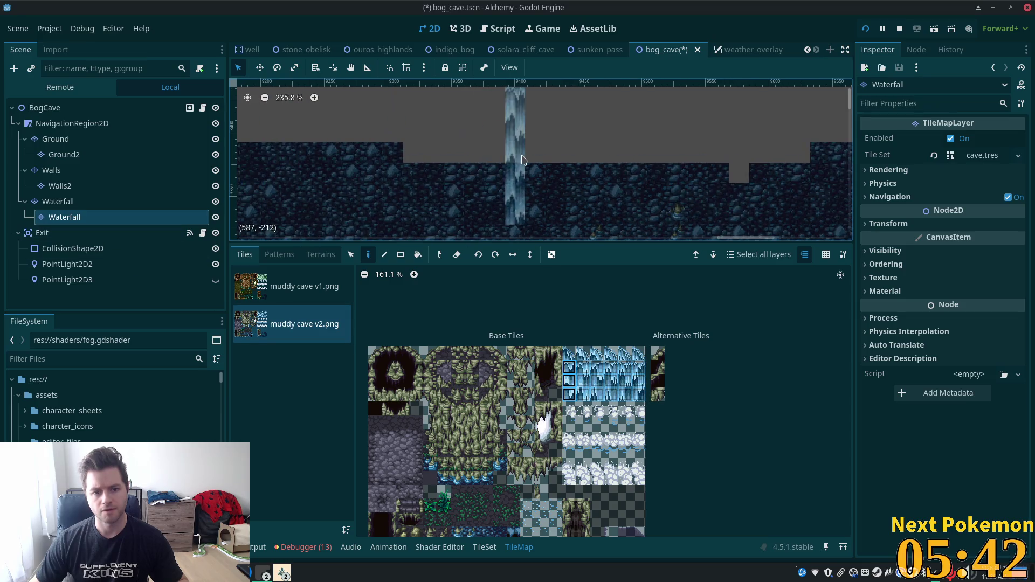
scroll(489, 195, down, 7)
Step: Fill rectangular blocks of waterfall tiles over the falls with the Rect tool
key(r)
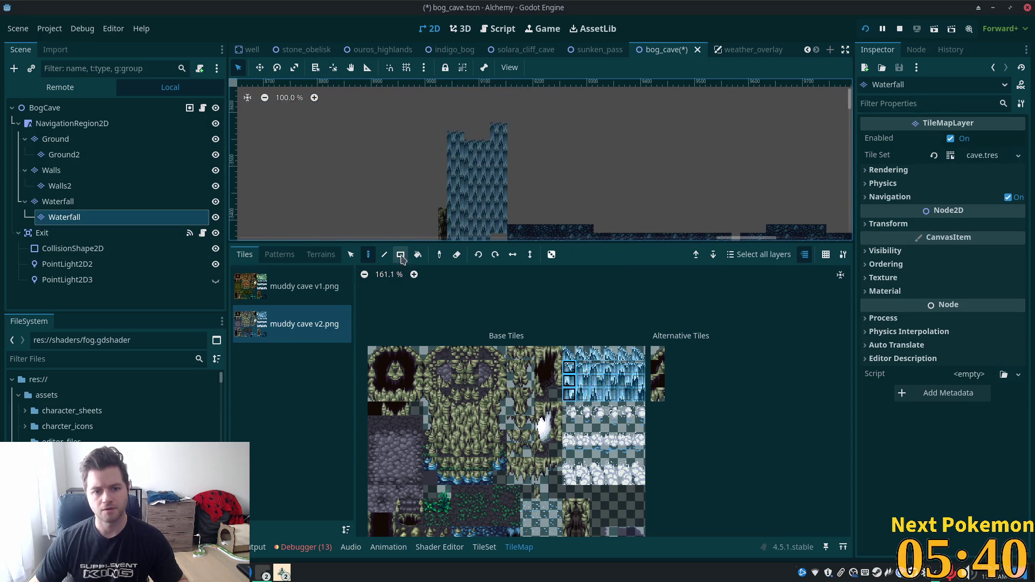
mouse_move(452, 124)
mouse_down()
mouse_move(488, 162)
mouse_move(502, 165)
mouse_move(513, 147)
mouse_up()
scroll(505, 144, down, 3)
drag(489, 114, 506, 145)
scroll(496, 149, up, 4)
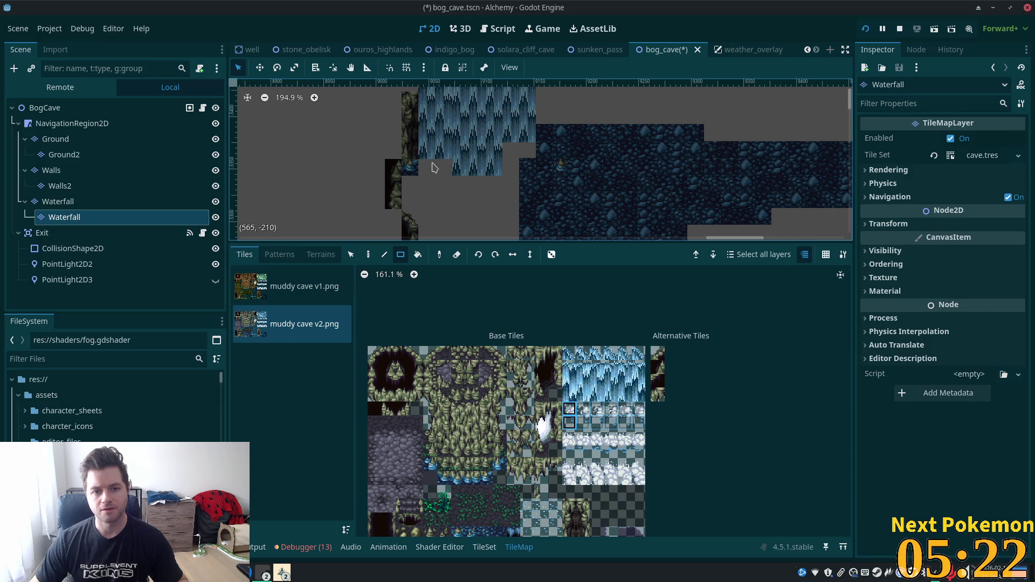
click(368, 254)
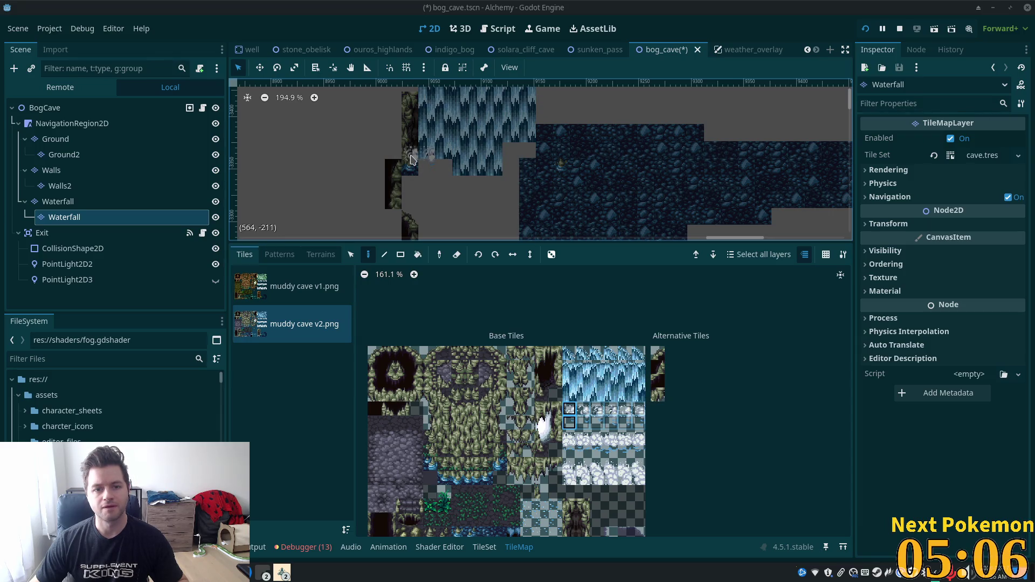
Step: Place foam tiles from the atlas at the foot of the waterfall
click(569, 452)
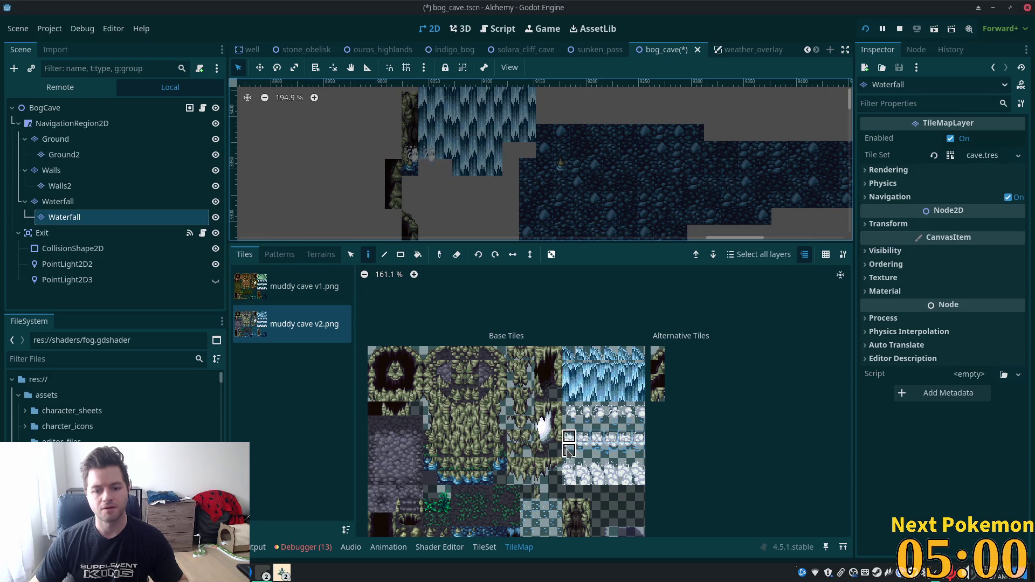
click(443, 157)
drag(569, 465, 569, 478)
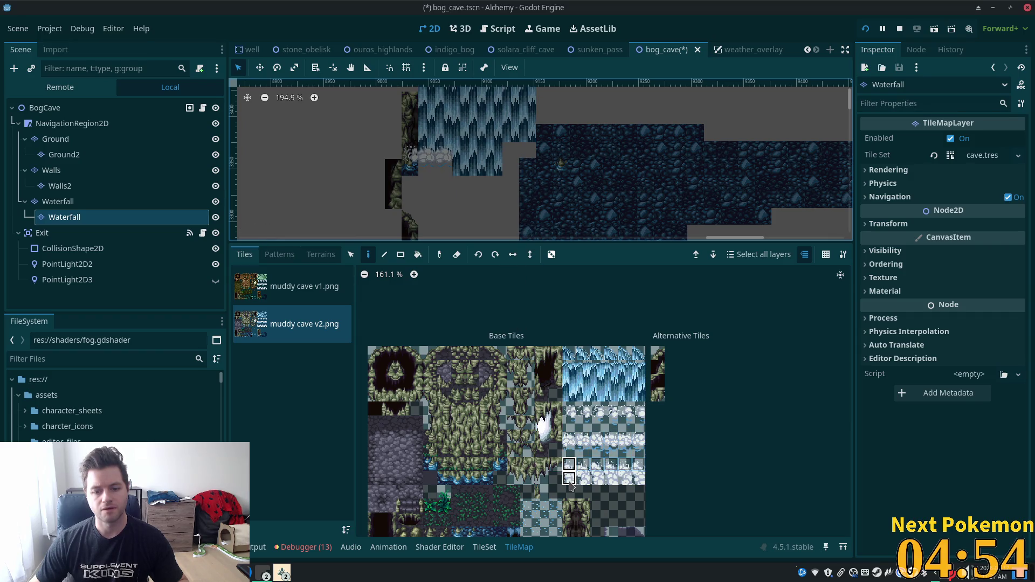
click(443, 163)
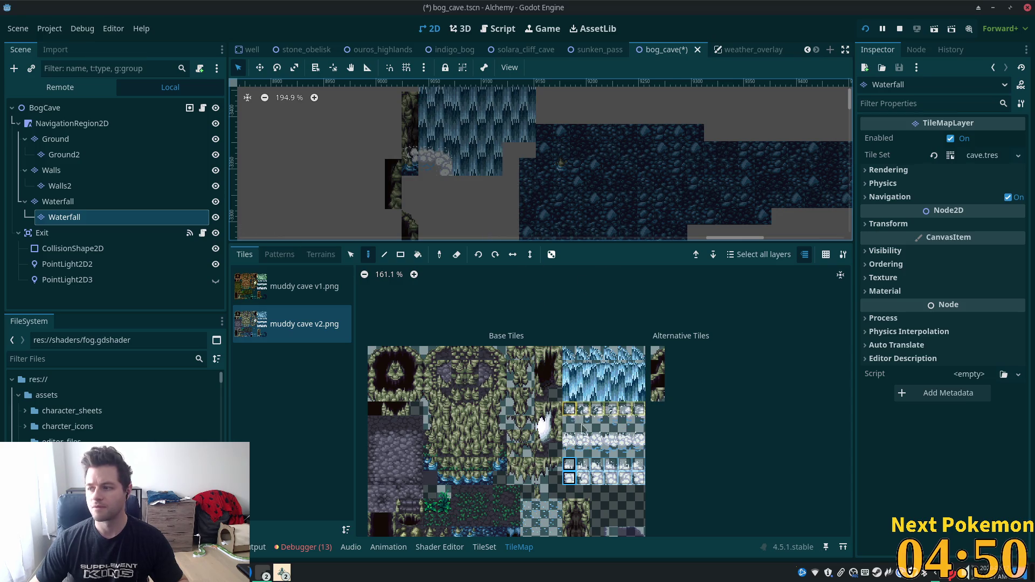
drag(569, 409, 569, 423)
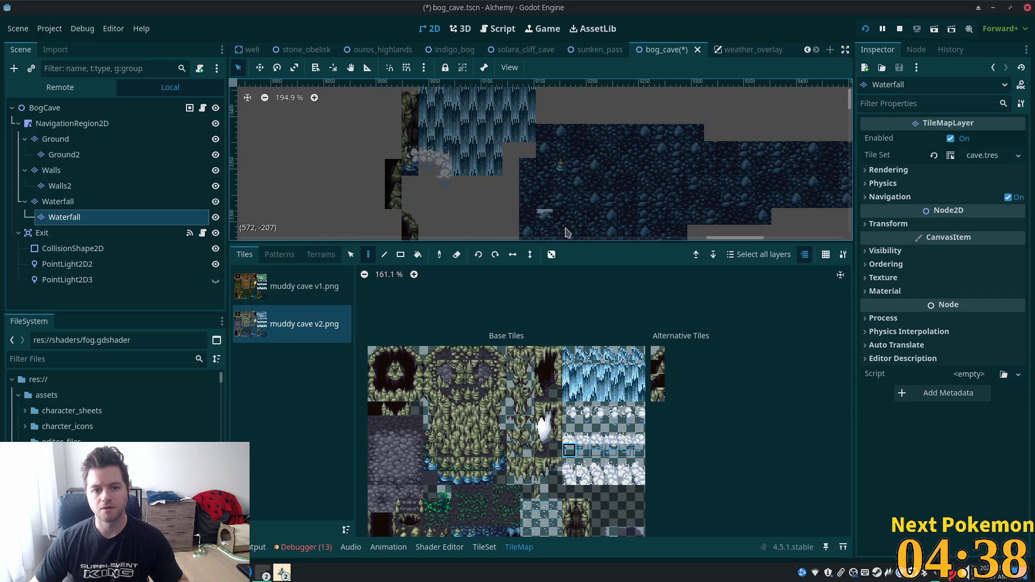
scroll(461, 162, up, 5)
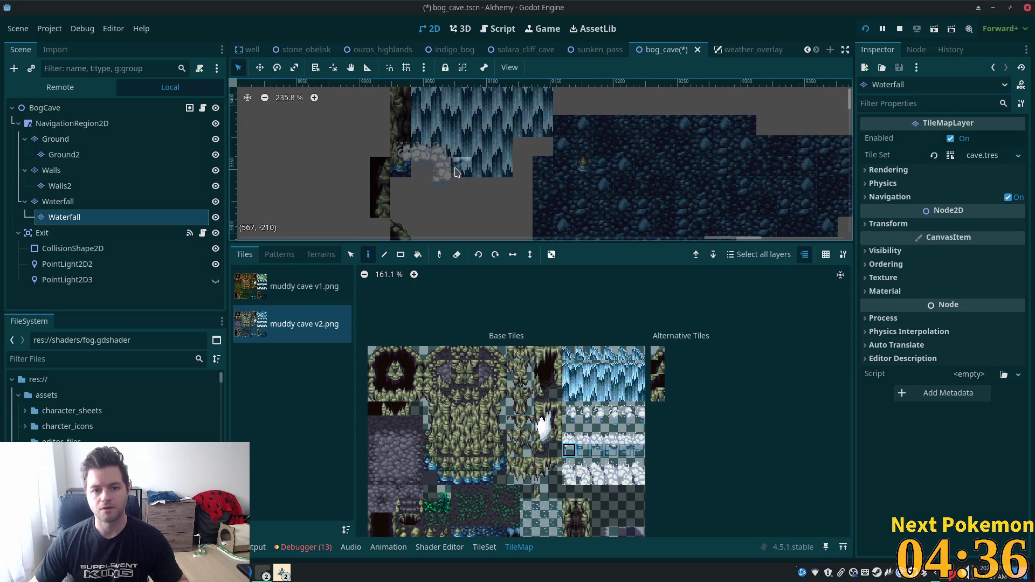
Step: Paint a row of two-tile foam along the waterfall's base
click(576, 411)
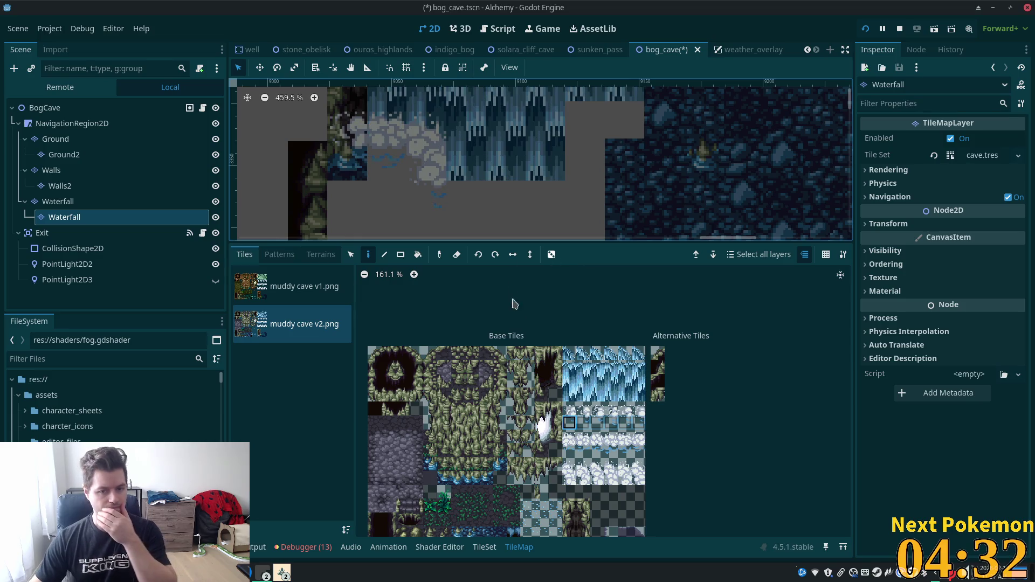
click(571, 438)
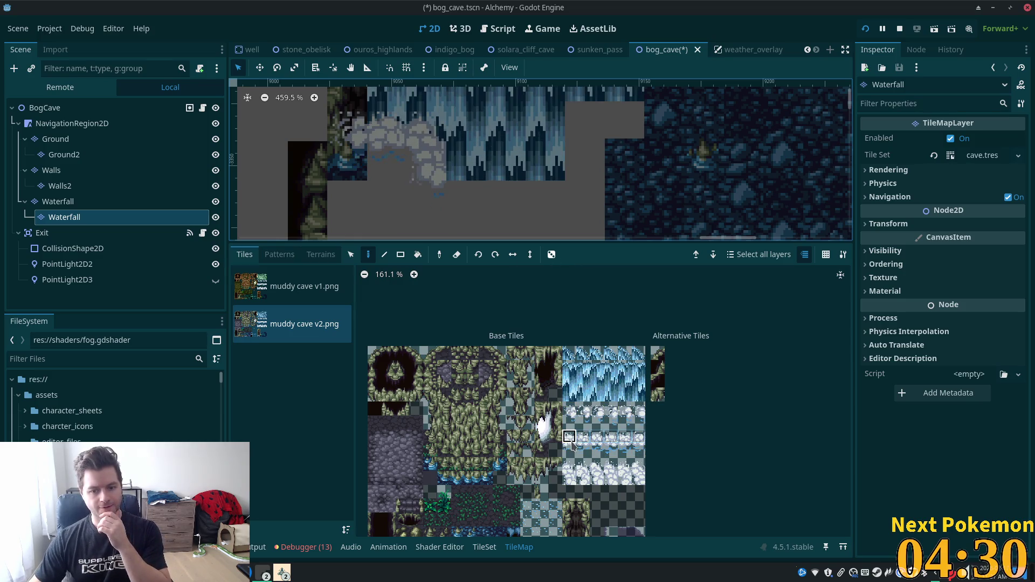
drag(571, 452, 571, 453)
drag(461, 189, 561, 183)
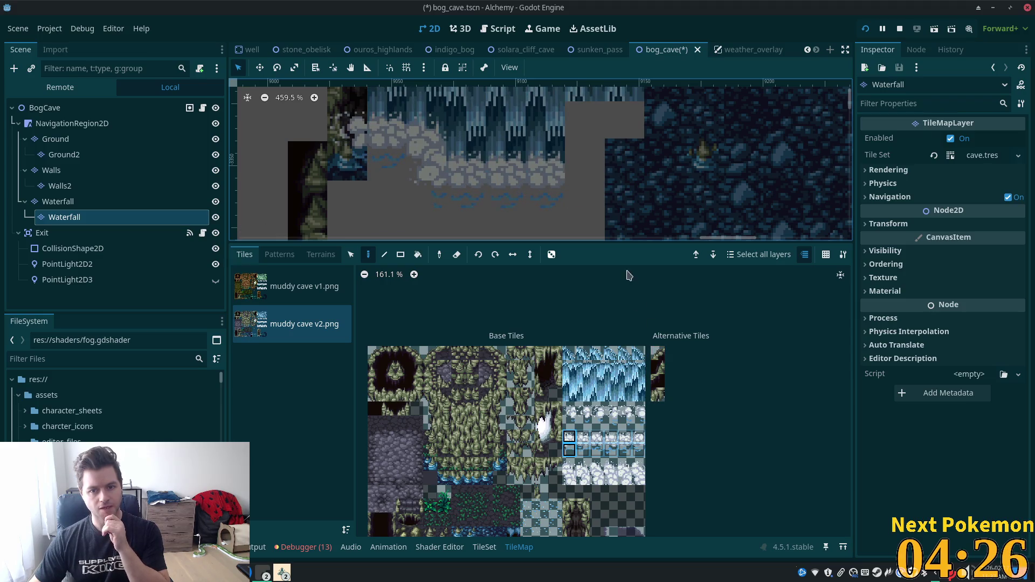
Step: Add foam tiles running up the waterfall's right edge
mouse_move(639, 465)
mouse_down()
mouse_move(571, 470)
mouse_move(571, 482)
mouse_up()
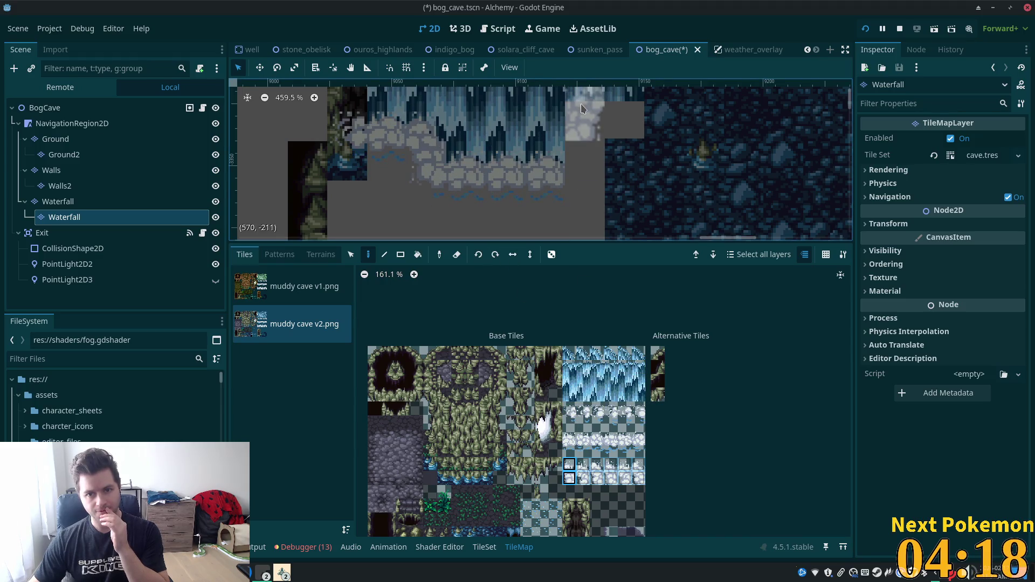
click(581, 137)
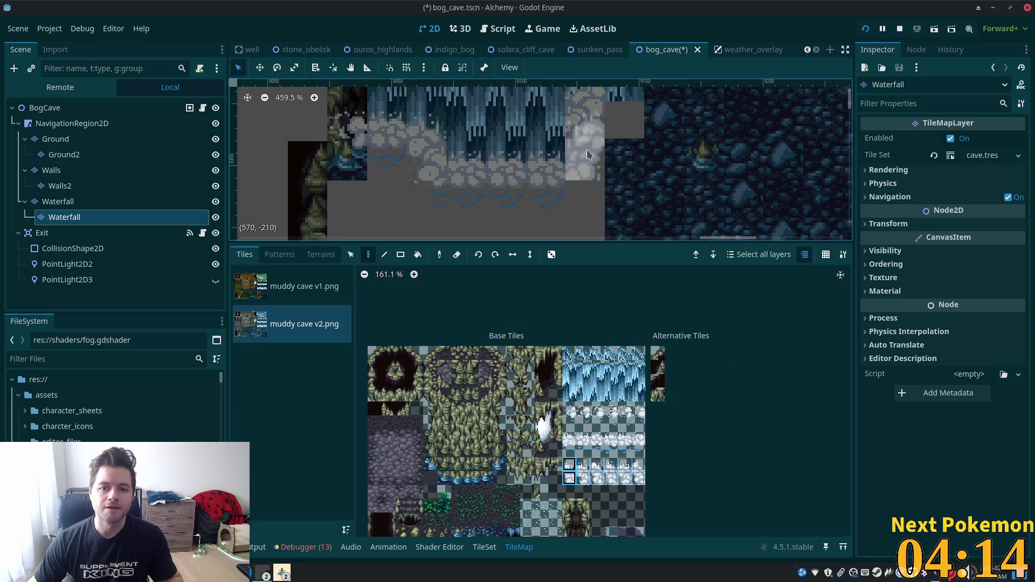
click(569, 478)
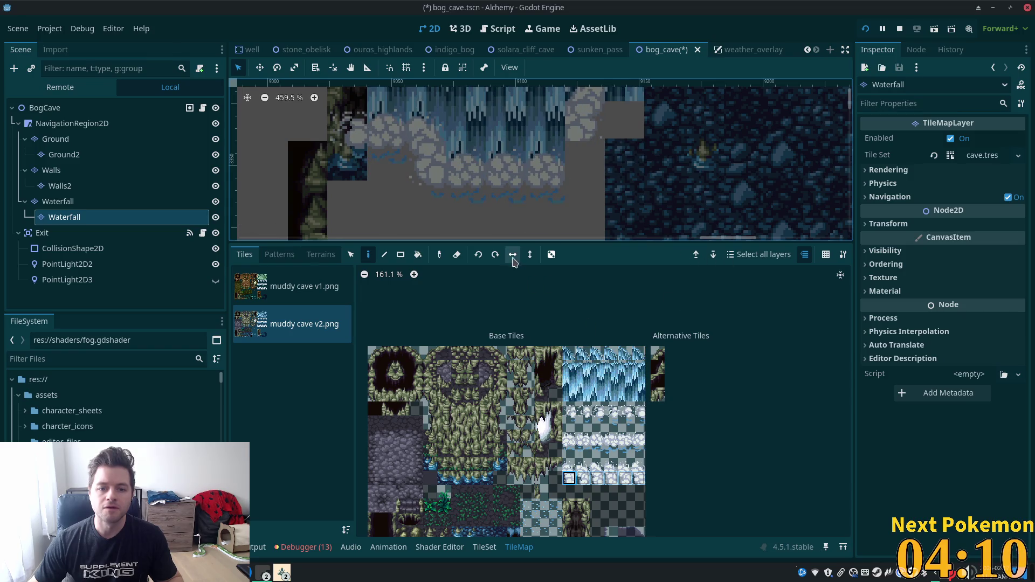
drag(582, 141, 593, 174)
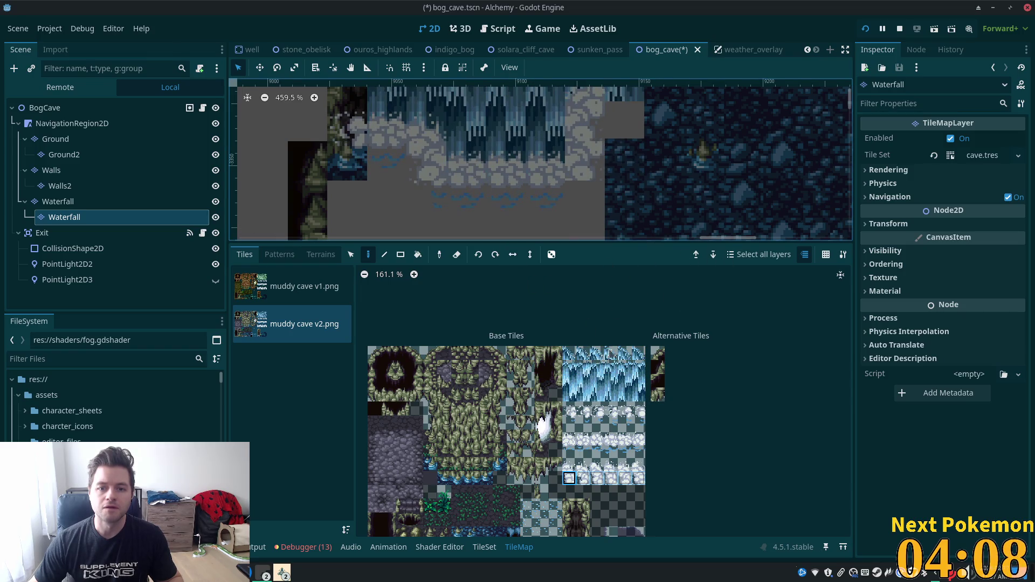
mouse_move(569, 410)
mouse_down()
mouse_move(637, 424)
mouse_move(642, 414)
mouse_move(641, 423)
mouse_up()
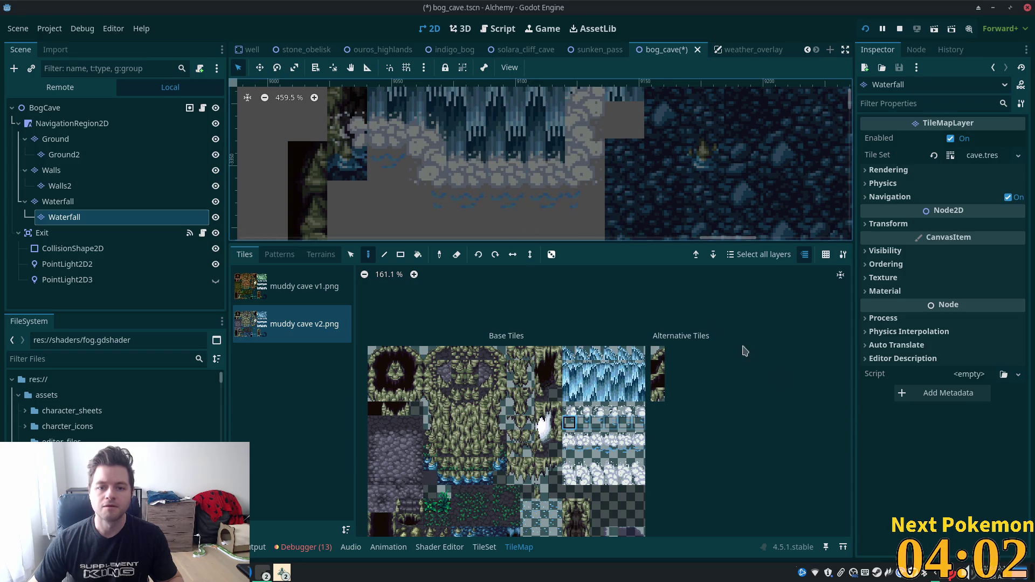
scroll(741, 225, down, 3)
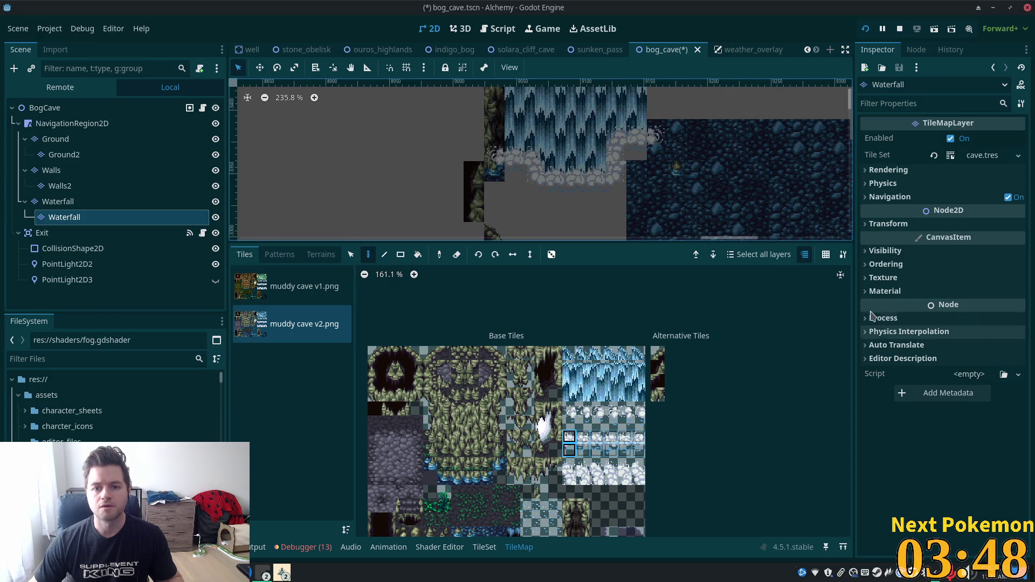
click(313, 255)
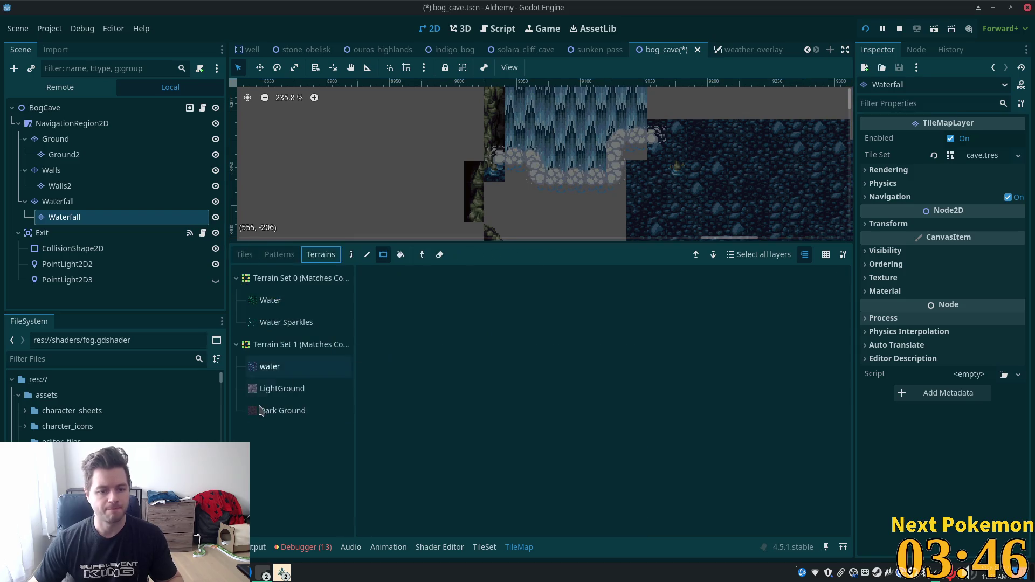
Step: Fill a block of the pool below the waterfall with water terrain on the Ground layer
click(267, 367)
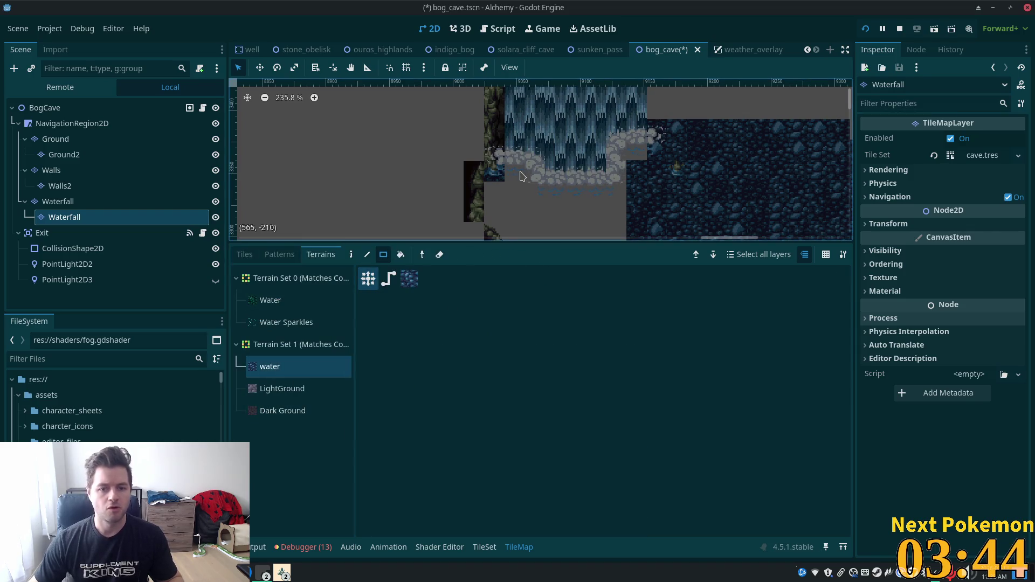
mouse_move(513, 171)
mouse_down()
mouse_move(638, 218)
mouse_move(443, 209)
mouse_move(541, 230)
mouse_move(516, 199)
mouse_up()
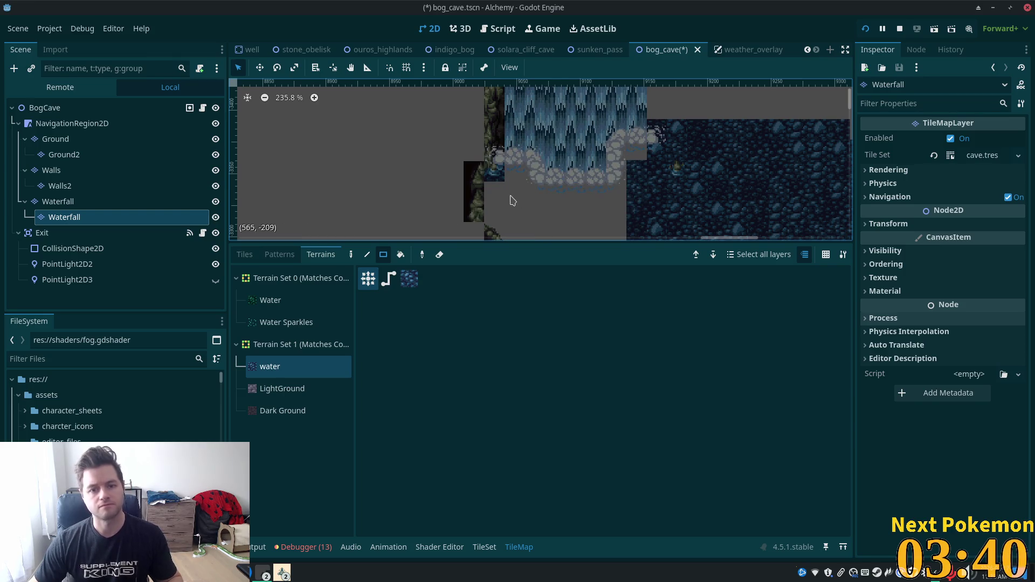
click(56, 139)
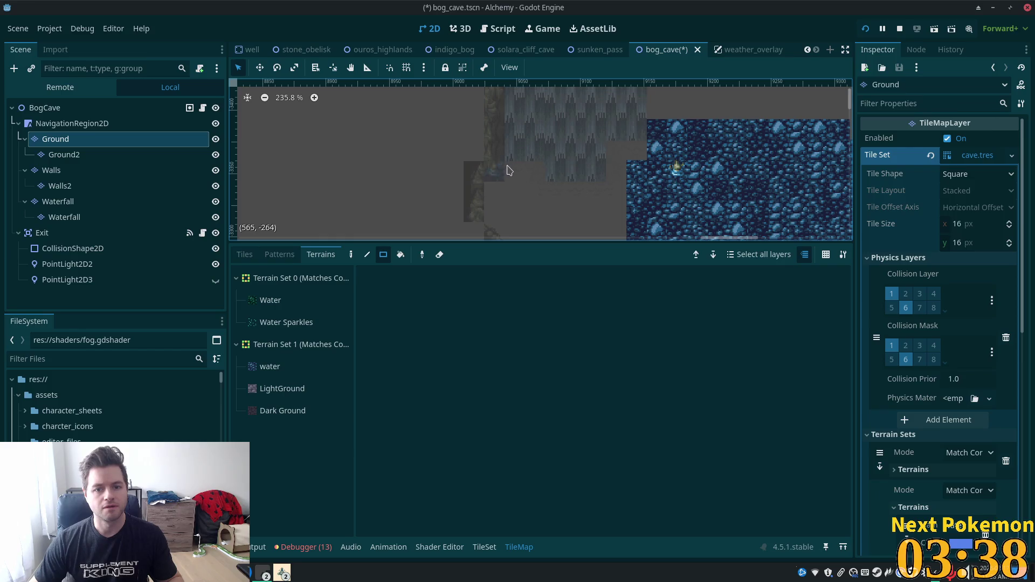
click(269, 366)
drag(511, 169, 611, 243)
click(616, 149)
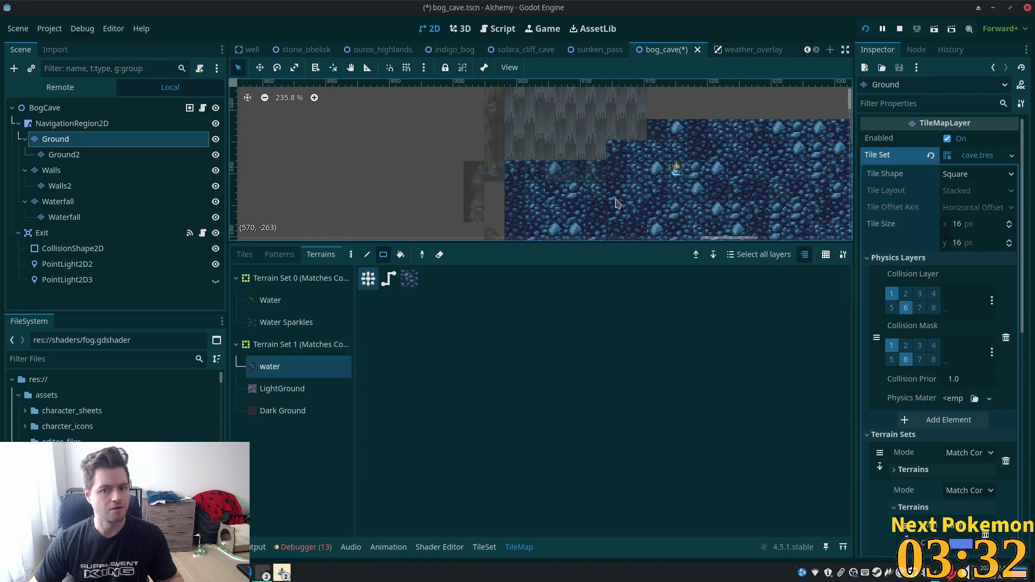
Step: Paint an extra strip of water terrain higher up, then select the BogCave root
scroll(565, 171, down, 4)
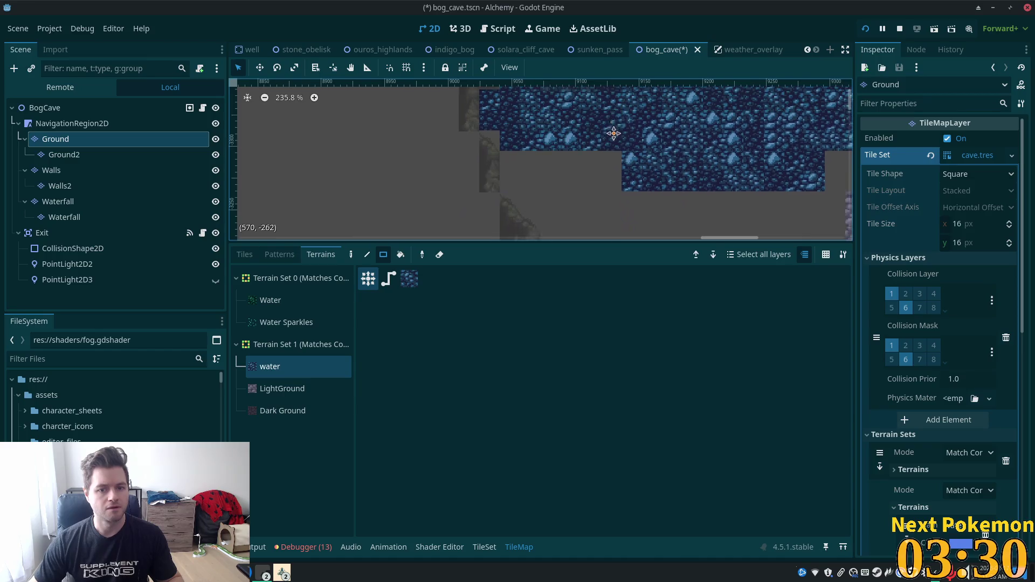
scroll(564, 203, down, 4)
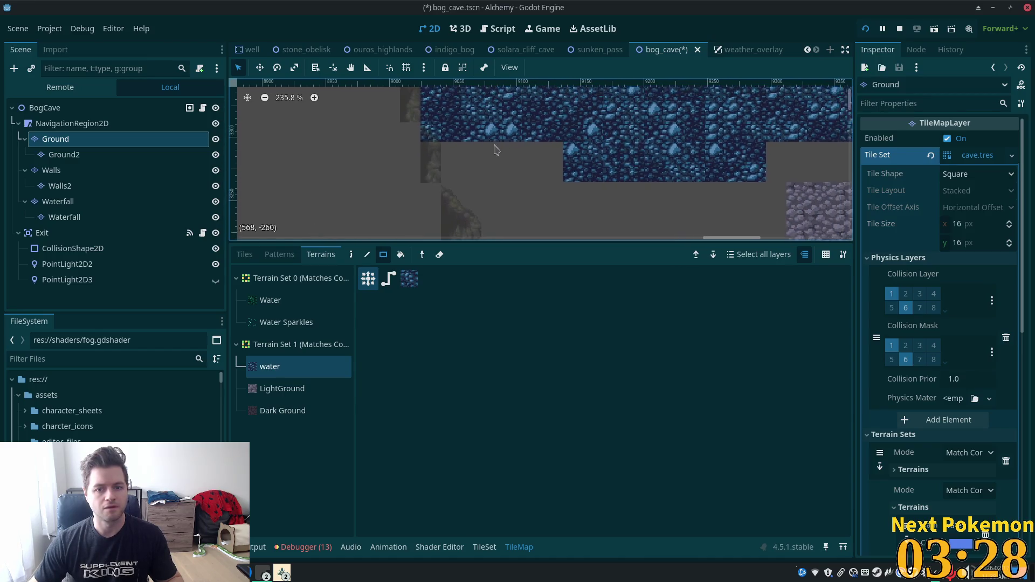
scroll(545, 132, up, 4)
scroll(534, 162, down, 6)
drag(469, 102, 532, 121)
scroll(635, 155, up, 1)
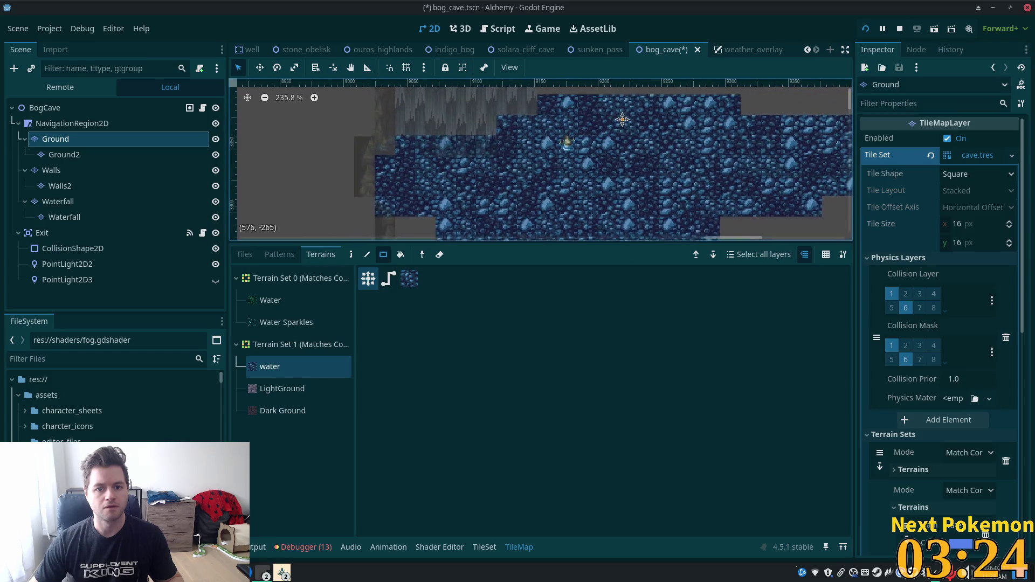
scroll(617, 125, down, 6)
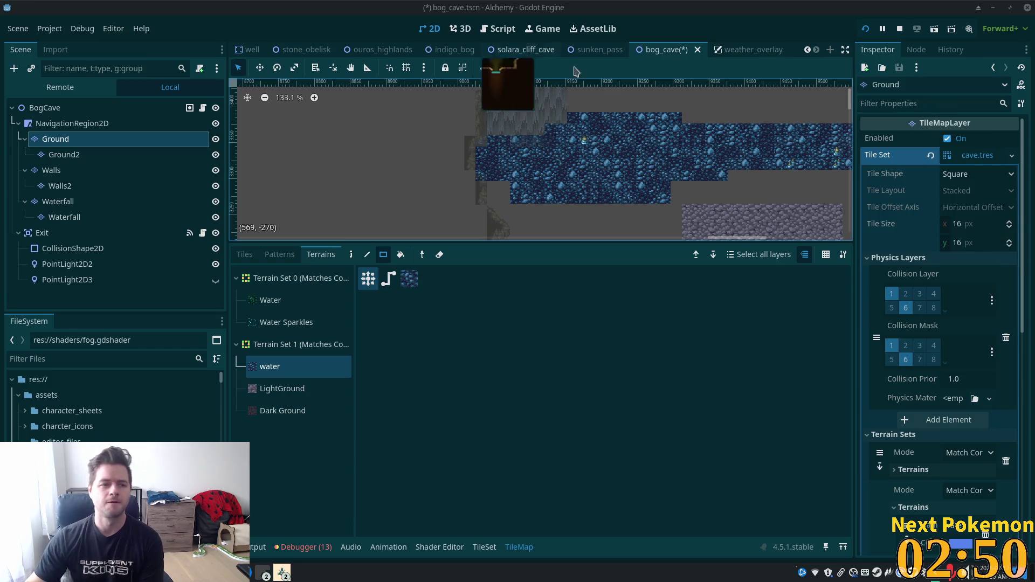
scroll(353, 111, up, 3)
click(44, 107)
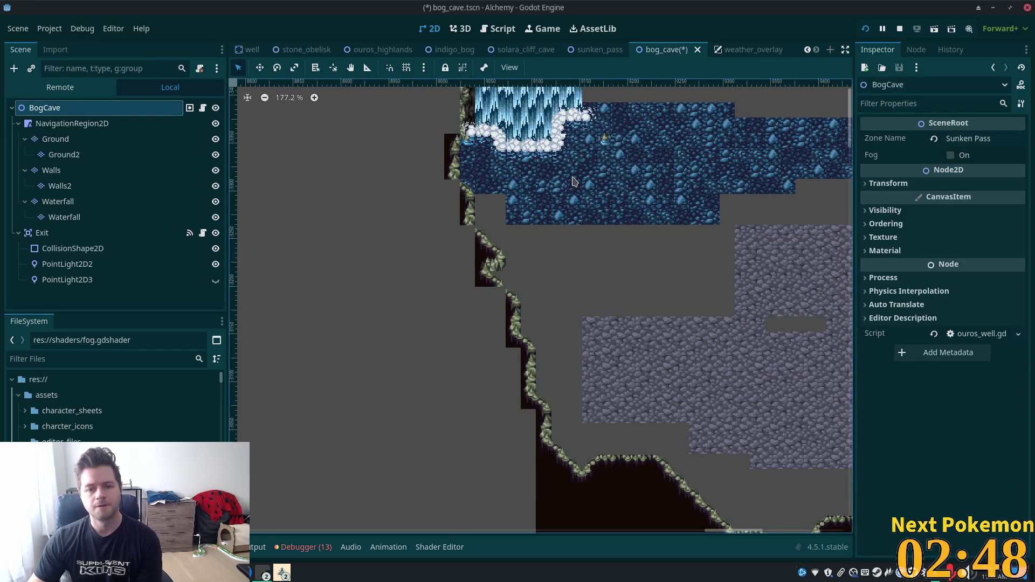
scroll(561, 200, up, 3)
scroll(549, 210, down, 9)
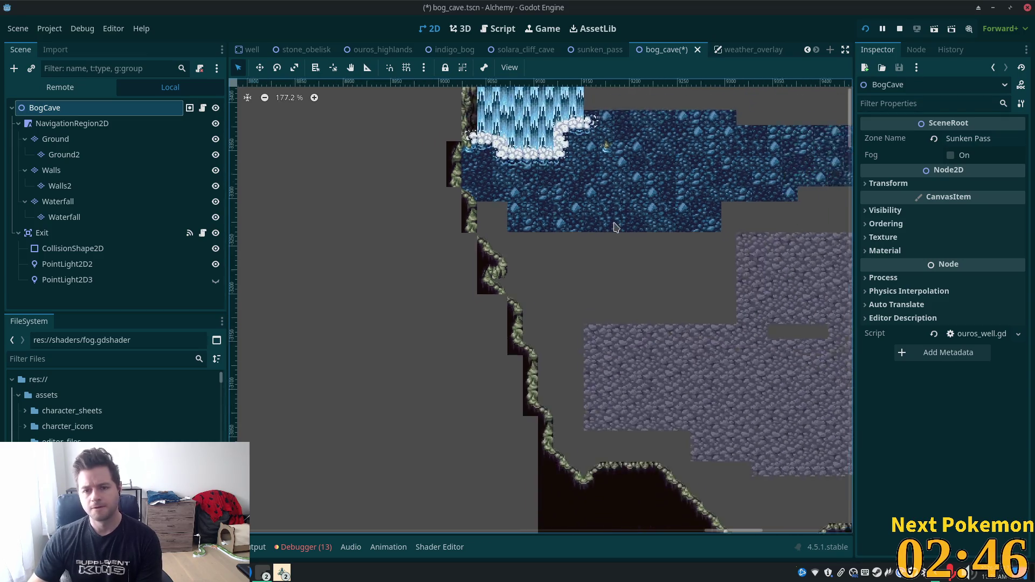
drag(482, 191, 384, 192)
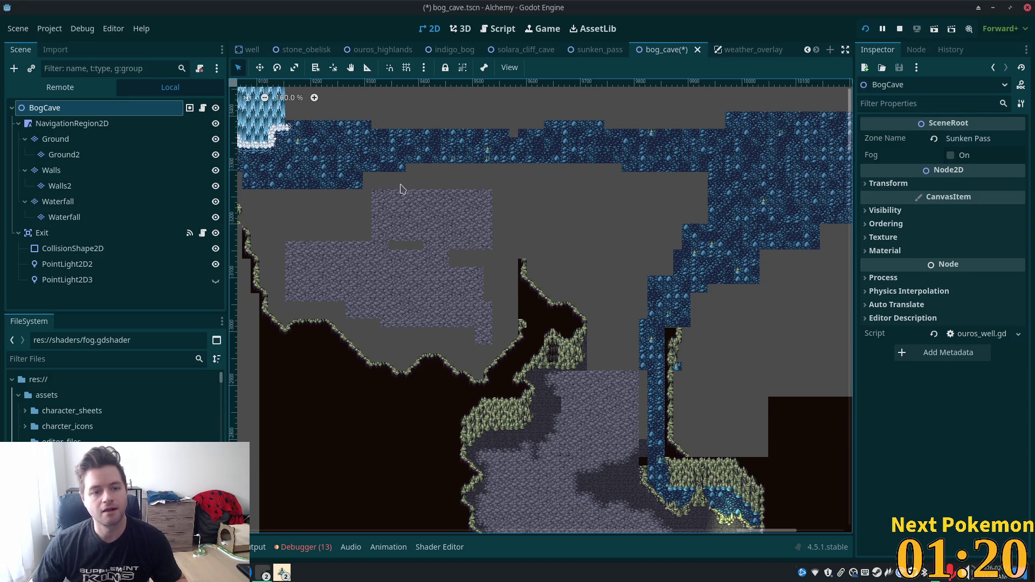
scroll(539, 227, up, 10)
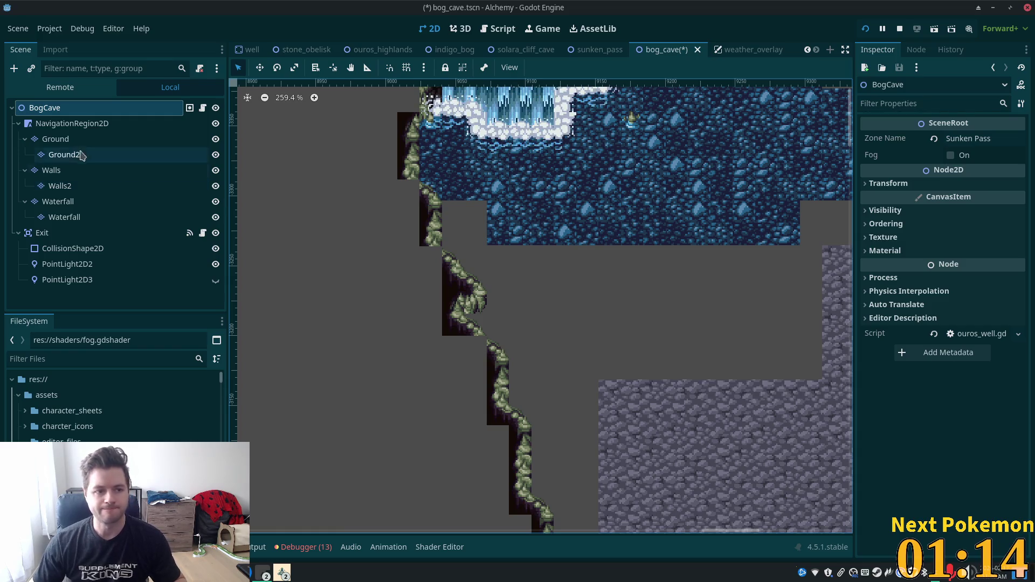
Step: On the Ground layer, show the Tiles atlas and pan the atlas and map to the cave area
click(55, 139)
drag(438, 161, 434, 172)
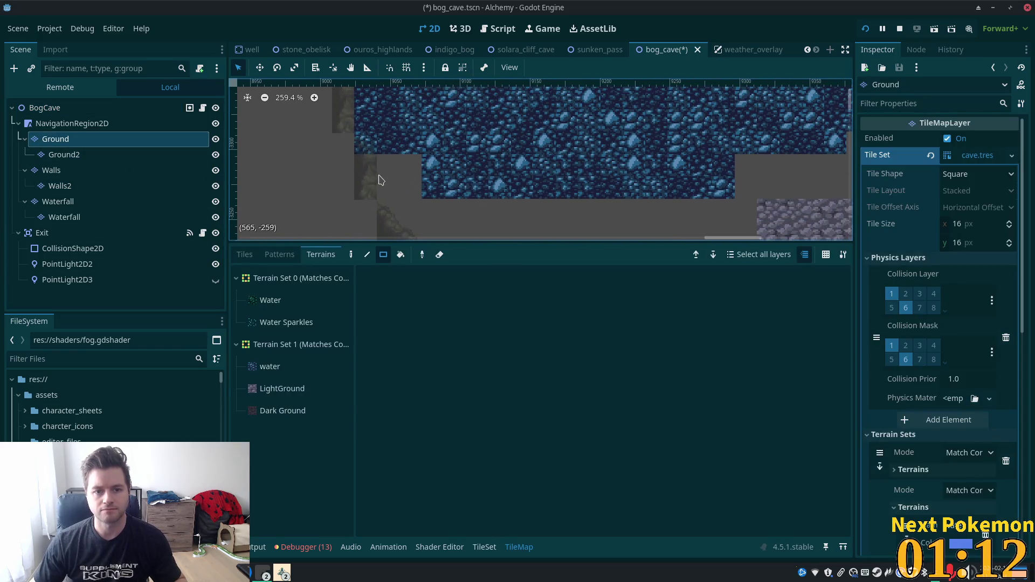
click(244, 255)
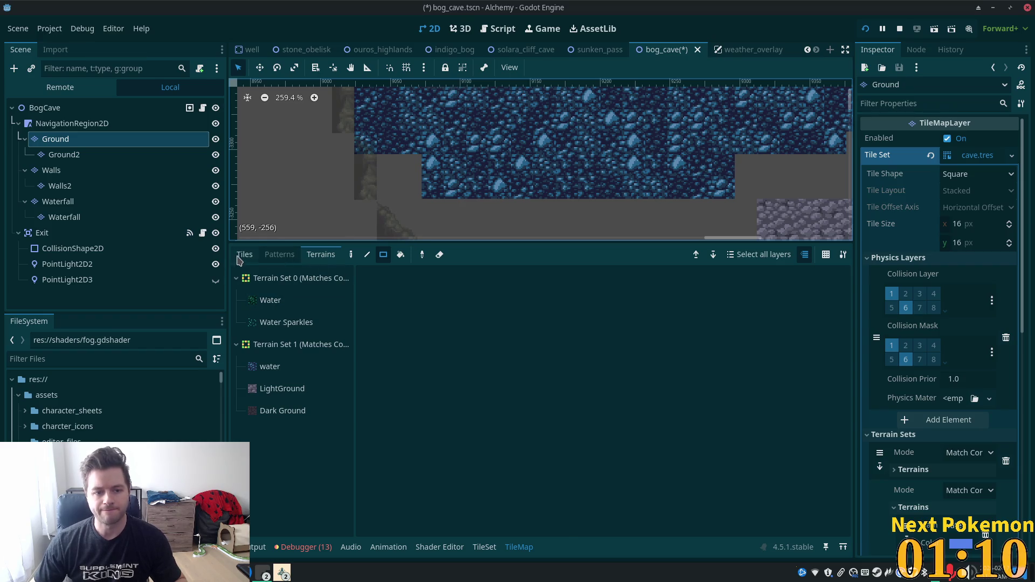
mouse_move(572, 427)
mouse_down()
mouse_move(654, 438)
mouse_move(609, 502)
mouse_up()
mouse_move(708, 161)
mouse_down()
mouse_move(312, 172)
mouse_move(537, 205)
mouse_move(596, 169)
mouse_move(698, 135)
mouse_move(727, 178)
mouse_up()
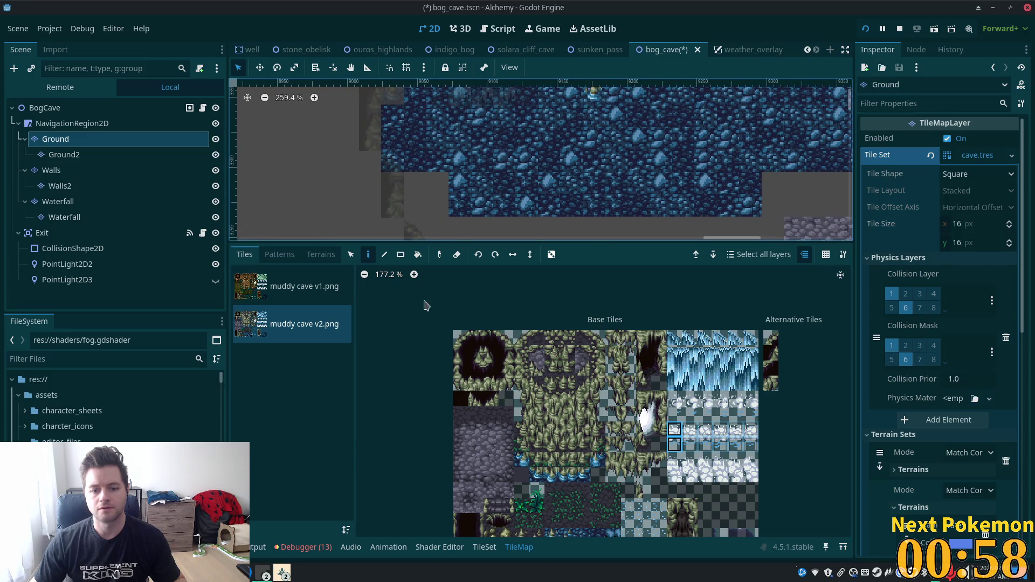
drag(596, 172, 592, 227)
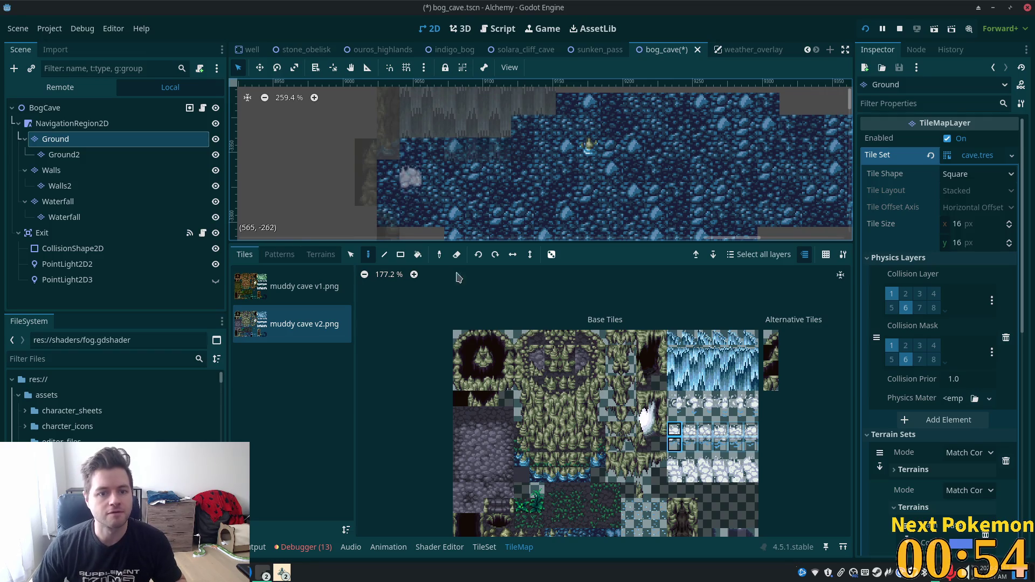
scroll(469, 218, down, 1)
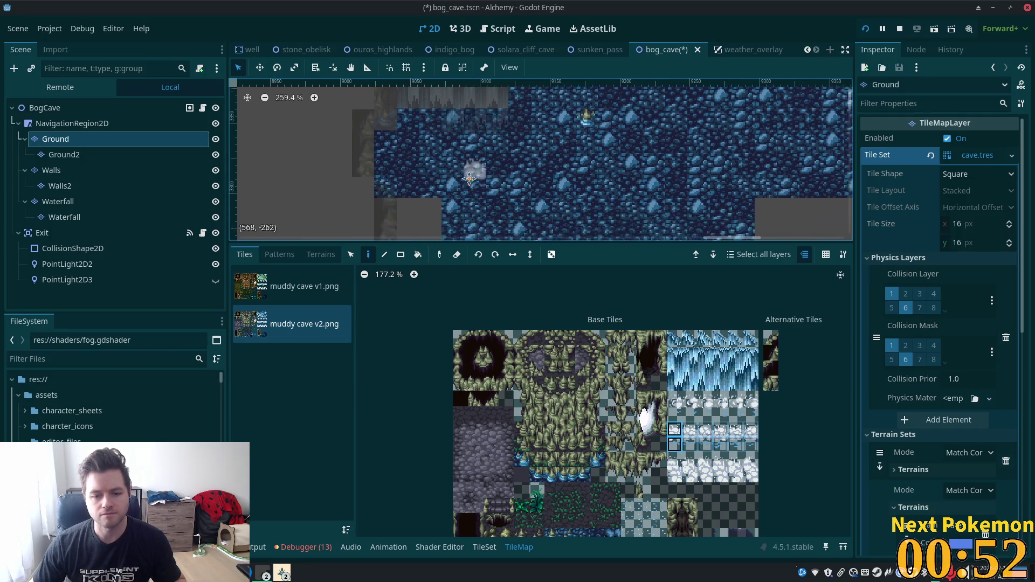
scroll(555, 464, down, 3)
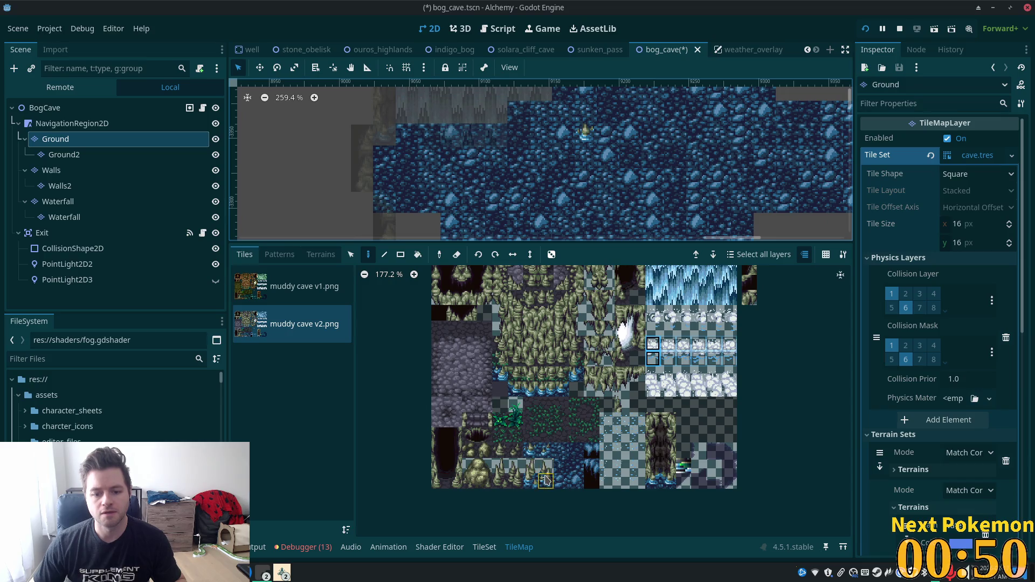
key(Down)
key(Down)
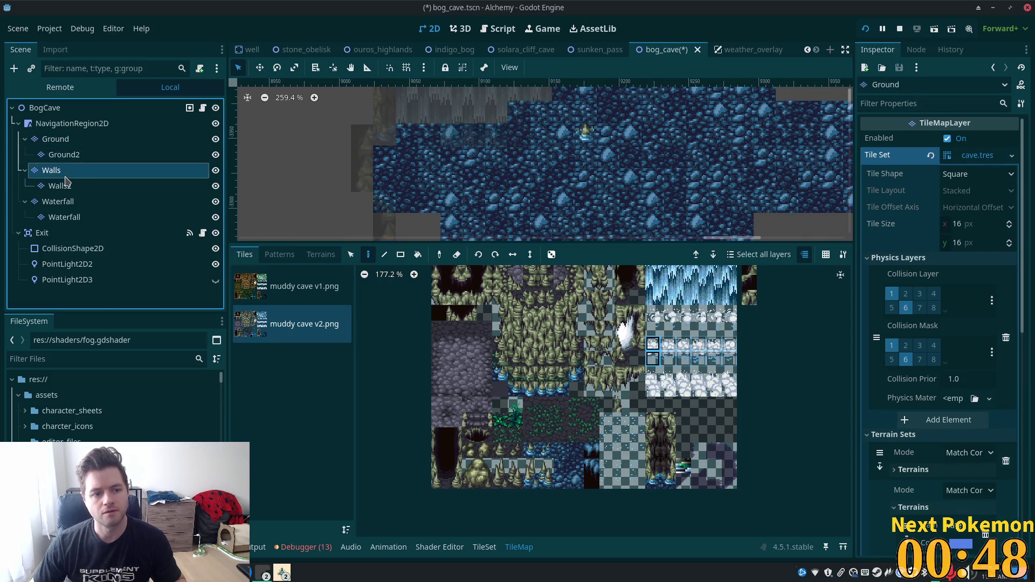
Step: Pick a two-tile block in the muddy cave v2 atlas, then select the Ground node
drag(466, 165, 416, 121)
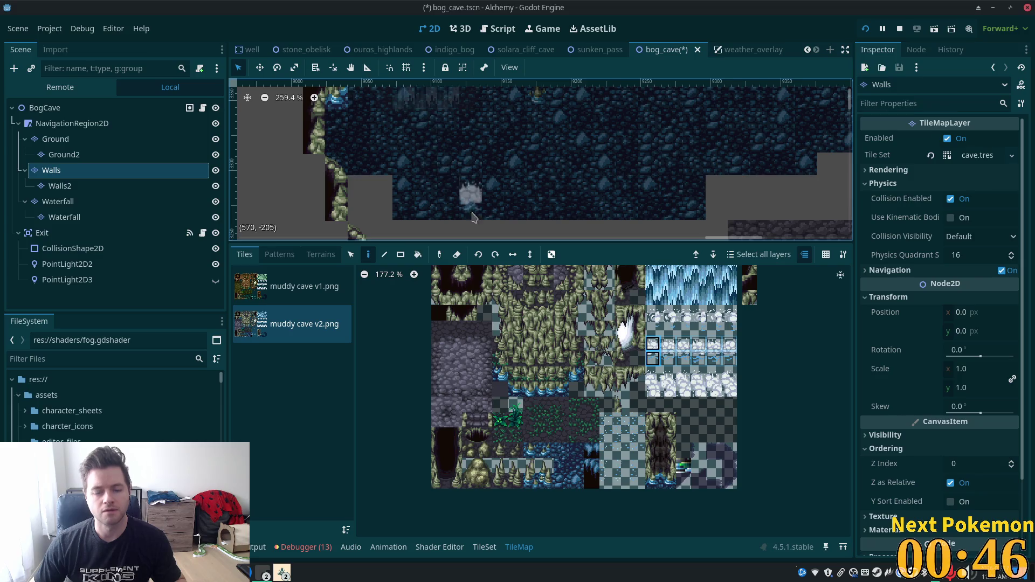
scroll(550, 377, up, 2)
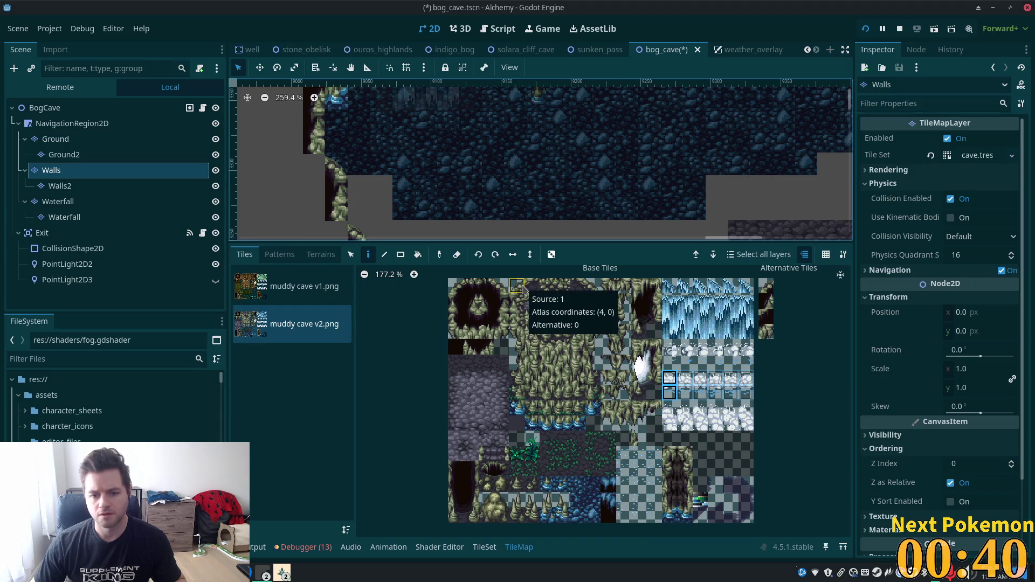
click(548, 412)
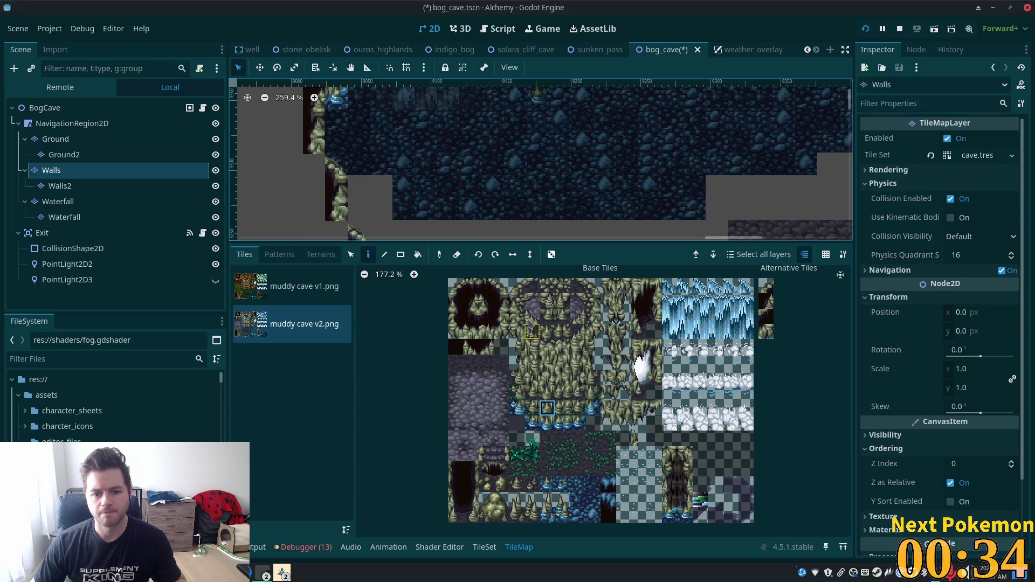
drag(567, 355, 567, 355)
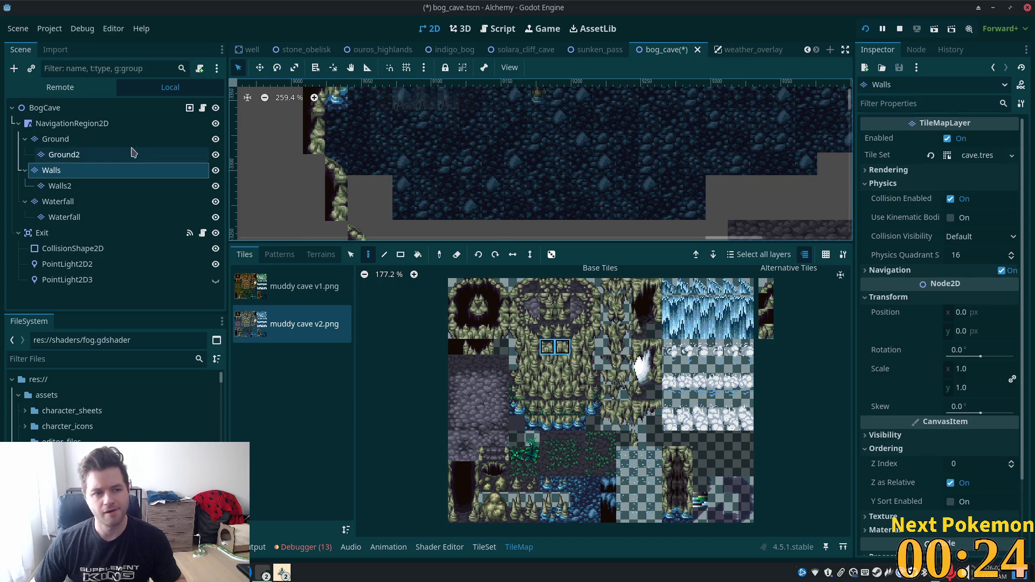
click(74, 140)
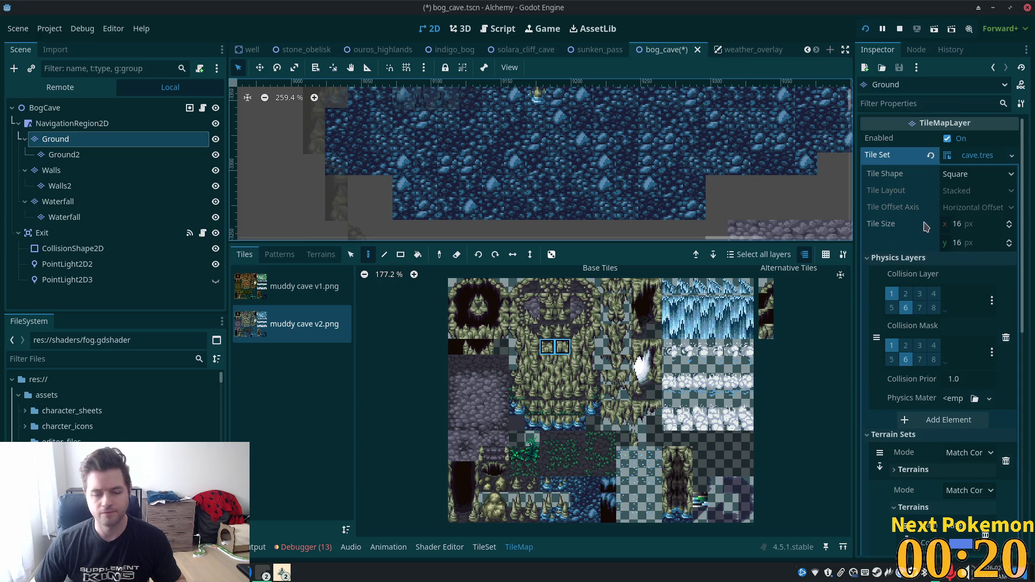
Step: Reset the Ground layer's Transform position from y 863 back to 0
scroll(923, 384, down, 10)
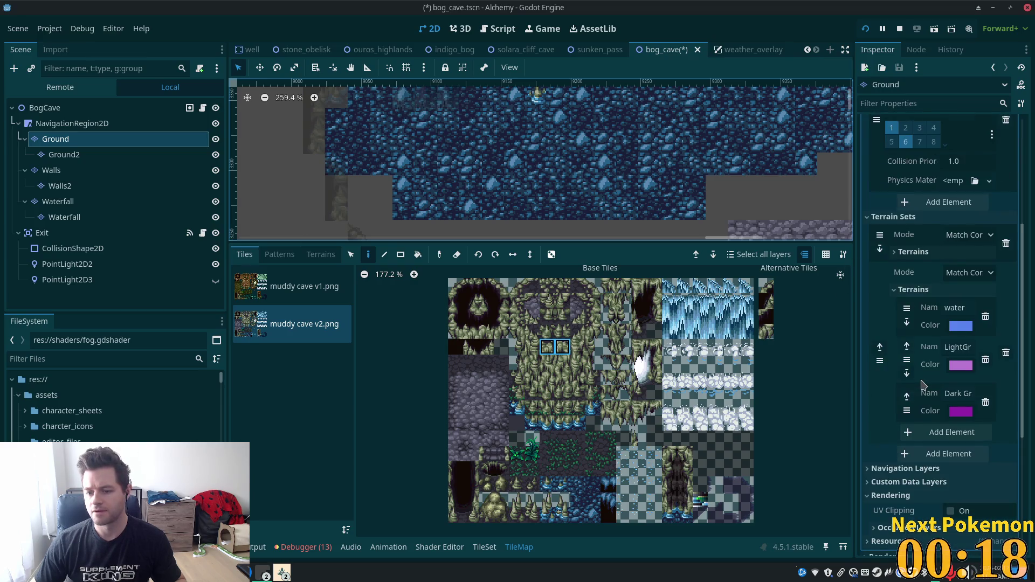
click(890, 392)
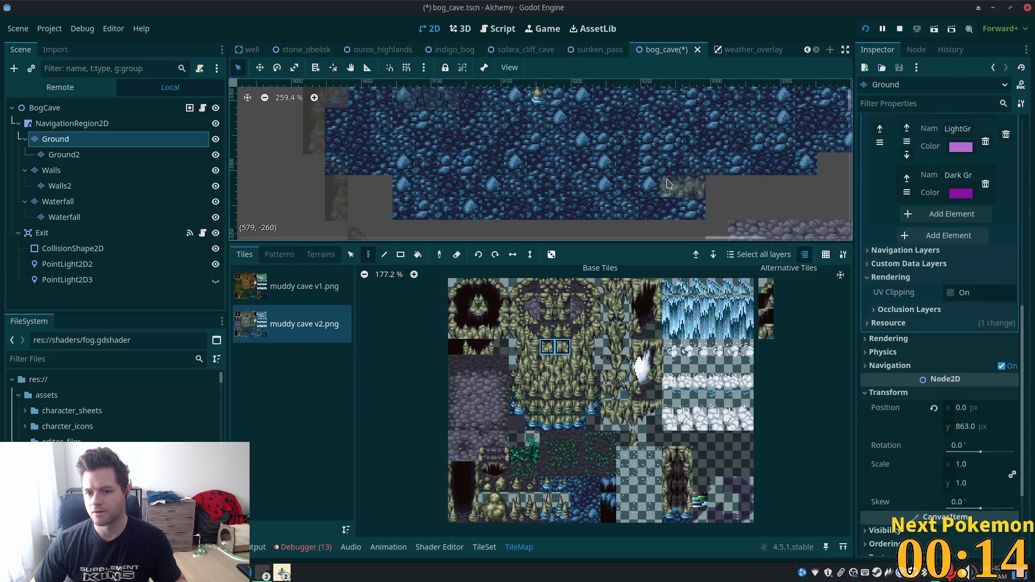
scroll(653, 174, down, 9)
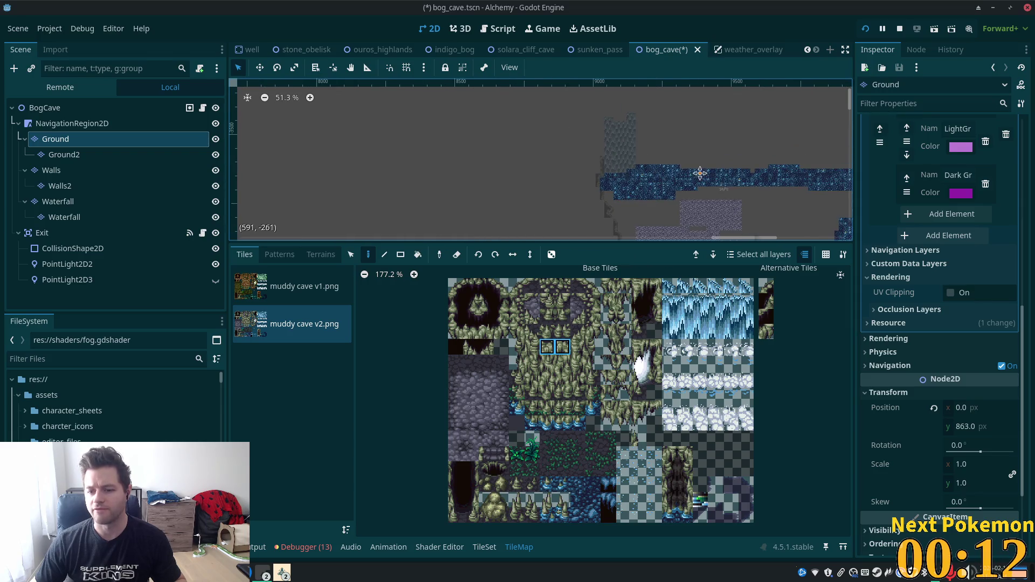
scroll(704, 177, down, 3)
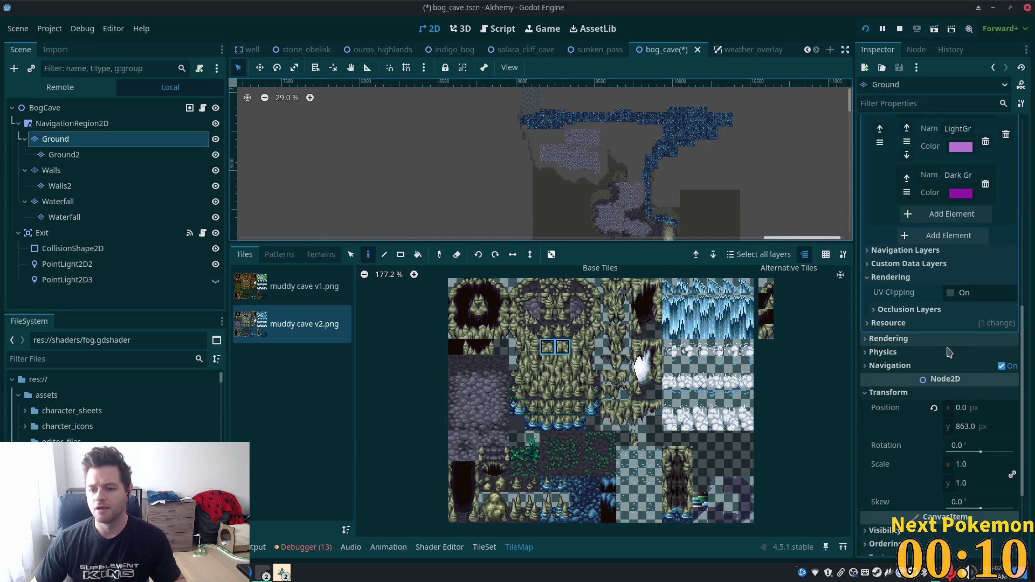
click(934, 408)
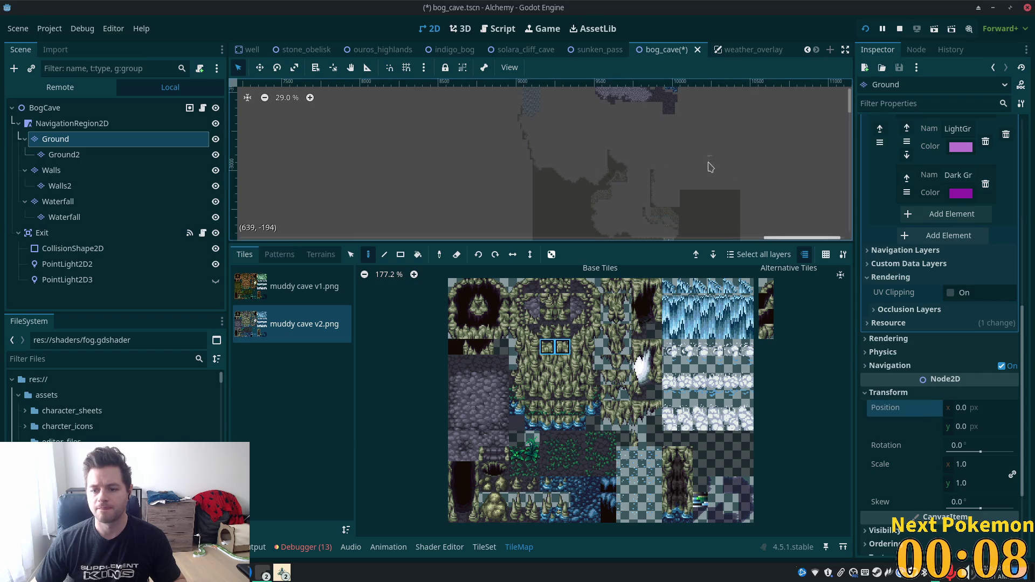
Step: Scroll over the realigned map and switch the TileMap to the Select tool
scroll(747, 173, down, 3)
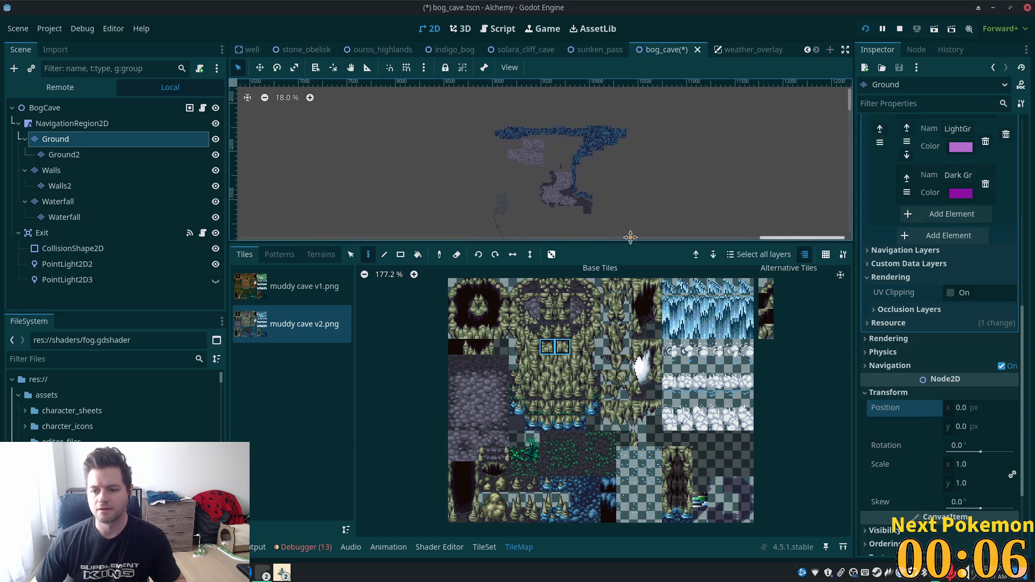
scroll(659, 156, down, 3)
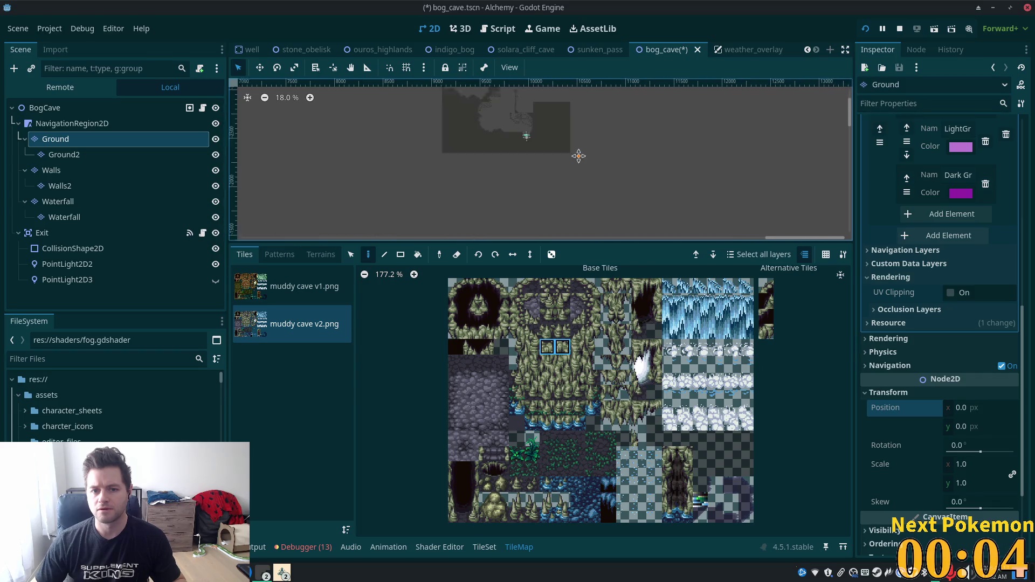
scroll(700, 141, up, 1)
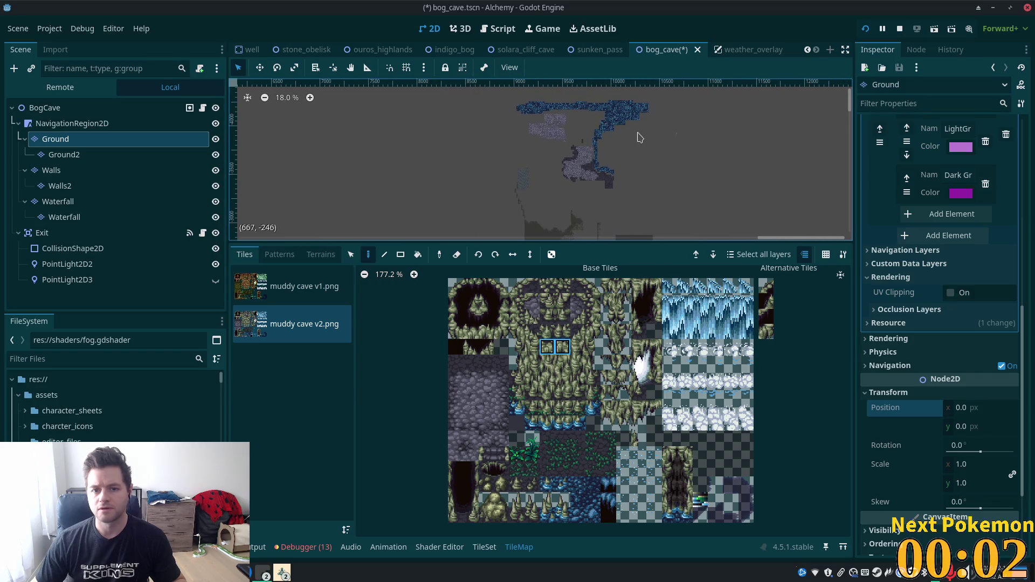
scroll(666, 156, right, 2)
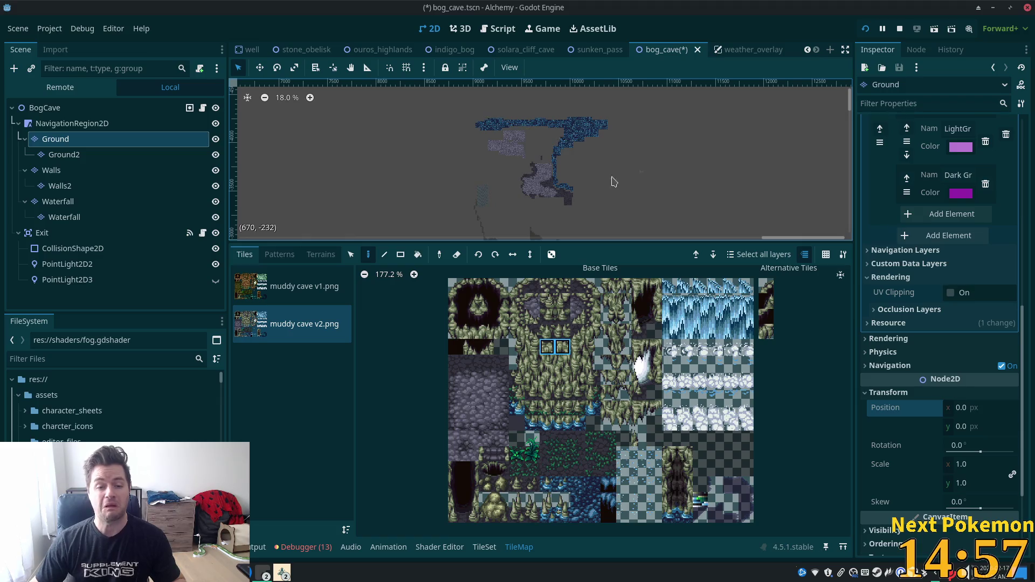
click(351, 255)
Step: Marquee-select a block of placed Ground tiles and zoom to inspect it
mouse_move(476, 109)
mouse_down()
mouse_move(681, 188)
mouse_move(668, 209)
mouse_move(642, 204)
mouse_move(635, 213)
mouse_up()
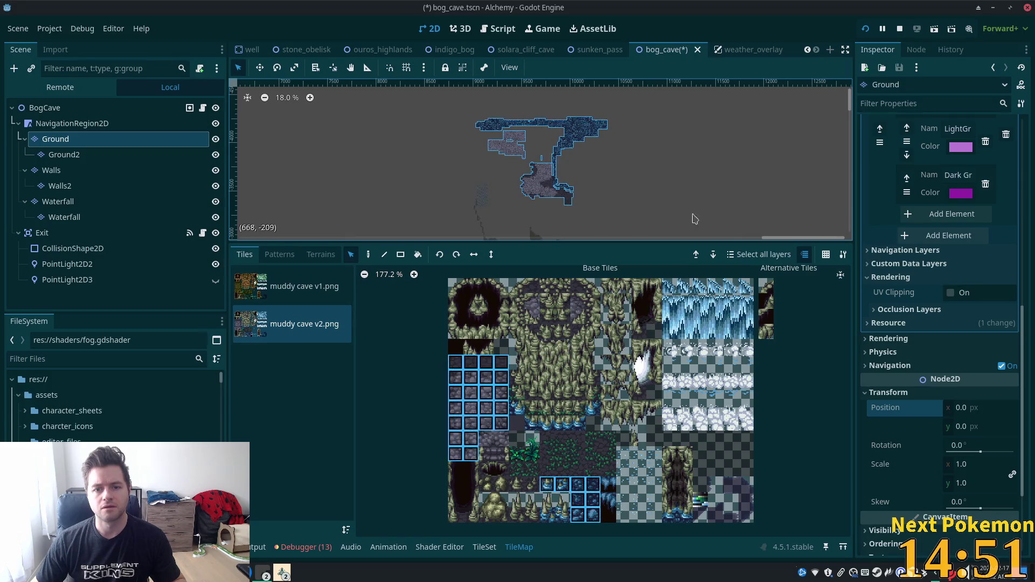
scroll(711, 143, down, 3)
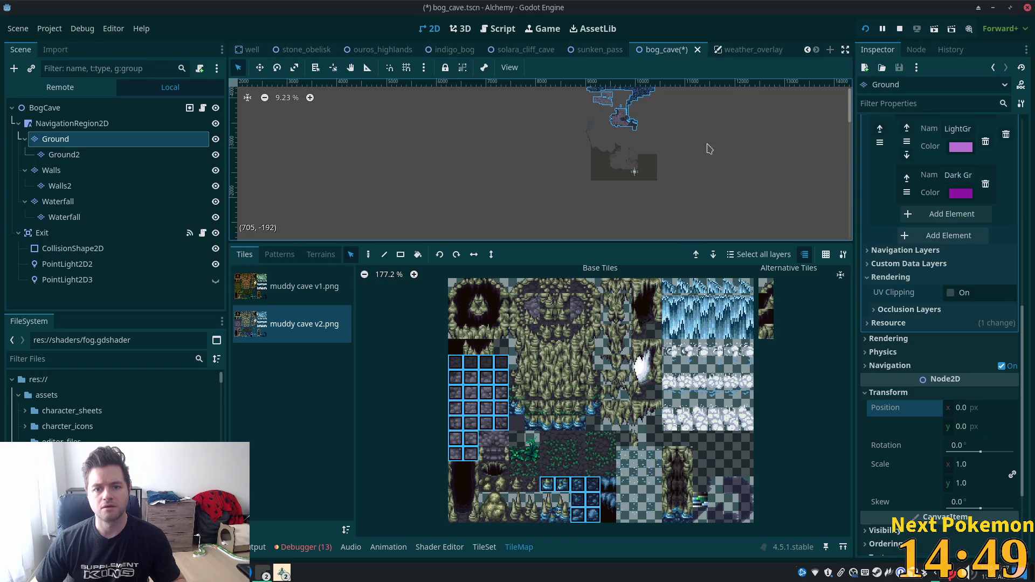
scroll(640, 178, down, 1)
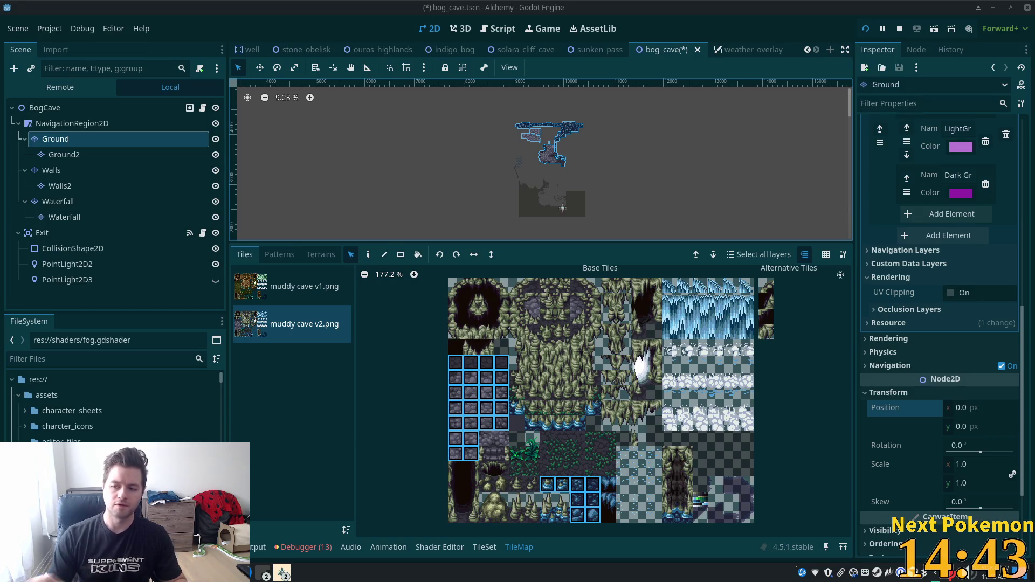
scroll(551, 176, up, 2)
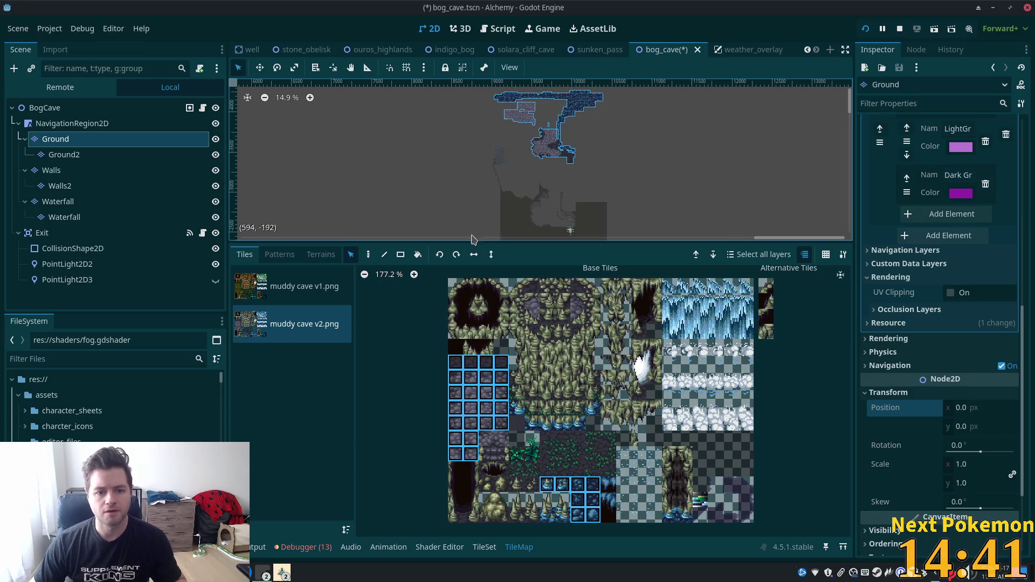
Step: Pan and zoom across the cave map with the Paint tool active
click(369, 254)
scroll(554, 193, up, 4)
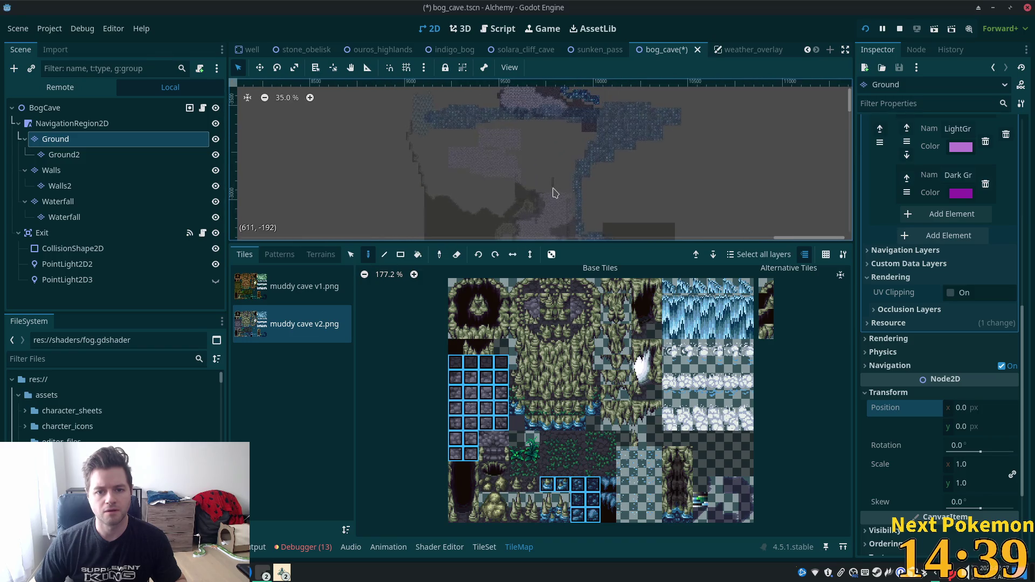
scroll(577, 162, up, 2)
drag(628, 114, 630, 163)
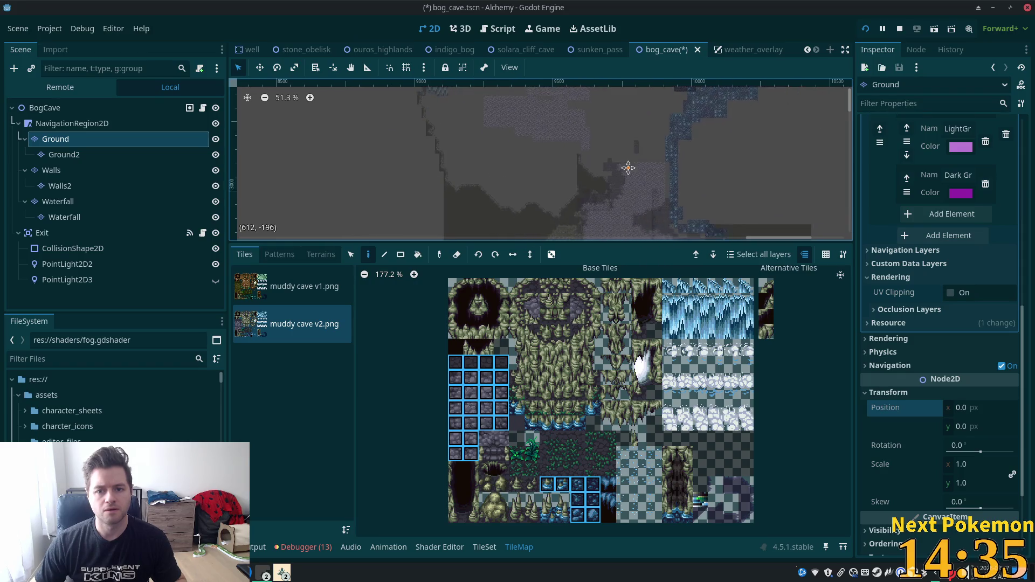
scroll(620, 167, down, 6)
drag(604, 208, 542, 207)
Step: Select every Ground tile with Ctrl+A, then select the BogCave scene root
click(351, 254)
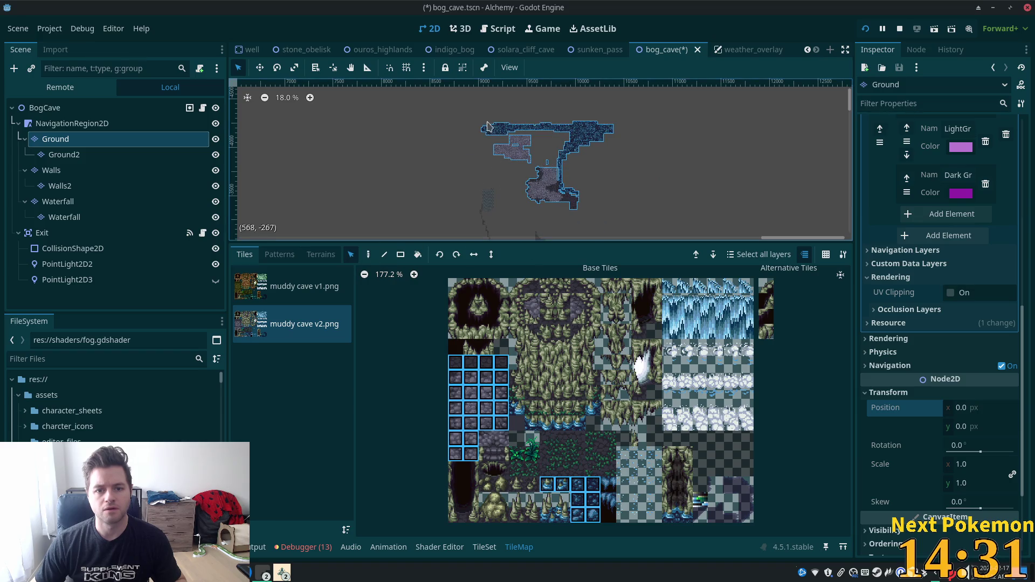
drag(634, 215, 613, 164)
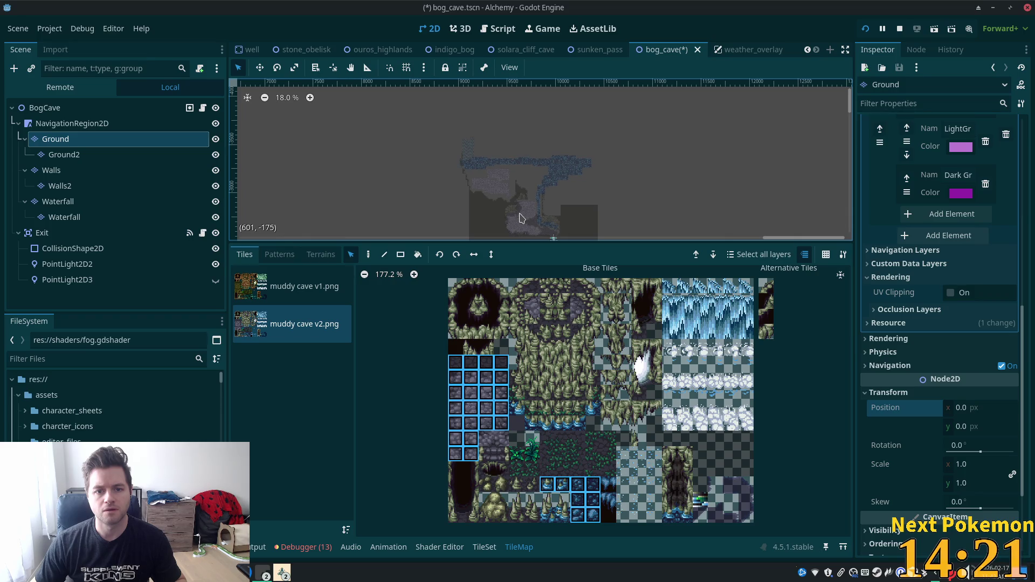
key(ctrl+a)
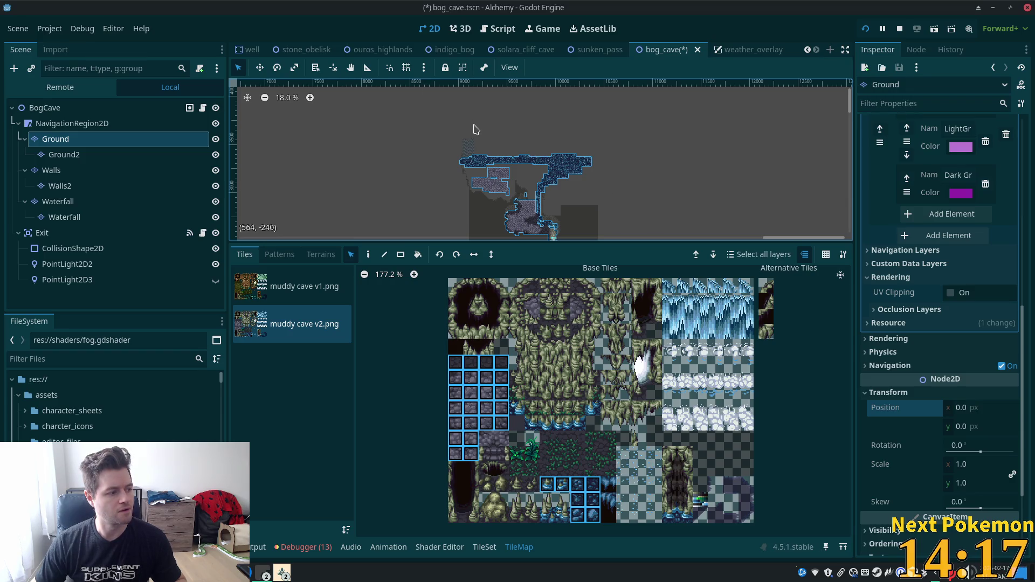
scroll(461, 131, up, 5)
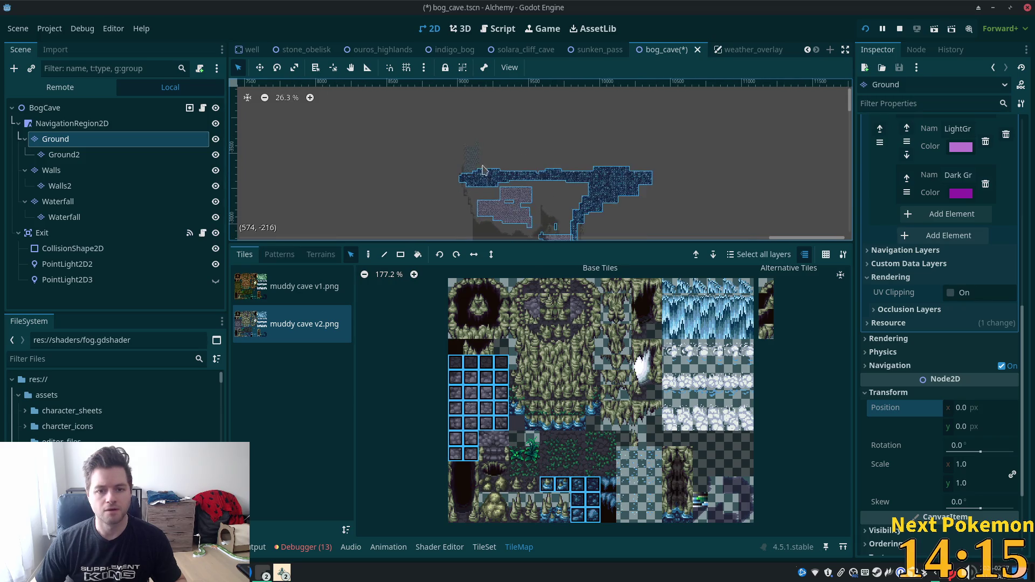
click(115, 109)
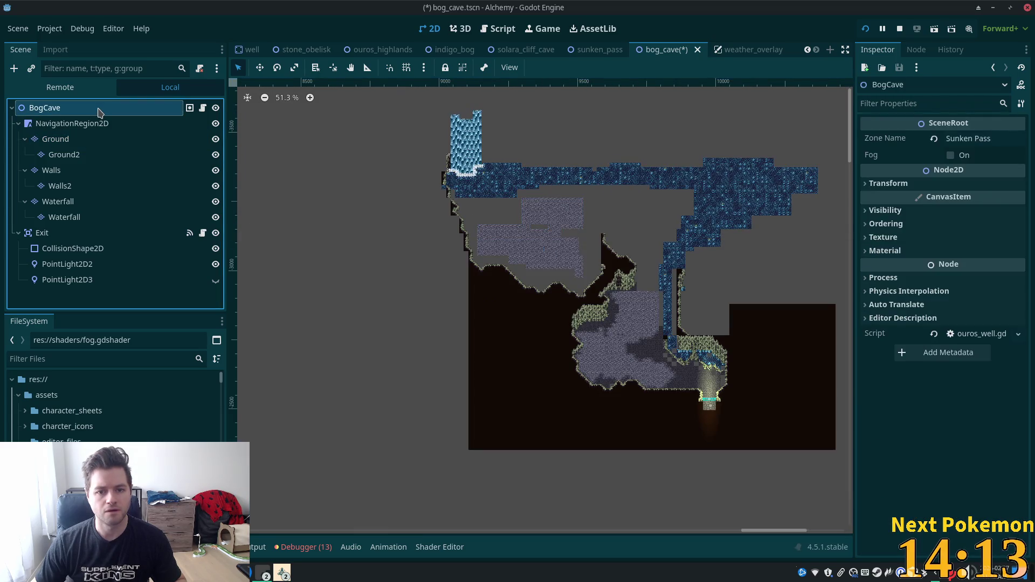
Step: Zoom and pan the view down to the lower cave area
scroll(401, 184, up, 3)
scroll(404, 180, up, 3)
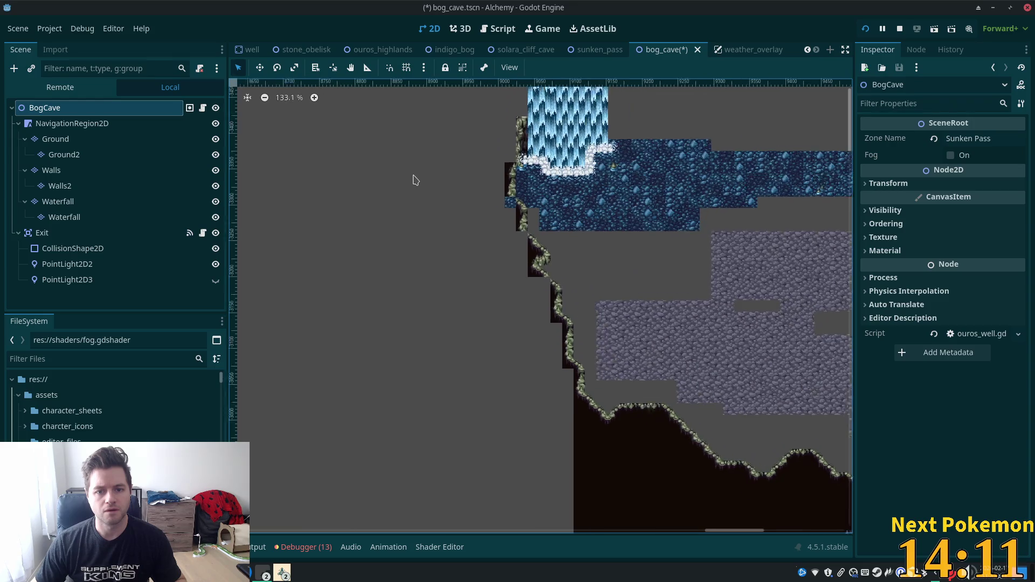
scroll(415, 179, down, 3)
drag(642, 178, 295, 112)
scroll(399, 151, down, 4)
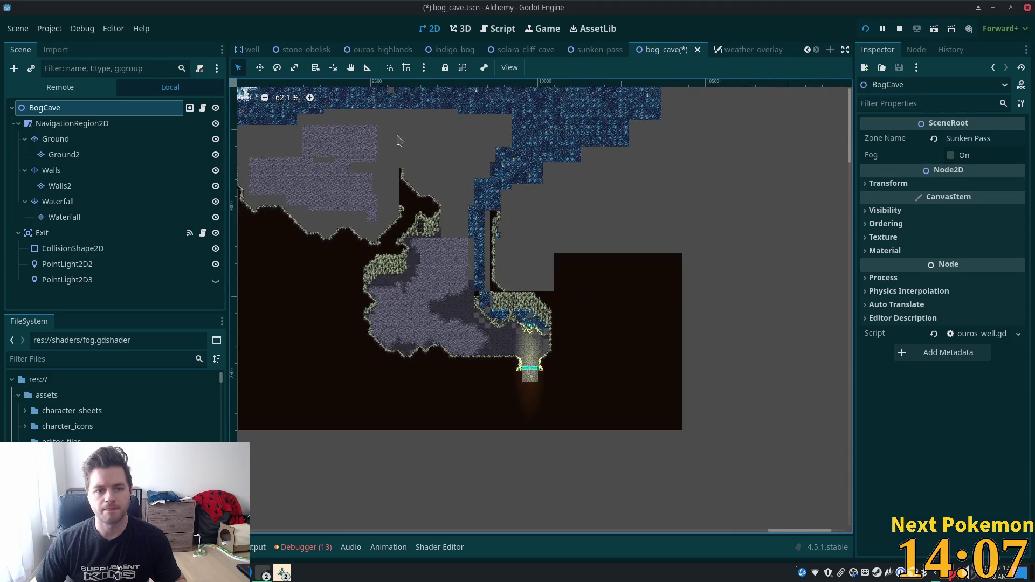
Step: Reopen the Ground layer, enlarge the map area, and marquee-select a block of tiles
click(56, 139)
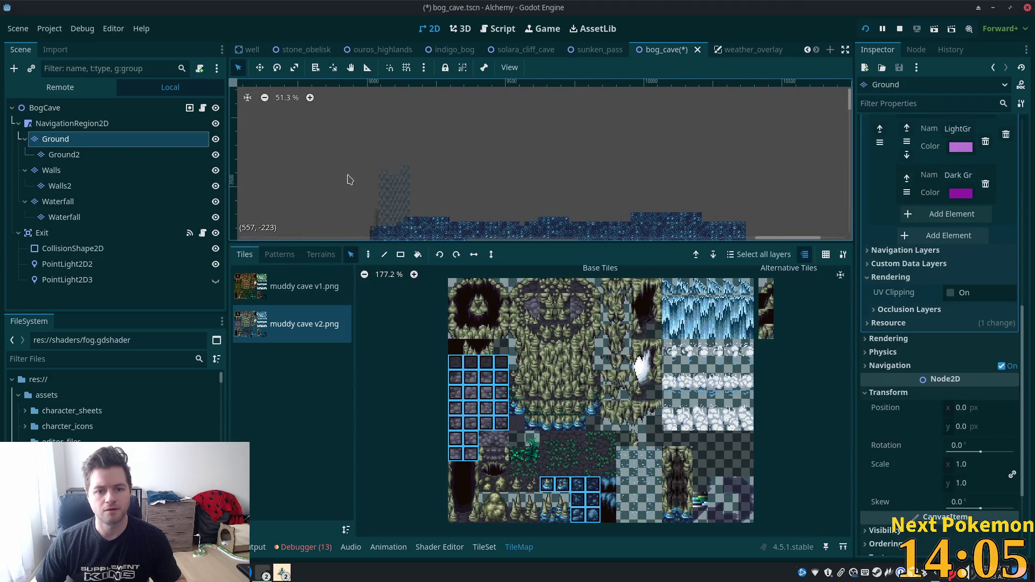
scroll(346, 181, down, 2)
drag(460, 242, 460, 342)
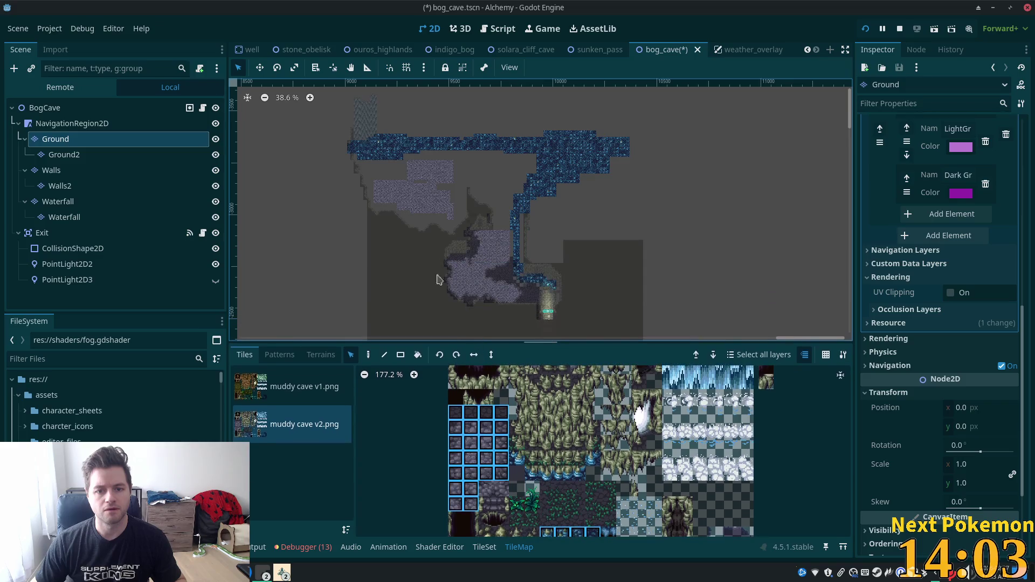
mouse_move(322, 115)
mouse_down()
mouse_move(656, 249)
mouse_move(677, 324)
mouse_move(659, 213)
mouse_move(666, 235)
mouse_up()
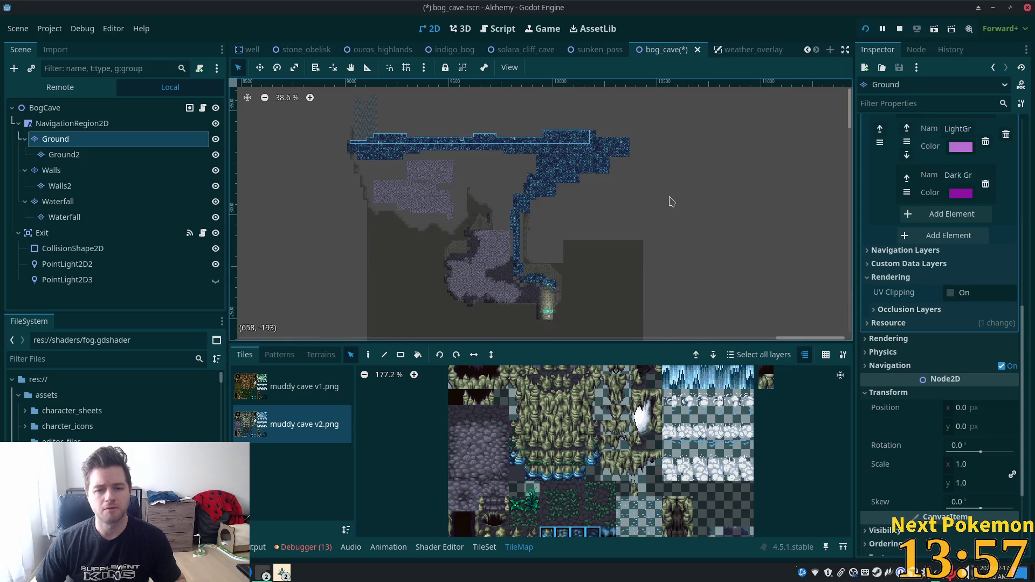
scroll(682, 189, down, 2)
scroll(682, 190, down, 1)
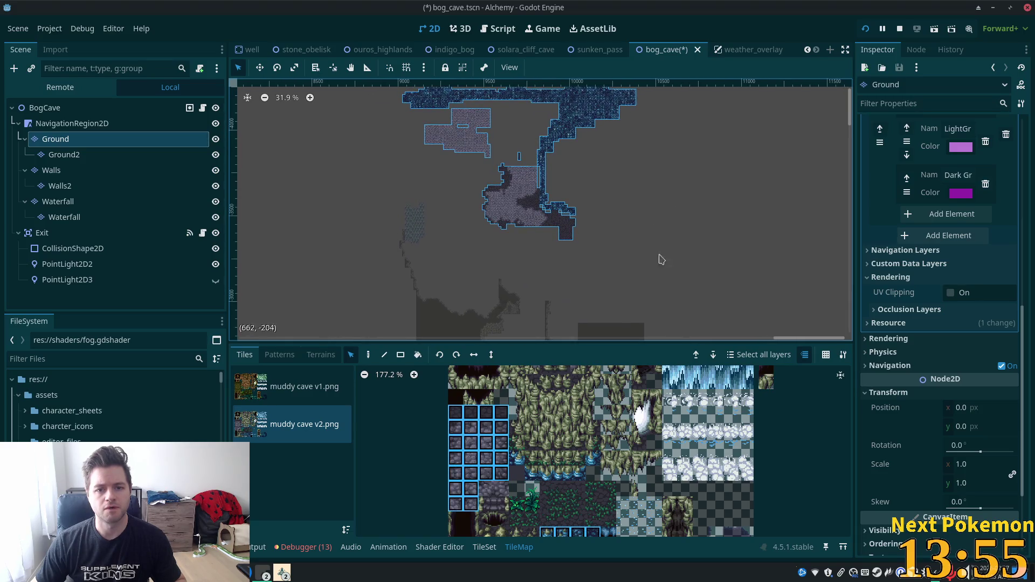
scroll(635, 201, up, 3)
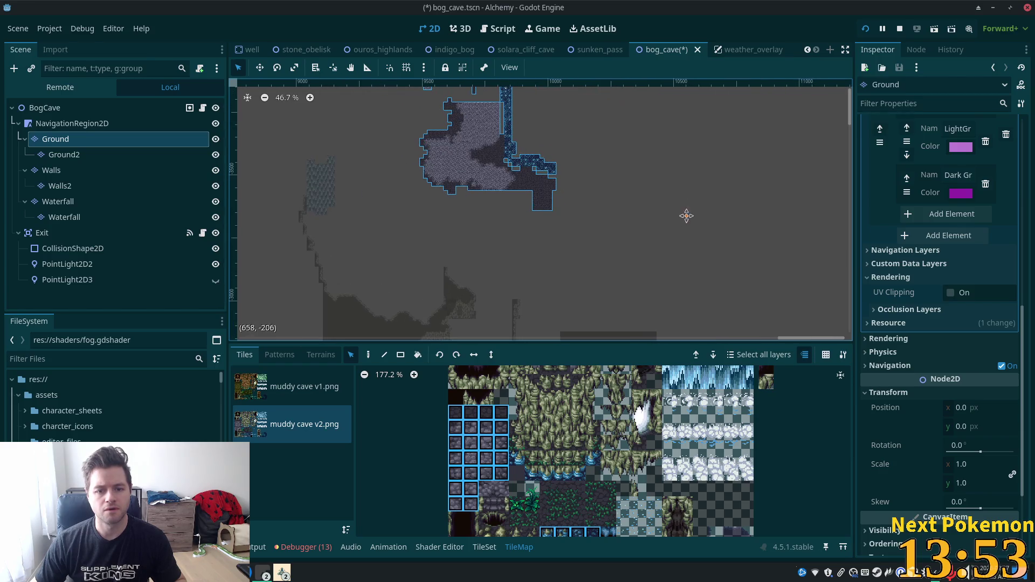
scroll(686, 223, down, 3)
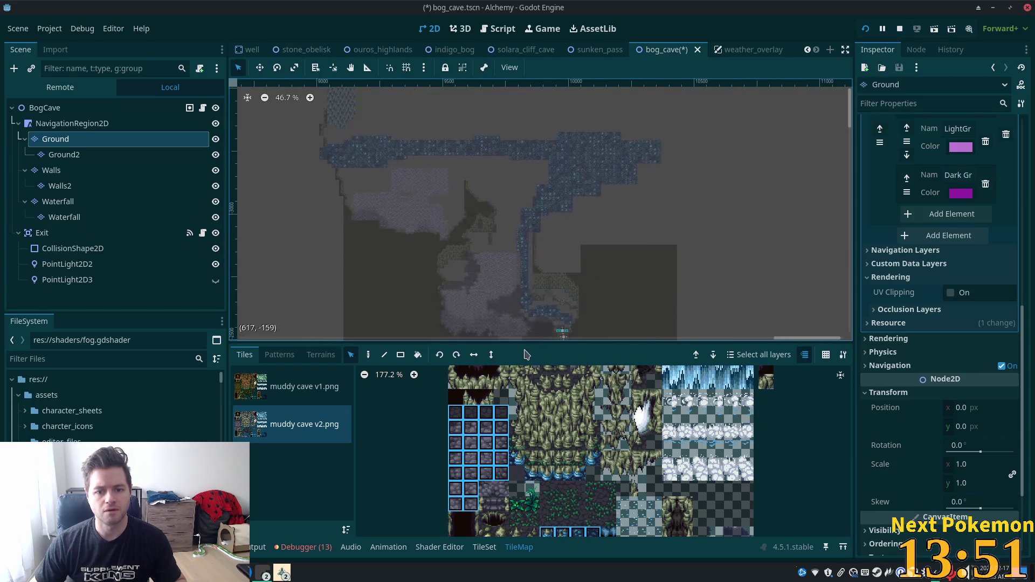
scroll(539, 318, down, 2)
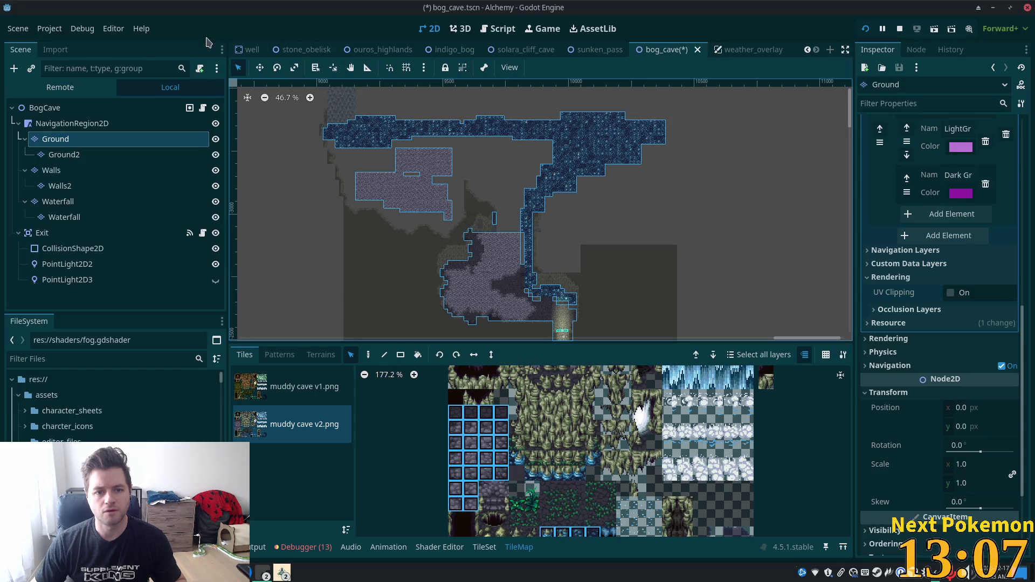
Step: Return to the BogCave root so every layer of the map shows
scroll(401, 156, up, 1)
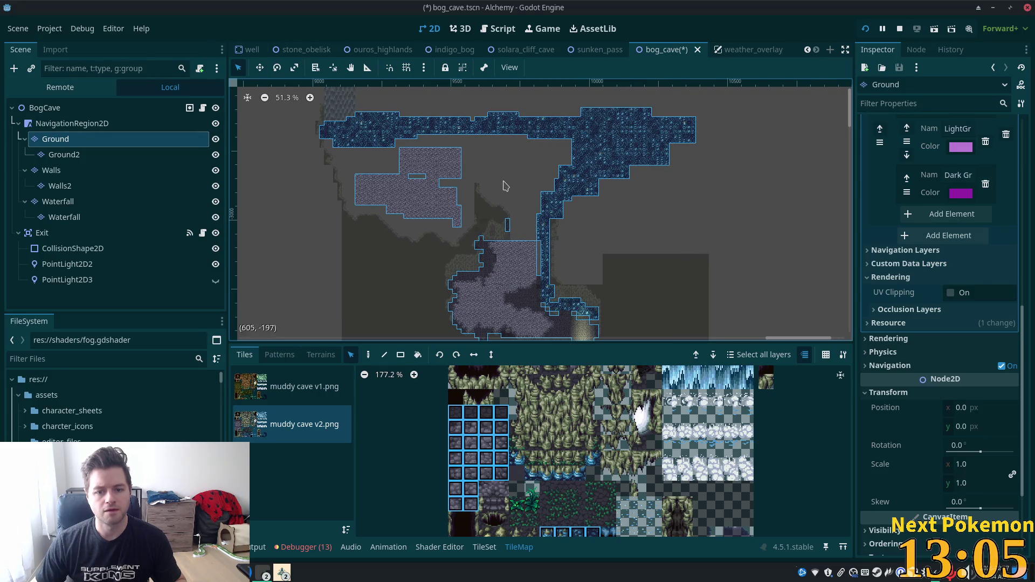
scroll(544, 215, up, 4)
click(93, 108)
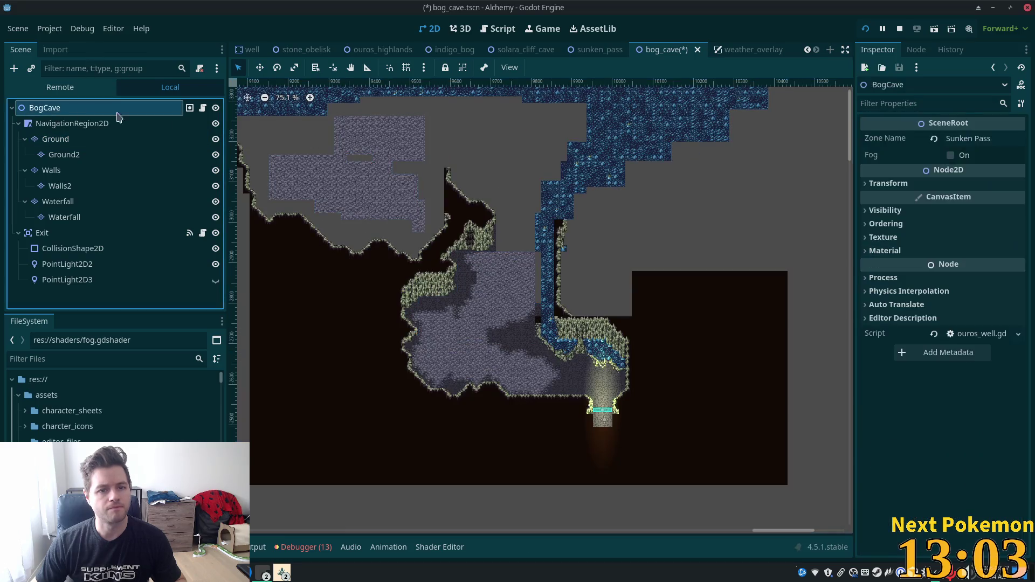
Step: Zoom the 2D viewport in on the foam-edged waterfall and the pool's left ledge
scroll(623, 296, up, 6)
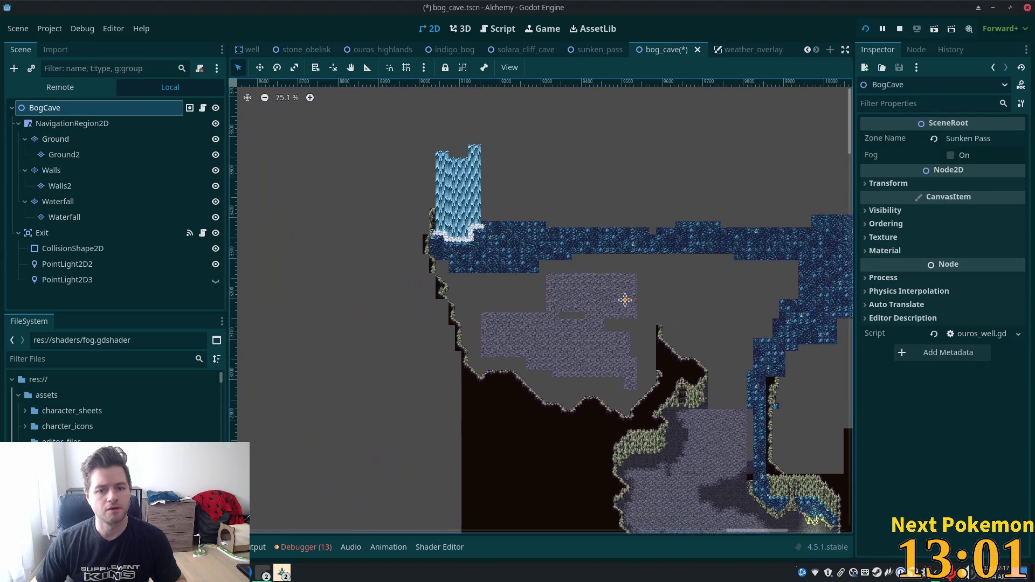
scroll(609, 262, up, 1)
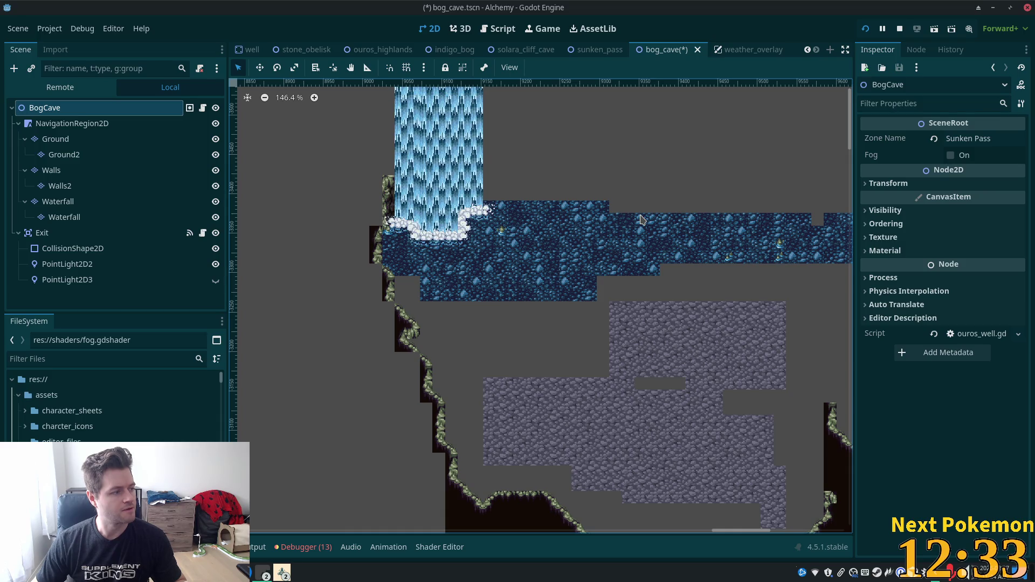
scroll(428, 310, up, 4)
scroll(540, 303, up, 4)
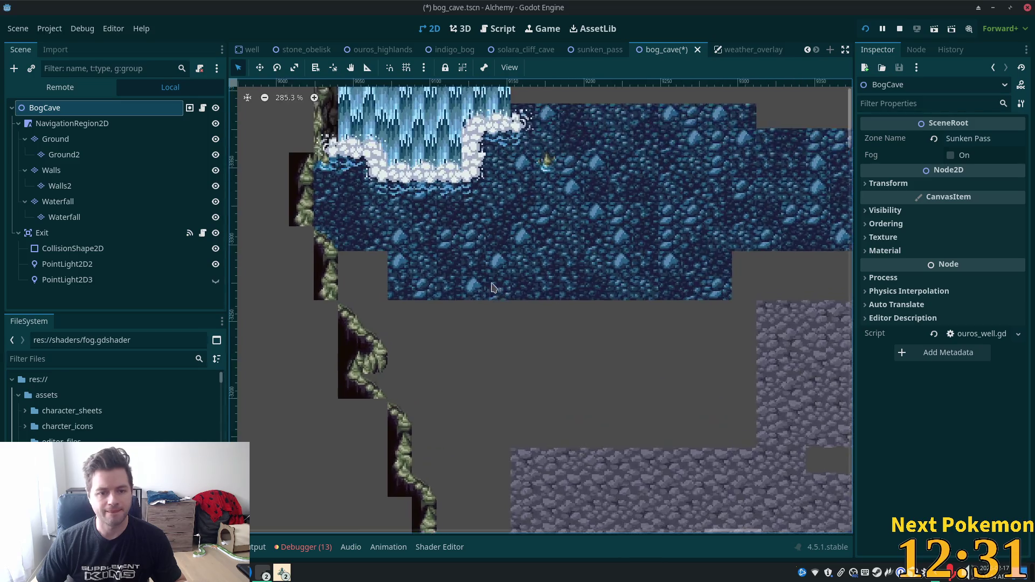
Step: Step through the Ground, Ground2 and Walls2 layers and settle on the Waterfall layer
click(118, 142)
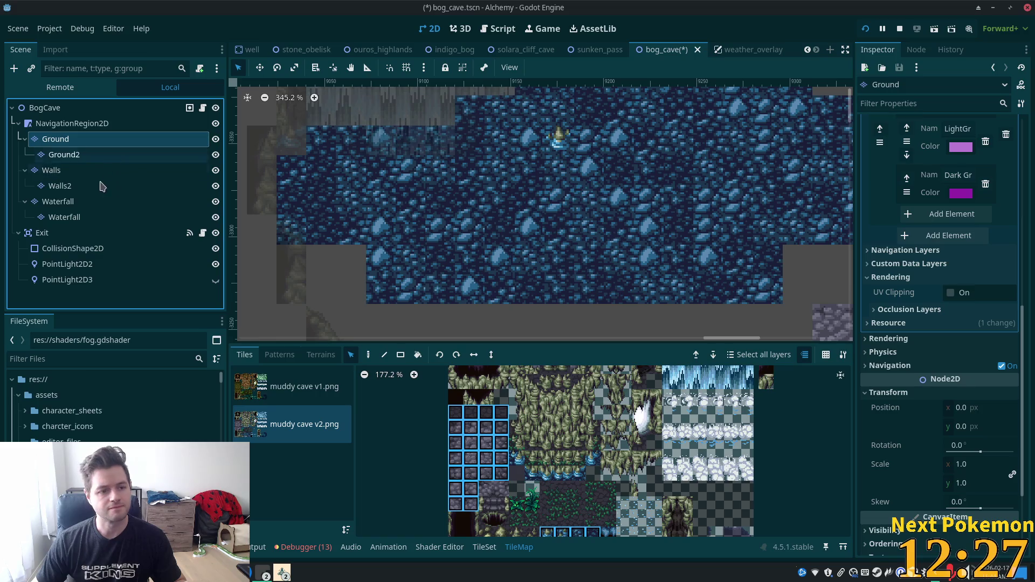
click(85, 155)
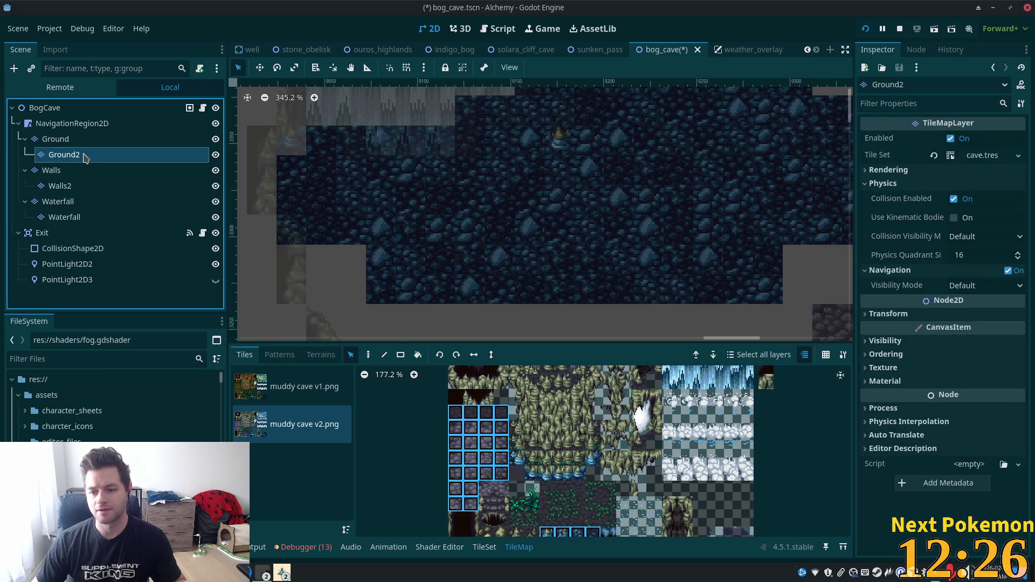
click(887, 314)
click(887, 313)
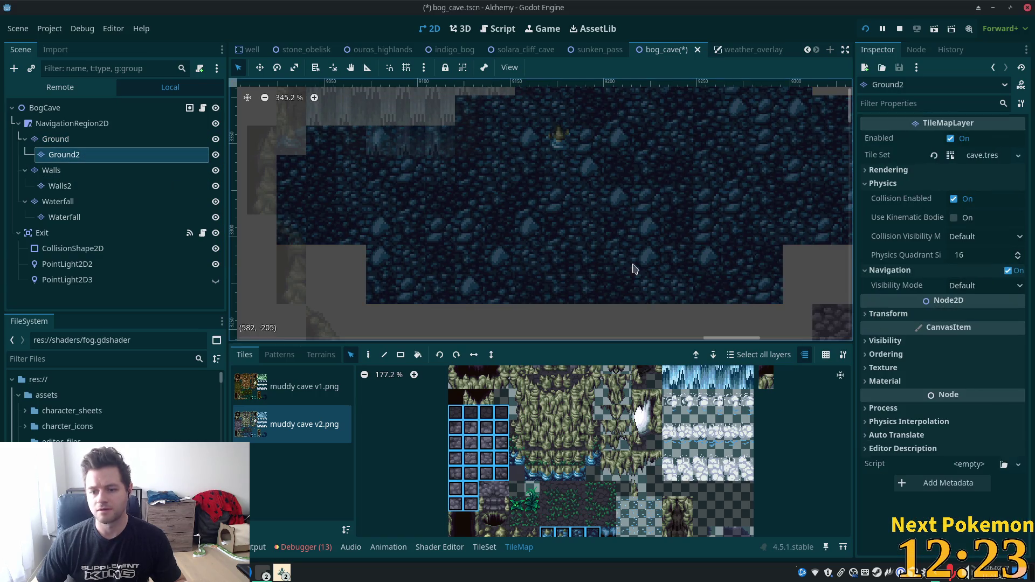
click(57, 186)
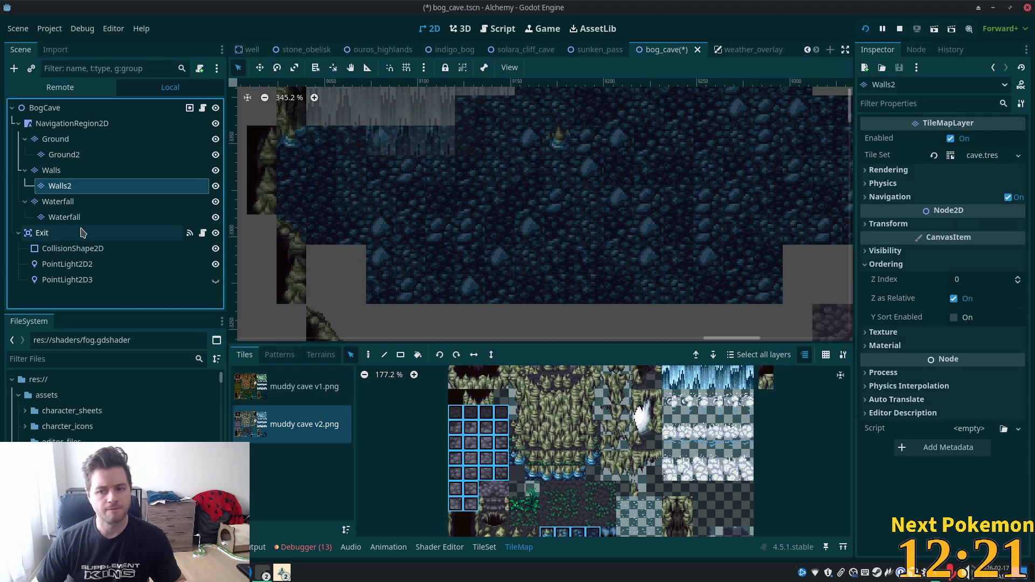
click(59, 202)
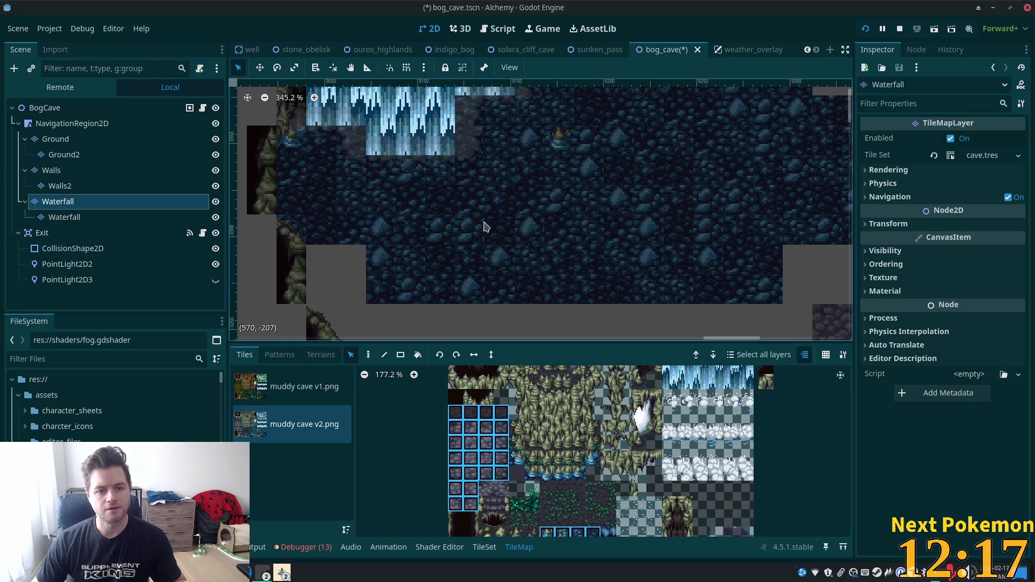
Step: Zoom the muddy cave v2 atlas and pick a mossy rock edge tile to paint with
scroll(415, 306, down, 2)
scroll(415, 306, left, 2)
scroll(415, 306, down, 2)
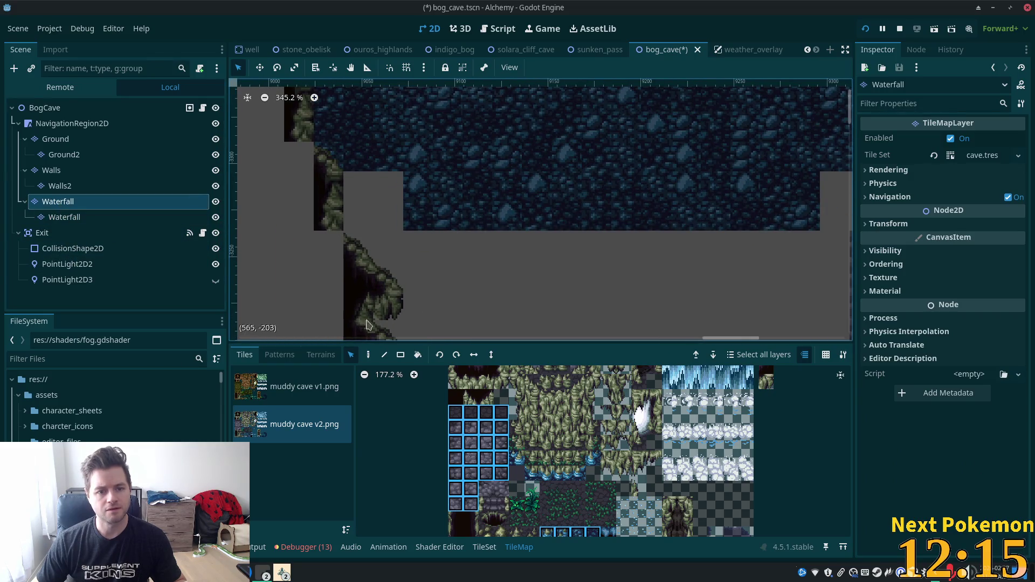
scroll(590, 431, down, 2)
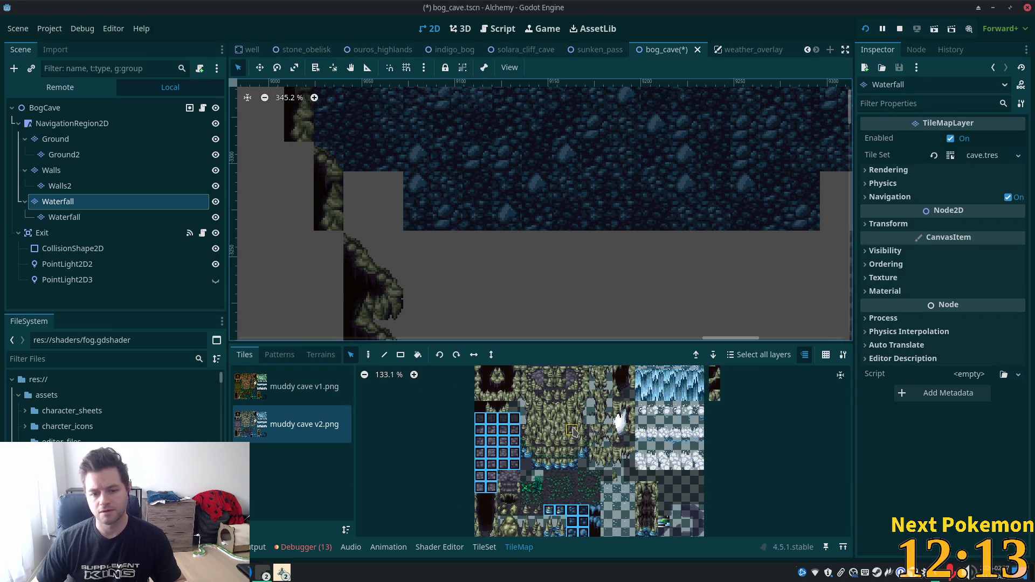
scroll(539, 437, down, 1)
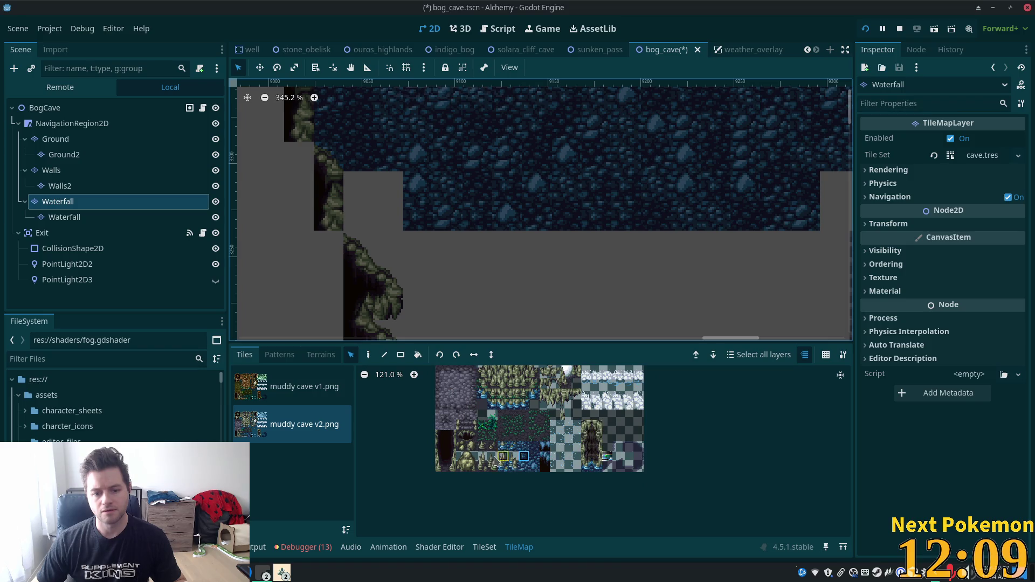
scroll(545, 442, up, 3)
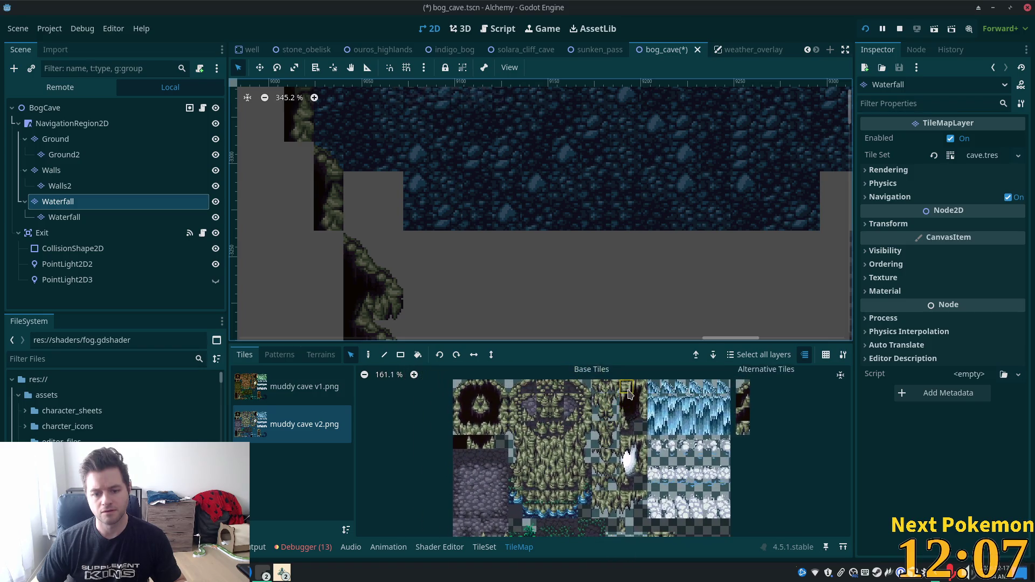
scroll(548, 439, up, 2)
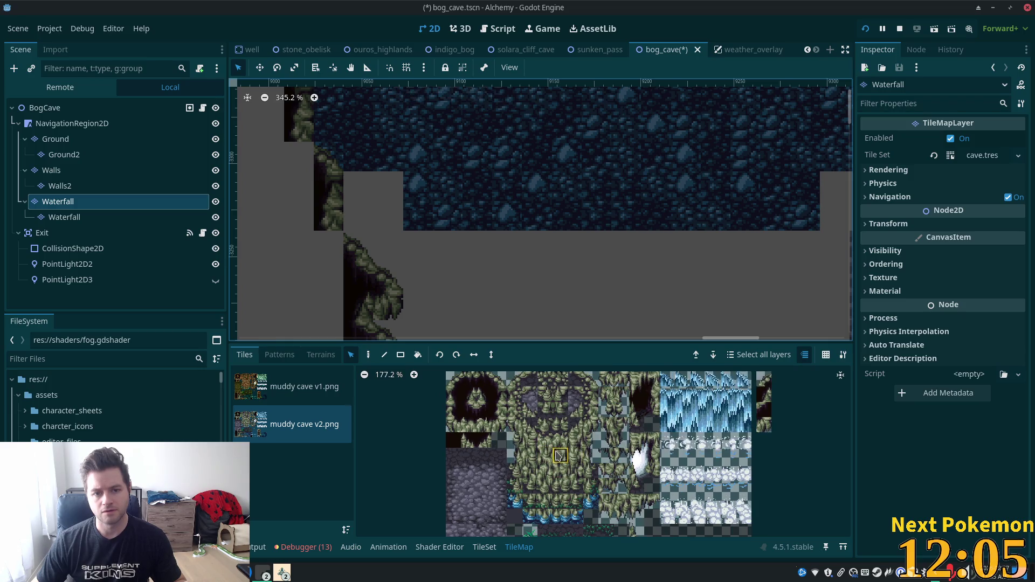
click(501, 433)
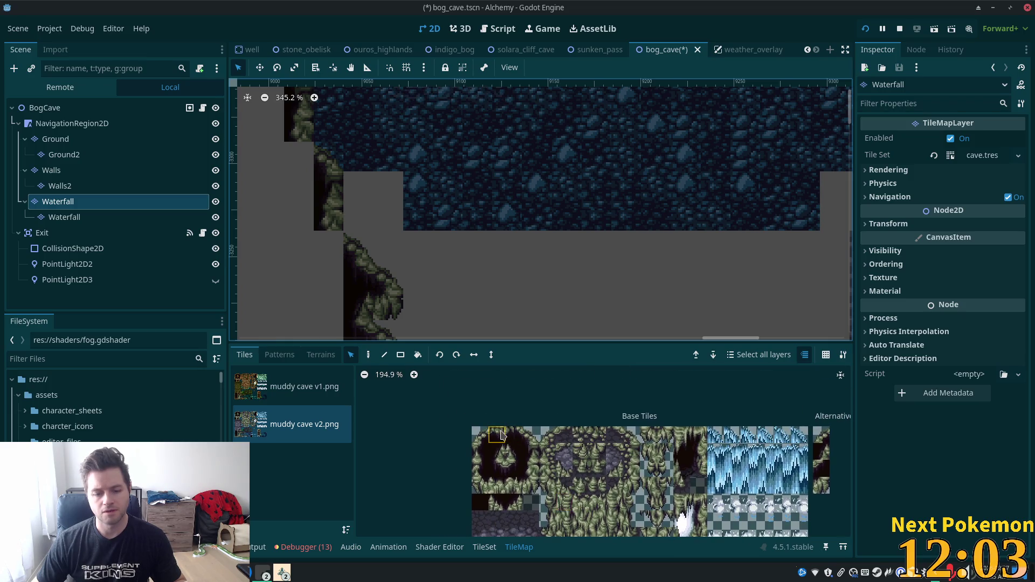
click(534, 438)
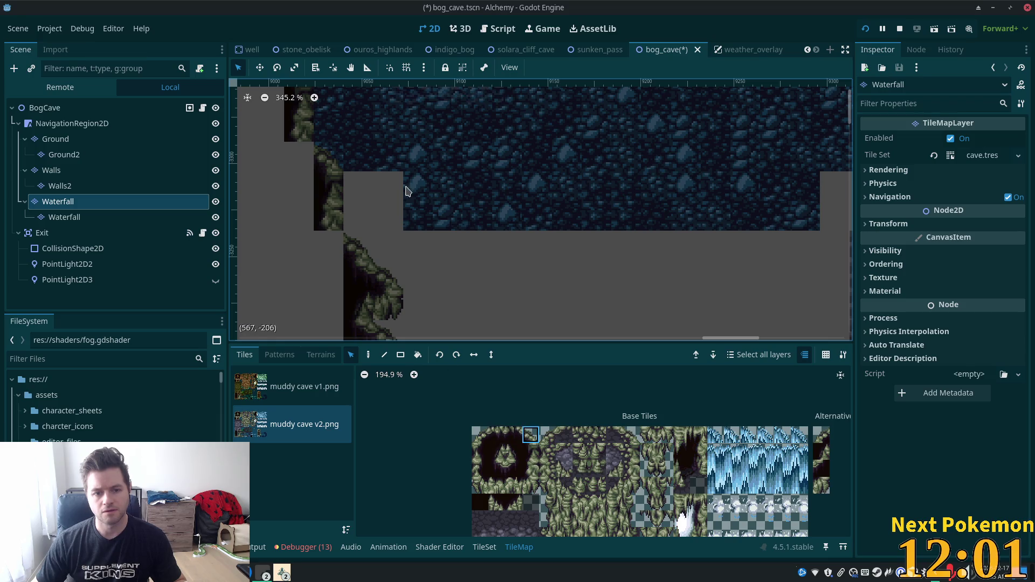
key(d)
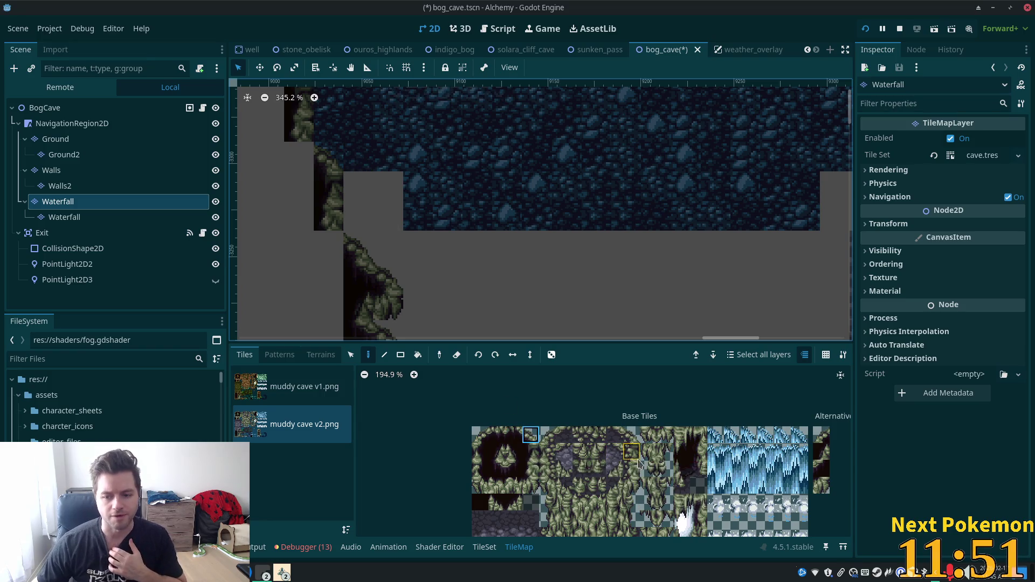
Step: Paint two mossy tiles stepping down beside the rock wall
scroll(701, 484, down, 2)
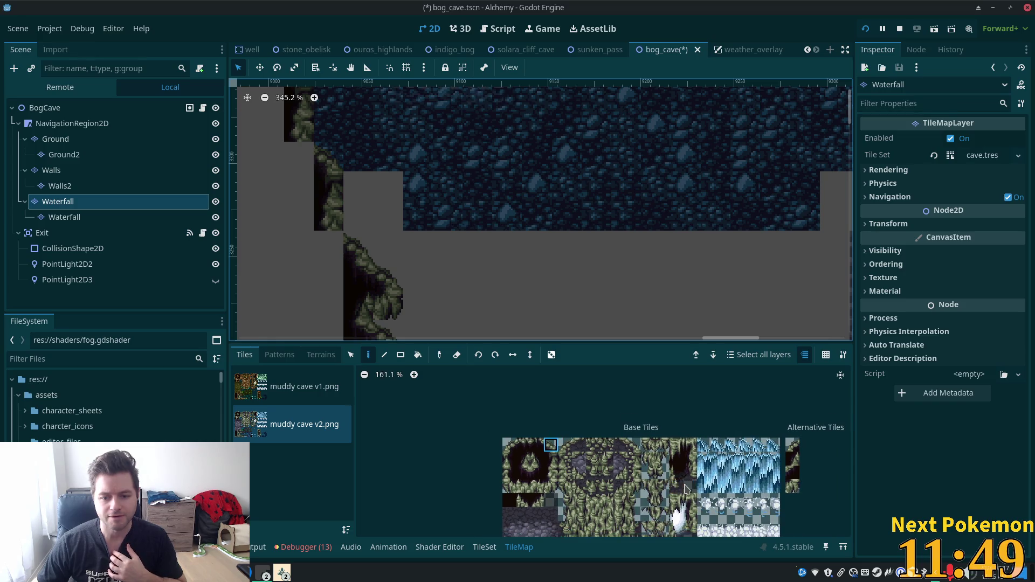
click(621, 445)
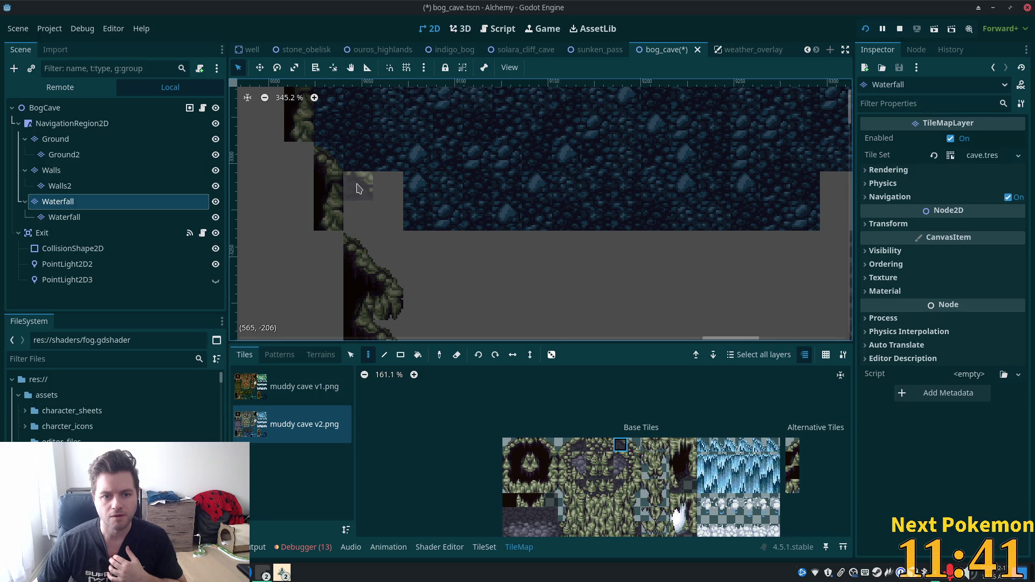
click(605, 451)
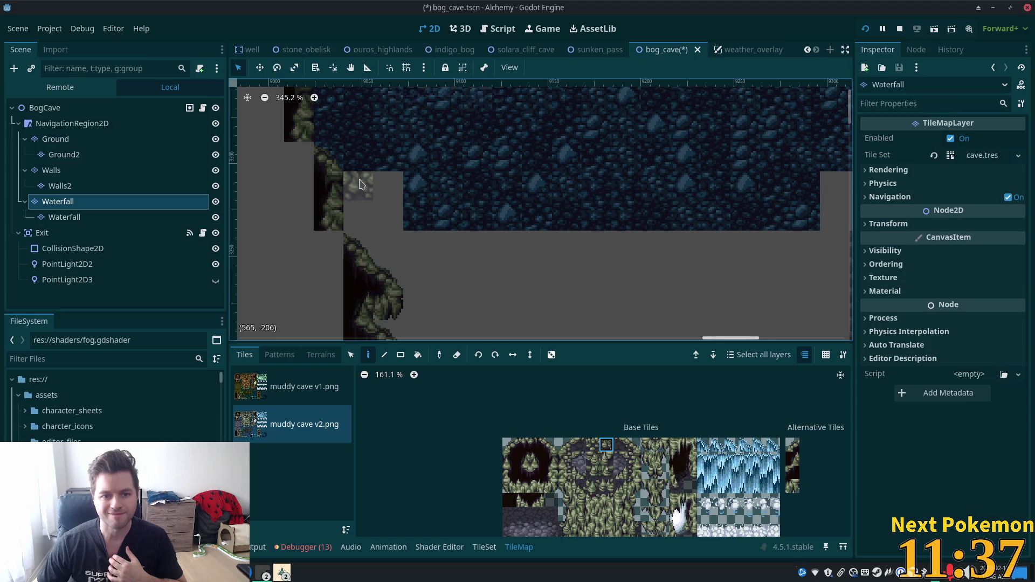
click(360, 184)
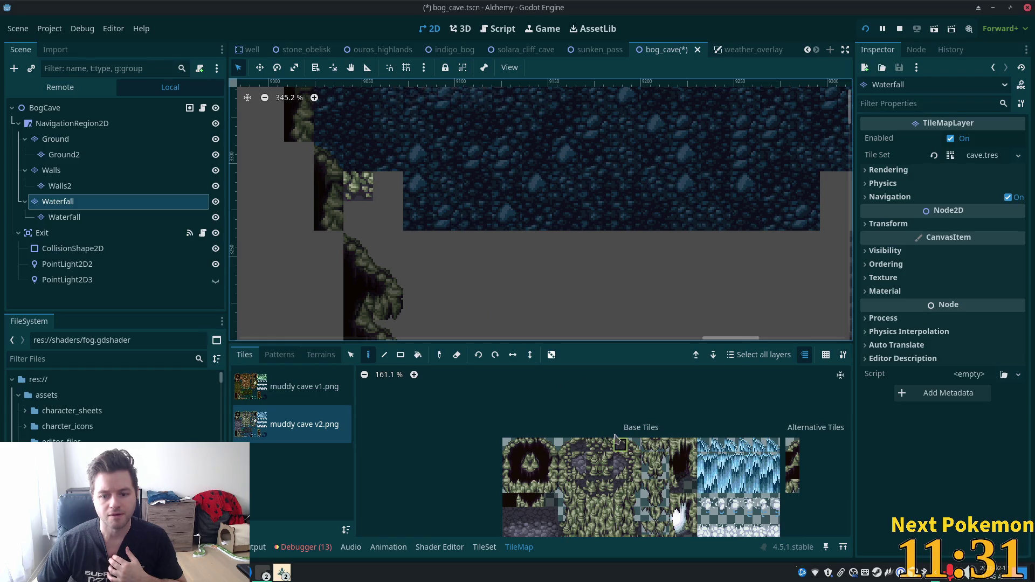
click(380, 210)
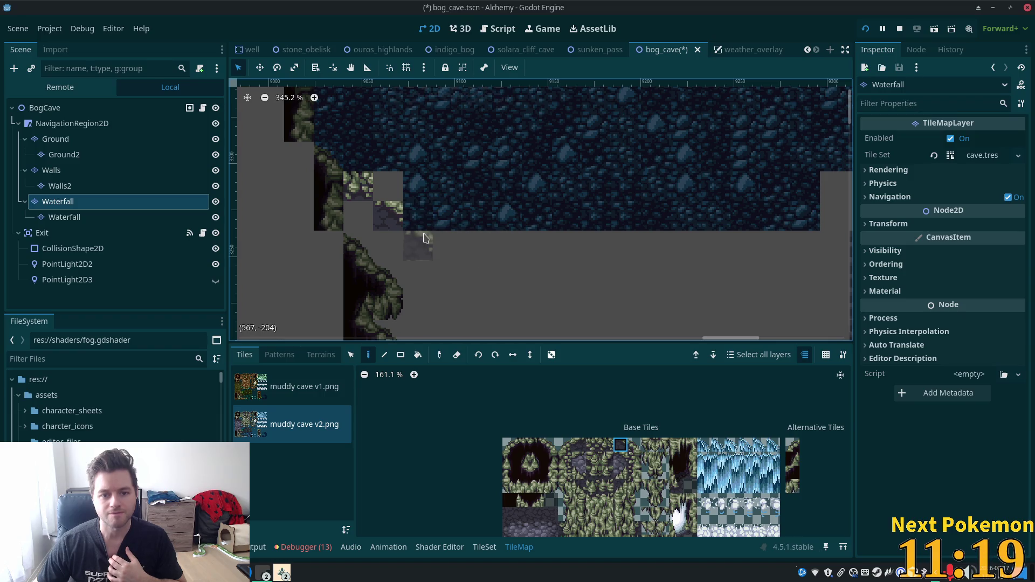
Step: Paint mossy edge tiles along the ledge and a stone tile beneath it
click(605, 447)
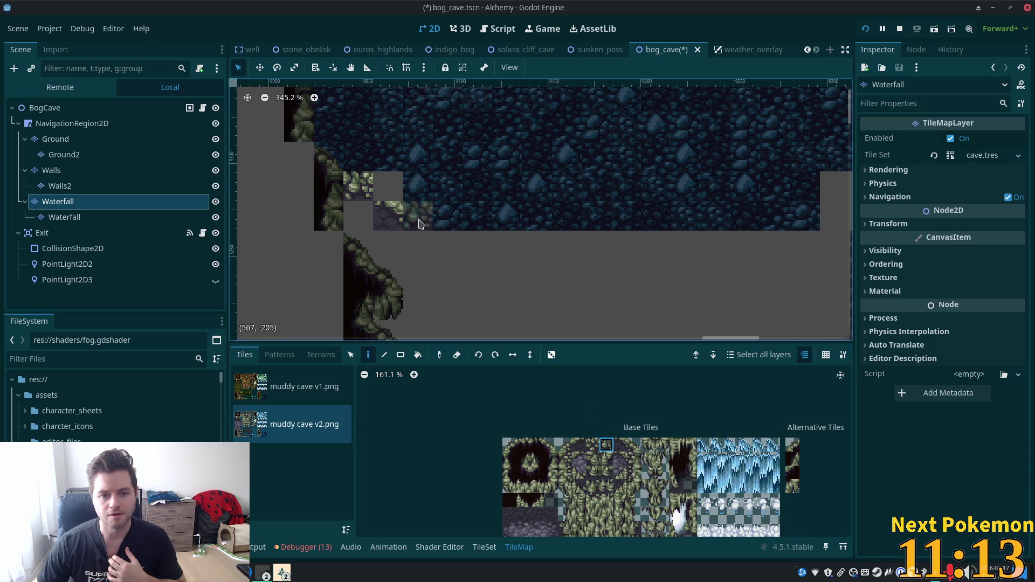
click(421, 224)
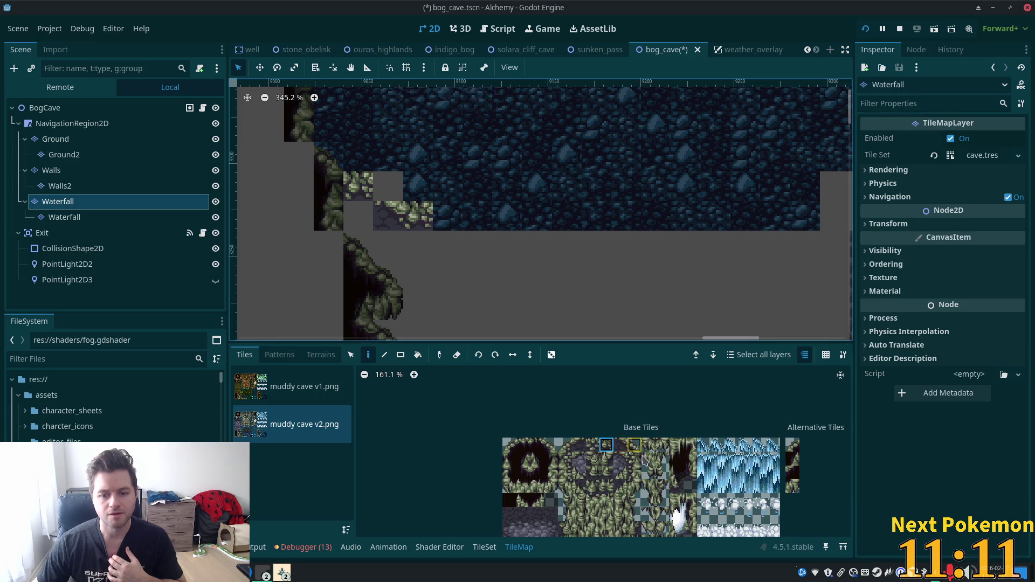
click(447, 226)
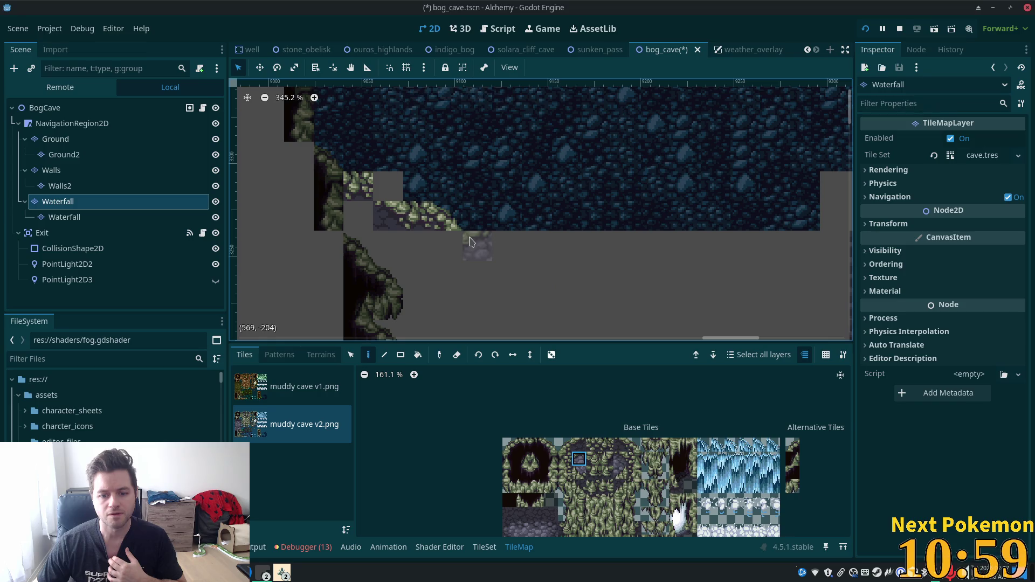
click(470, 241)
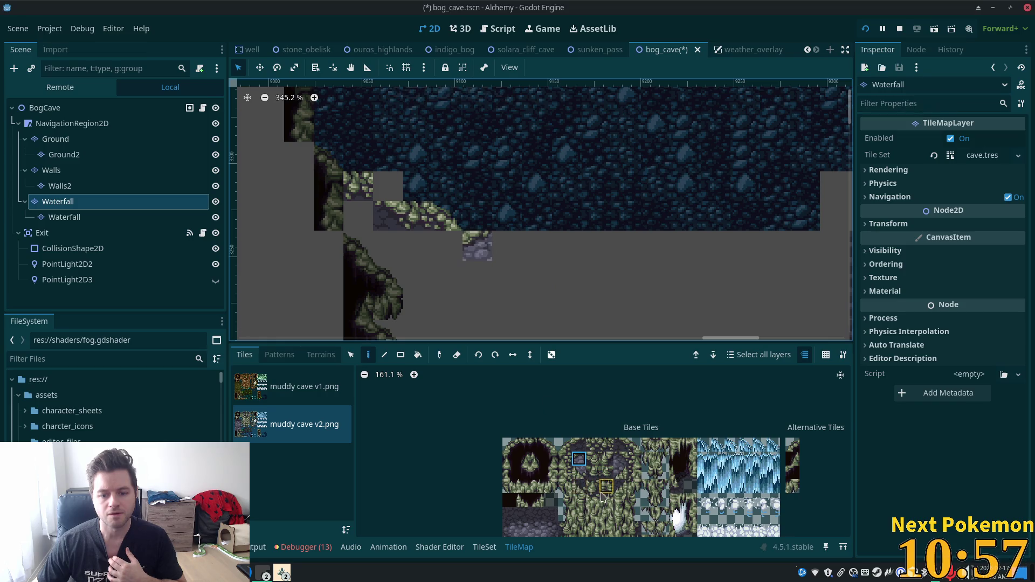
click(620, 458)
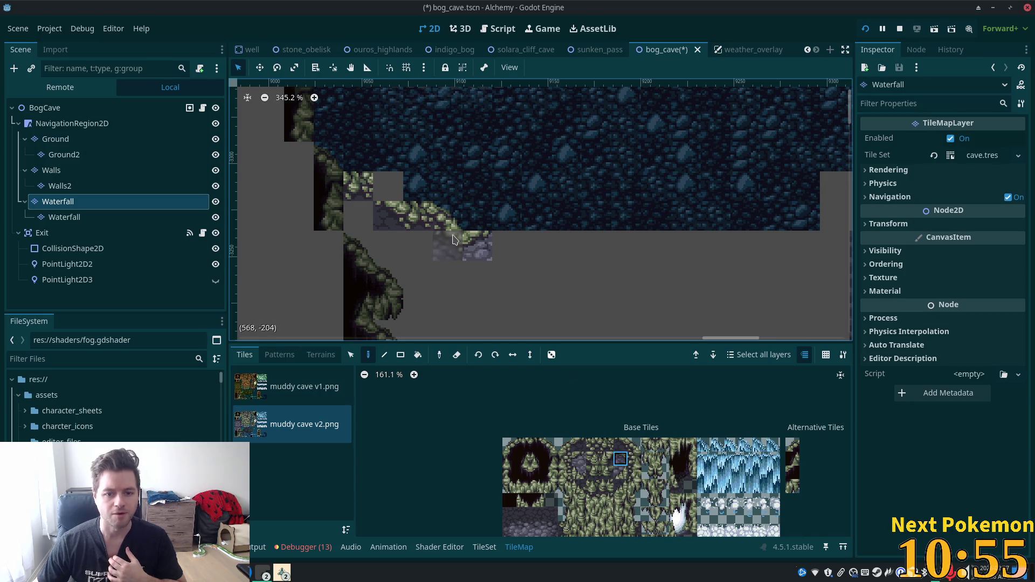
click(453, 240)
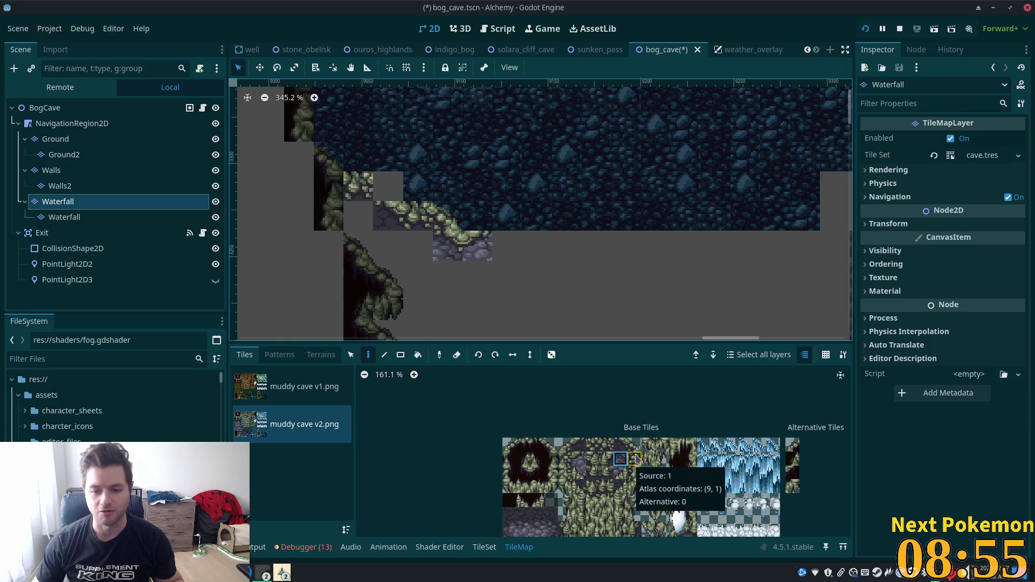
Step: Paint a mossy edge tile on the ledge's upper-left corner
click(639, 442)
click(388, 186)
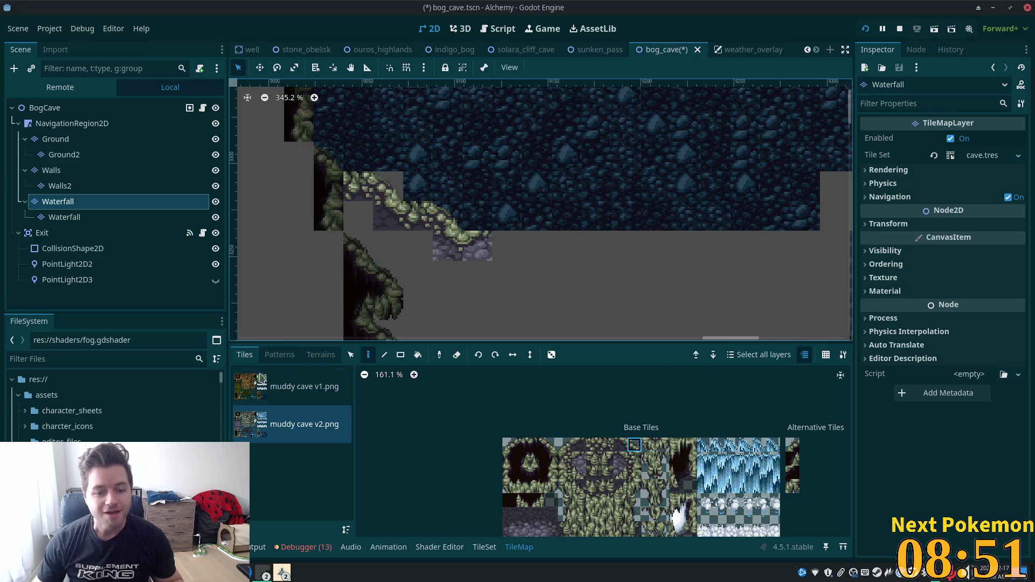
right_click(33, 108)
key(Escape)
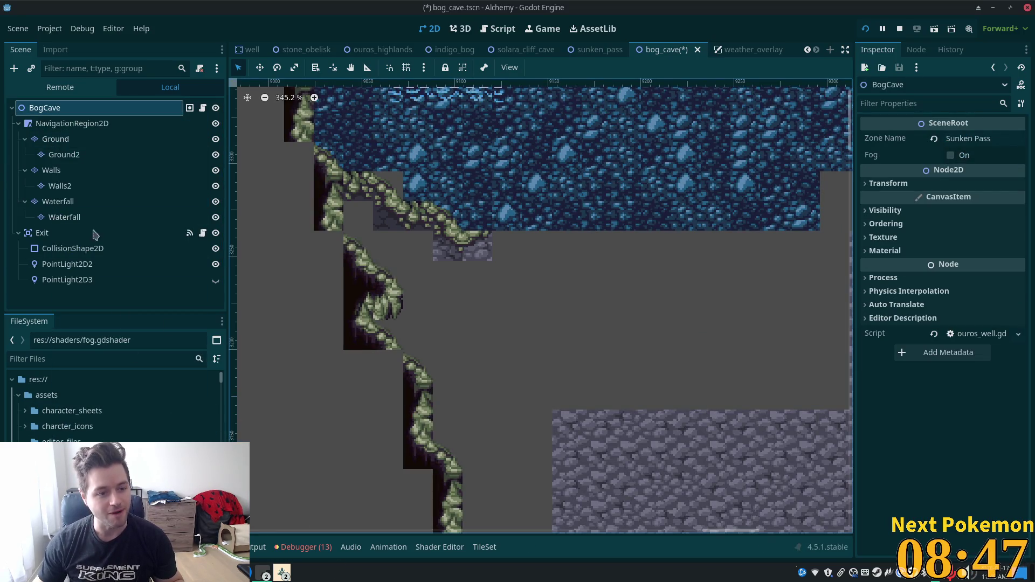
Step: Pick a Ground atlas tile, then return to BogCave and frame the whole pool
click(55, 139)
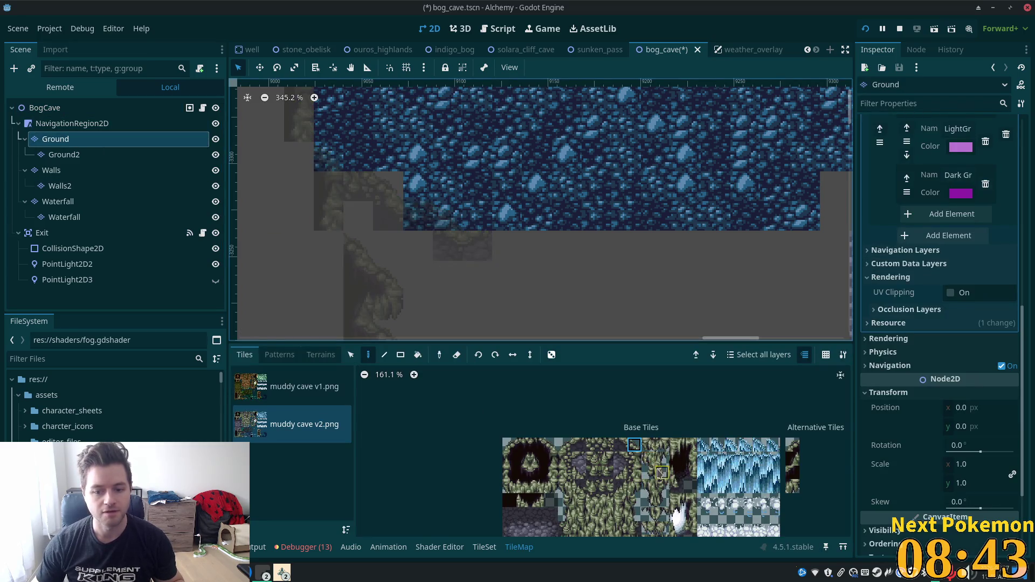
scroll(662, 473, down, 3)
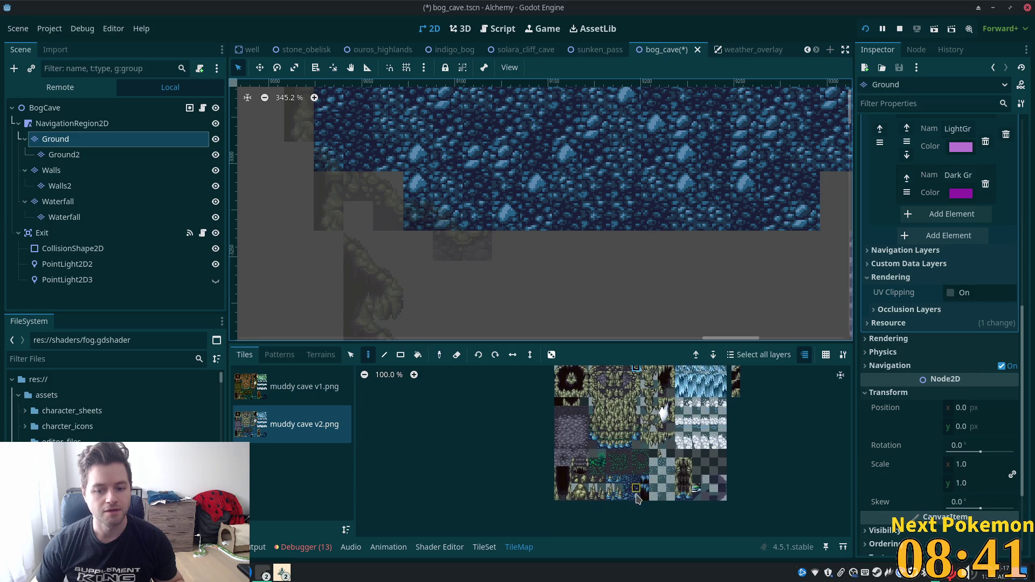
click(636, 496)
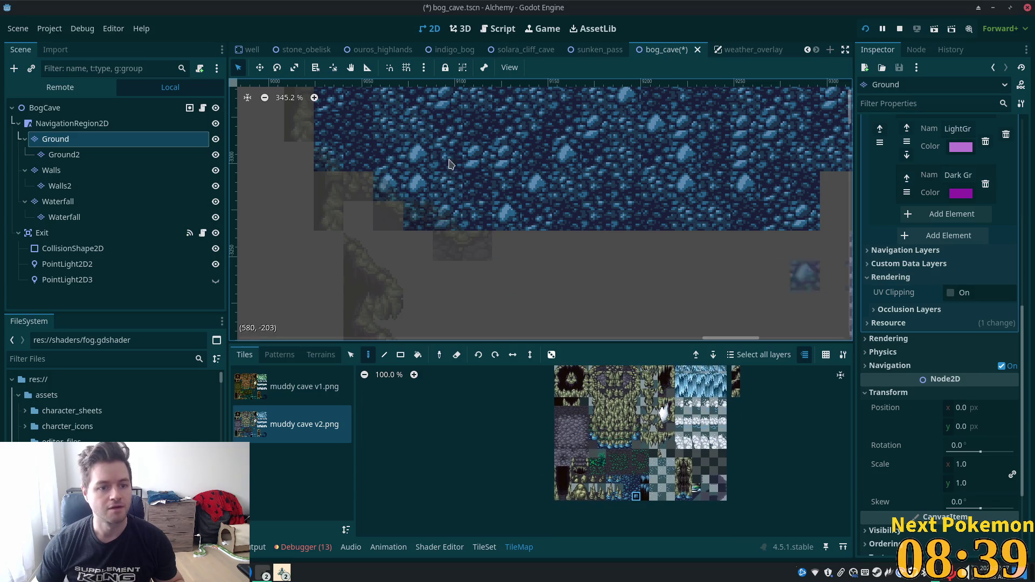
click(45, 108)
scroll(652, 230, down, 4)
drag(652, 231, 568, 313)
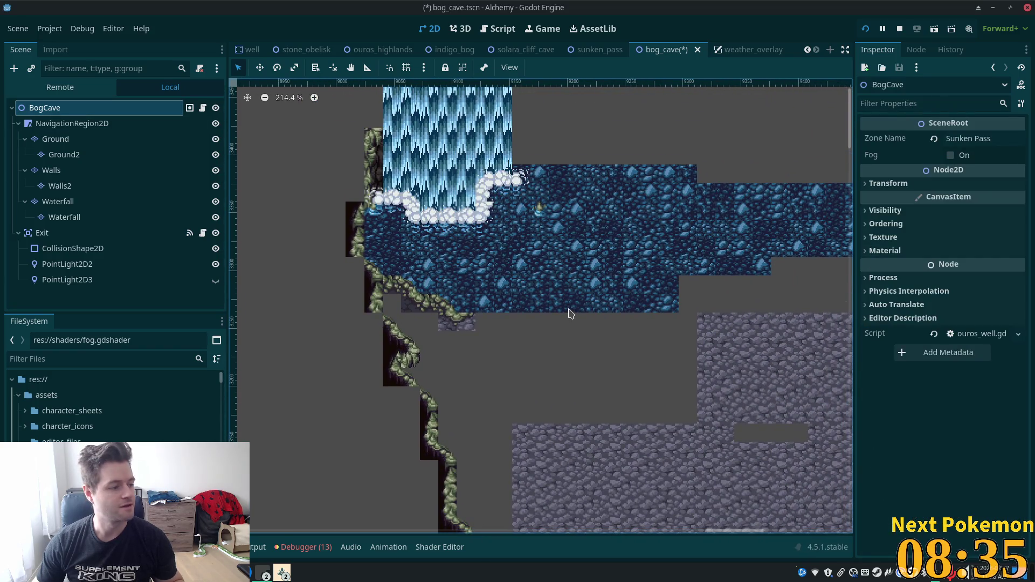
Step: Zoom the canvas in and select the Walls layer for tile painting
scroll(531, 310, up, 2)
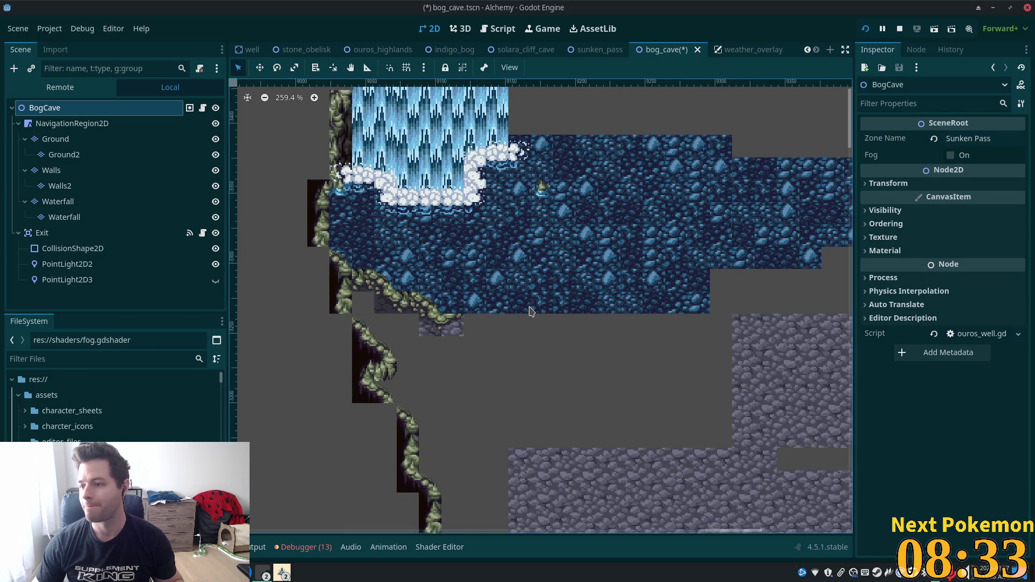
scroll(529, 310, up, 1)
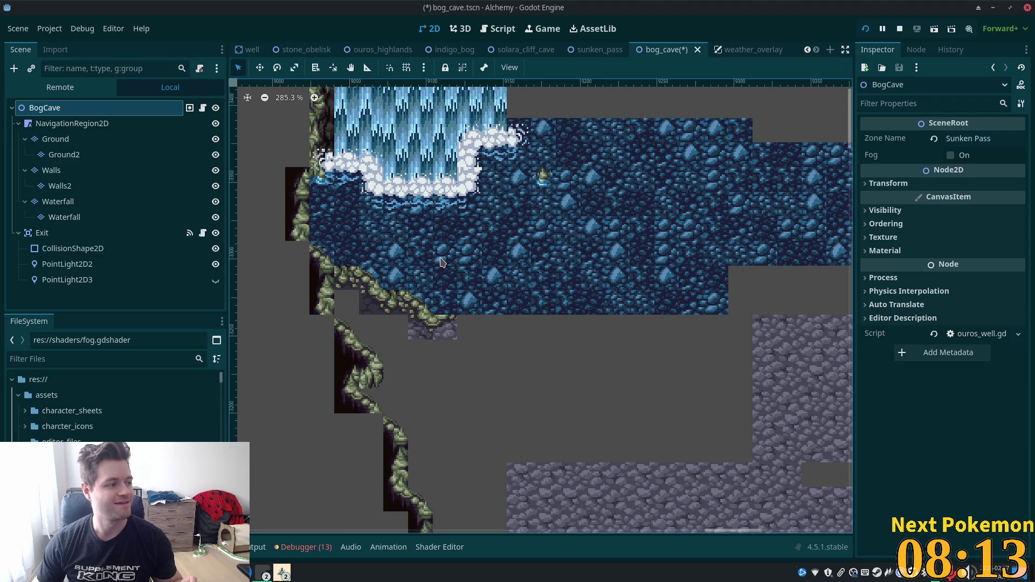
click(496, 269)
click(496, 268)
click(496, 269)
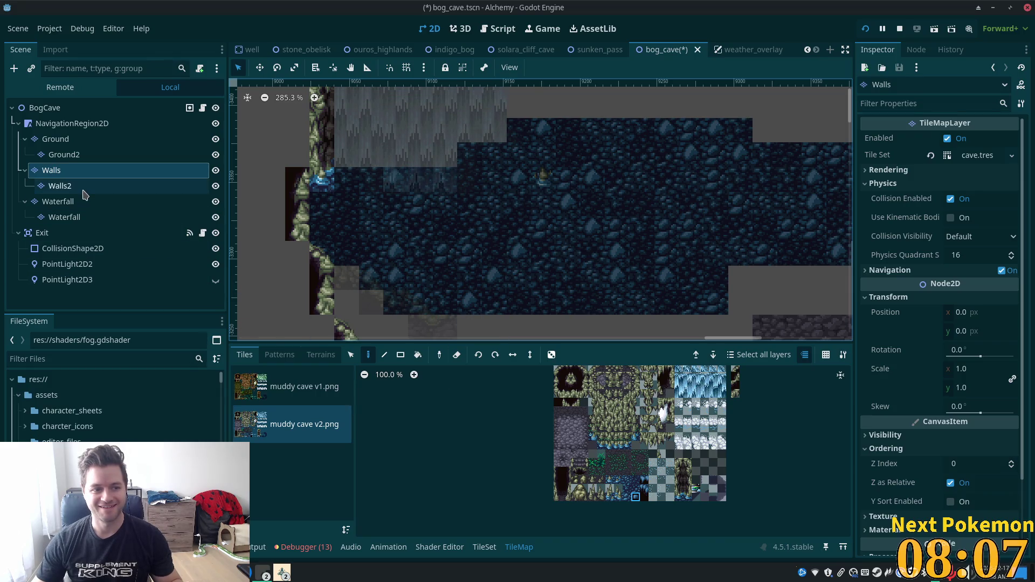
Step: Check the Walls2 layer, then select the Waterfall layer
click(56, 186)
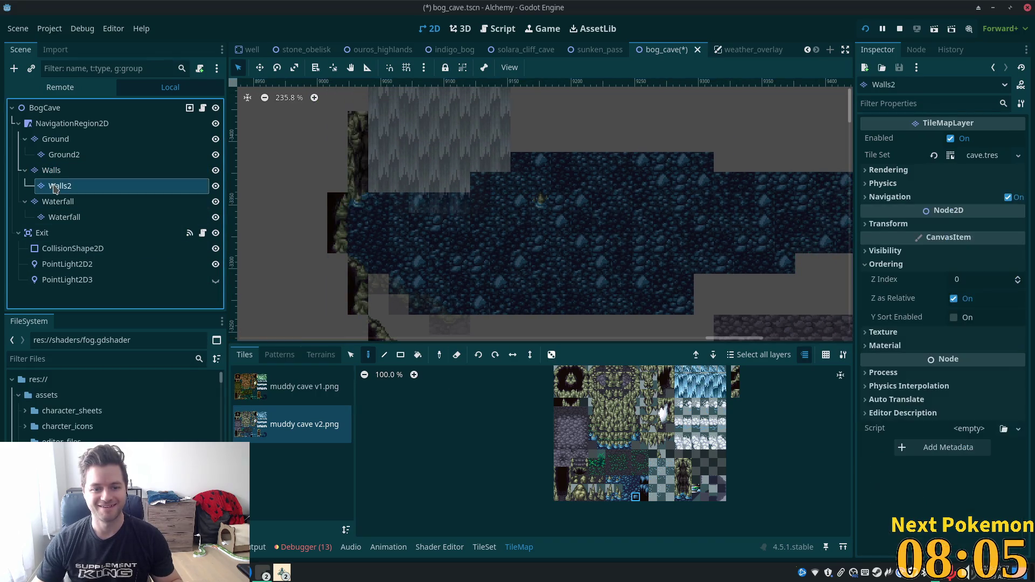
click(89, 202)
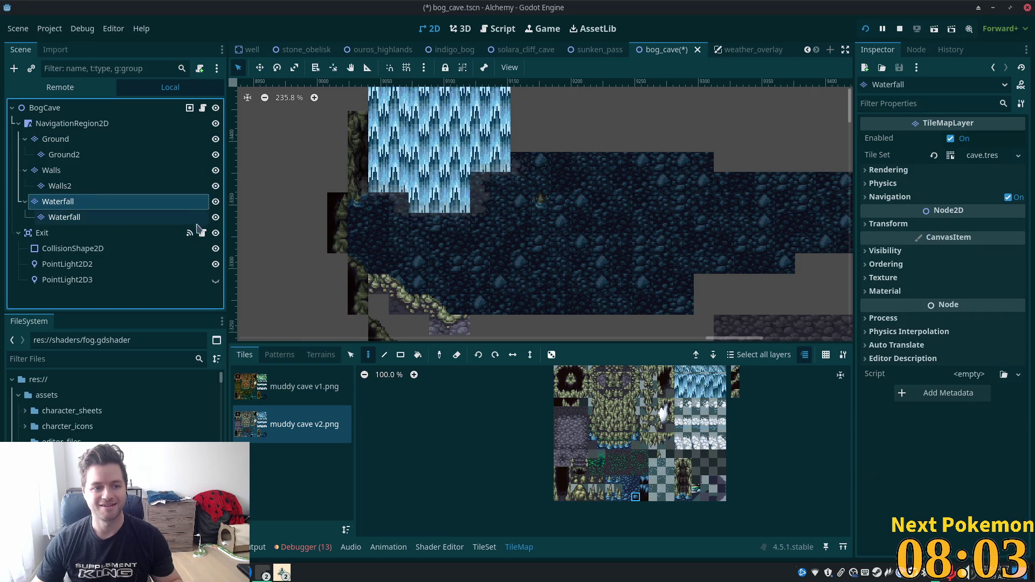
scroll(527, 263, up, 3)
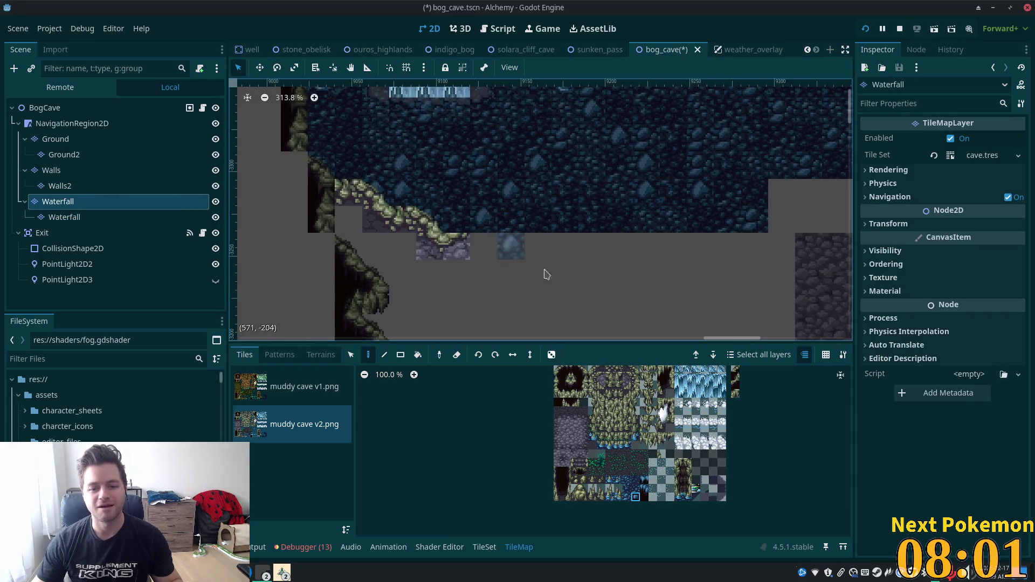
scroll(593, 232, down, 2)
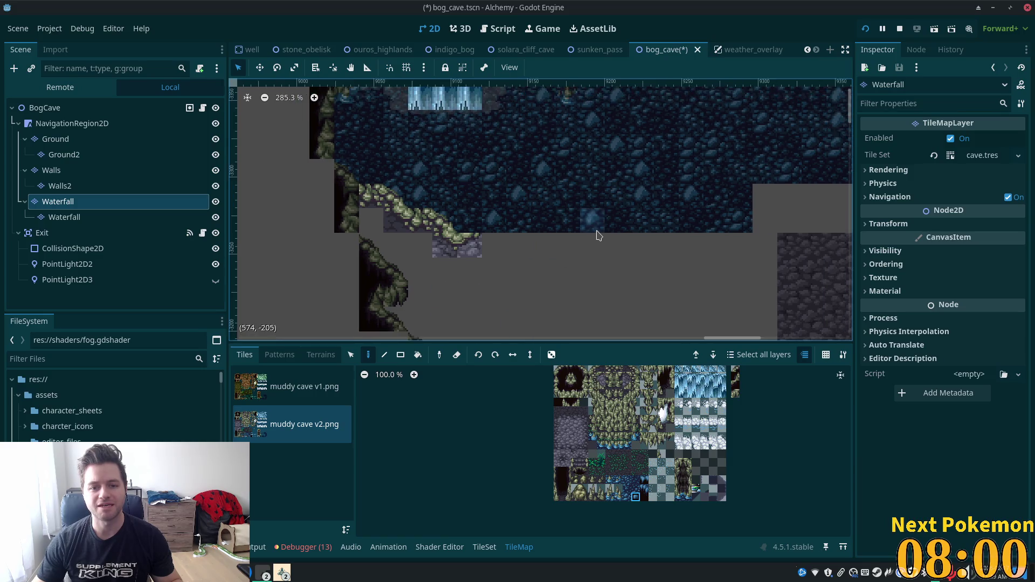
Step: Marquee-select the mossy ledge edge tiles, then resume painting on the Waterfall layer
click(351, 355)
drag(384, 195, 501, 257)
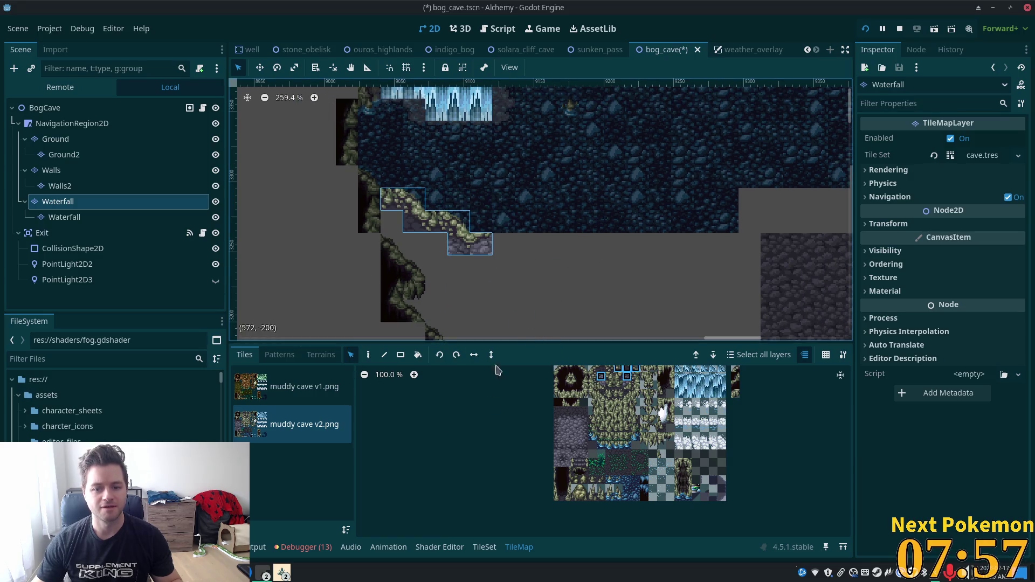
click(368, 355)
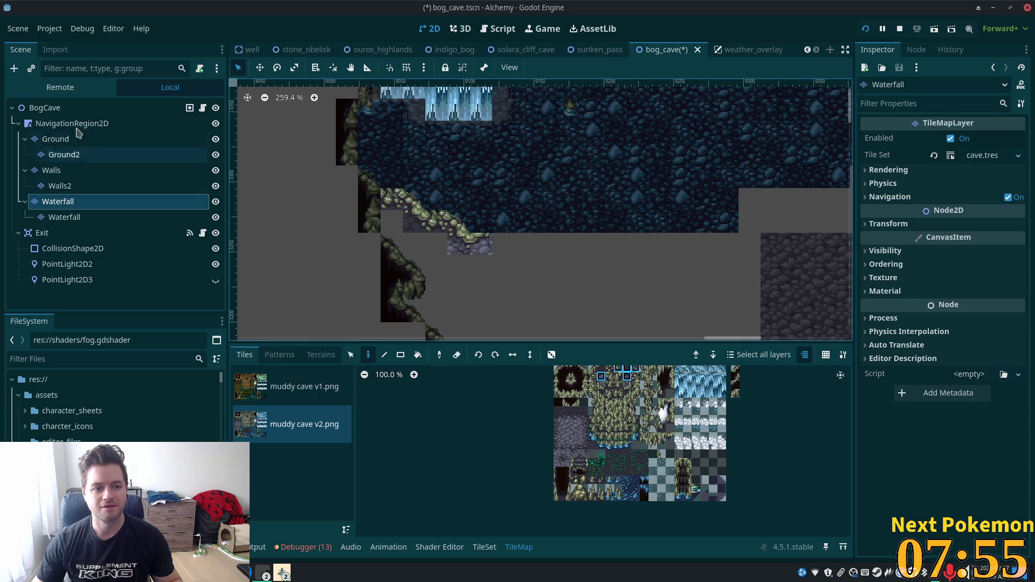
click(124, 169)
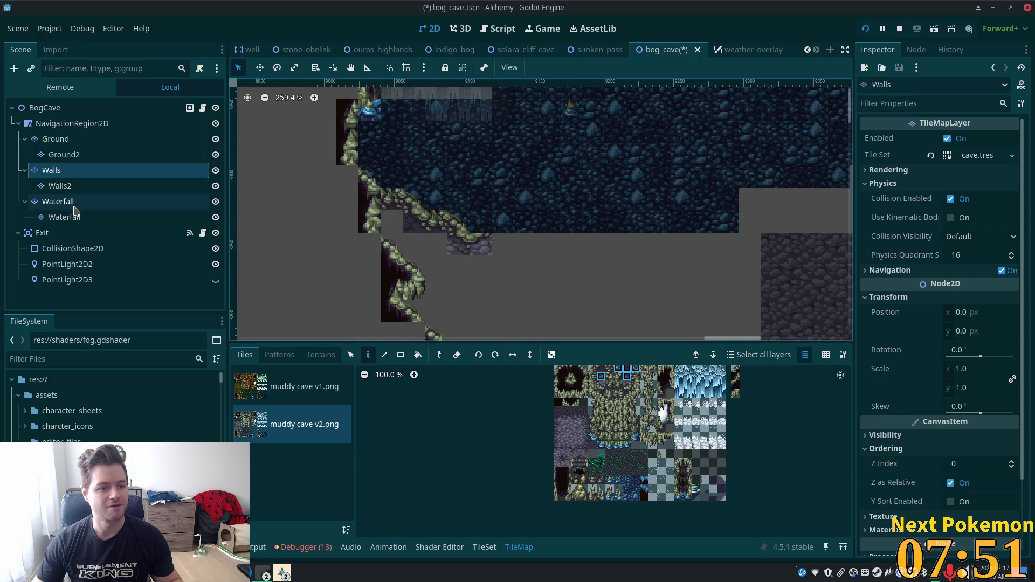
click(58, 201)
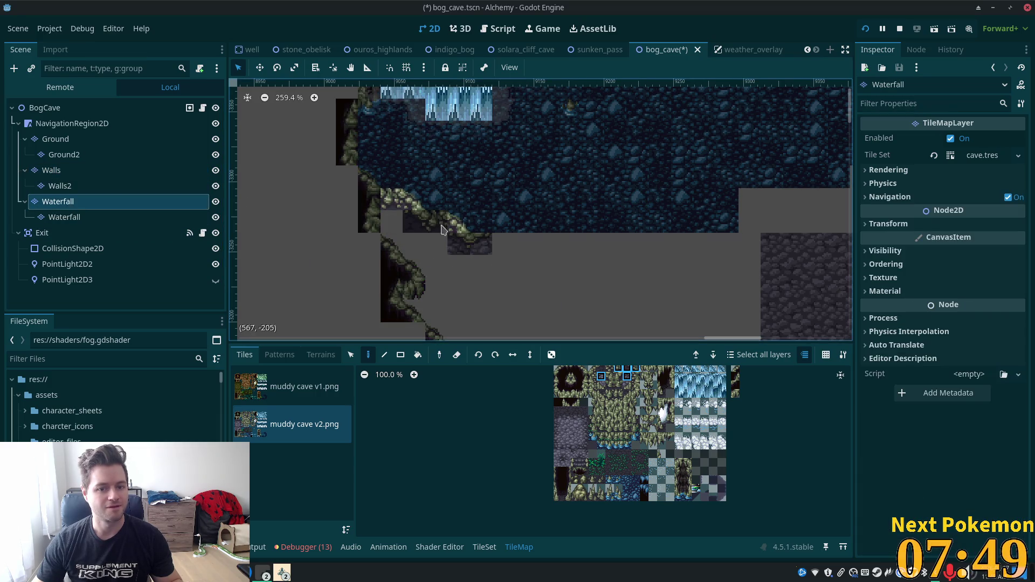
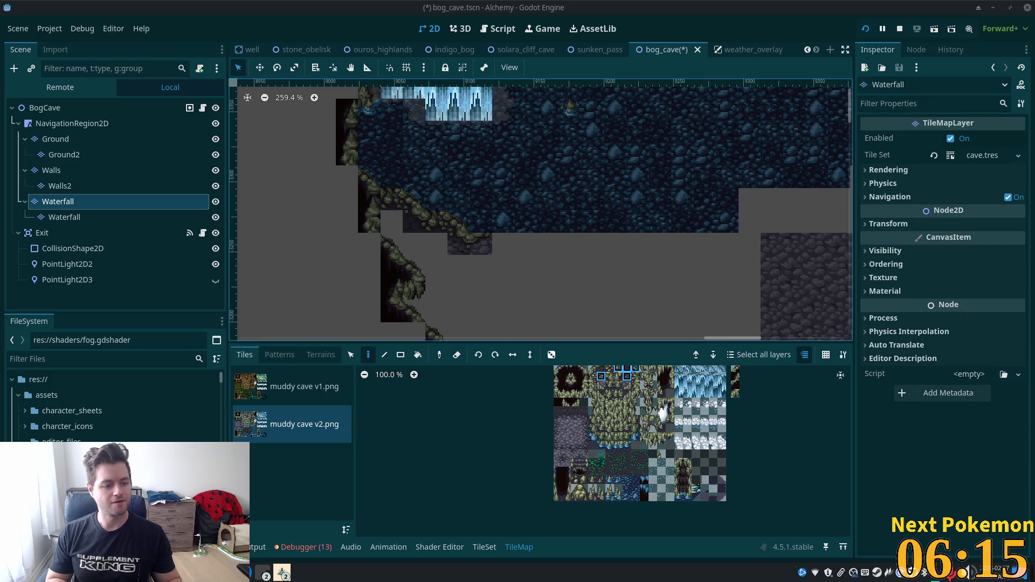
Step: With the Line tool, paint a mossy ledge tile from muddy cave v2 at the stone ledge's end
key(l)
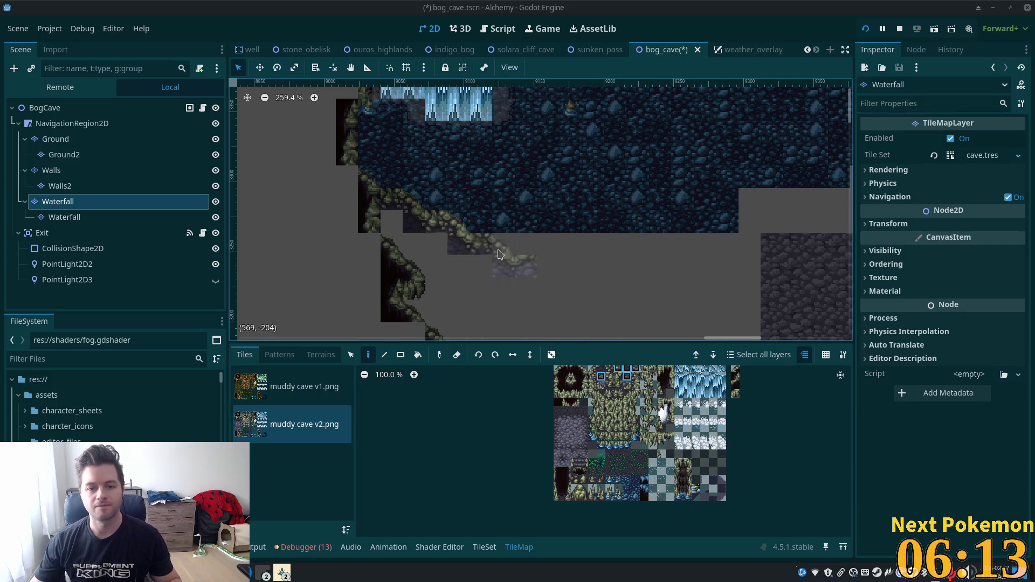
scroll(529, 252, up, 2)
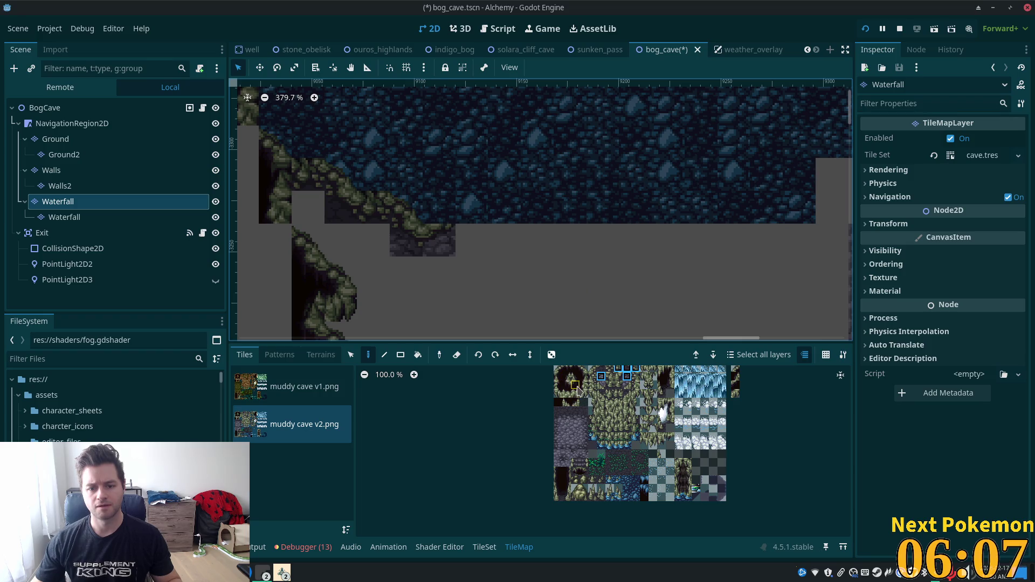
scroll(620, 385, up, 5)
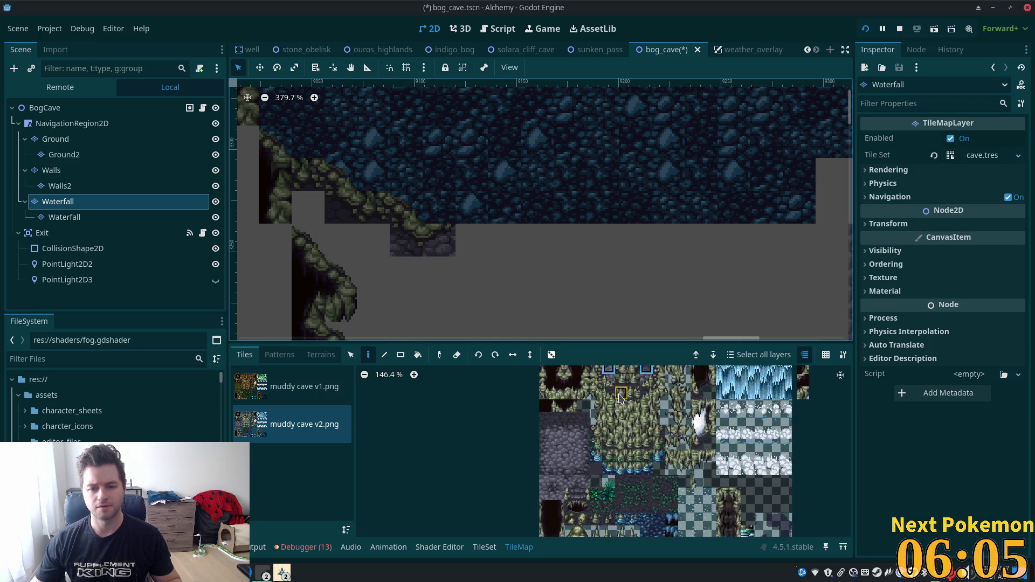
scroll(650, 470, up, 4)
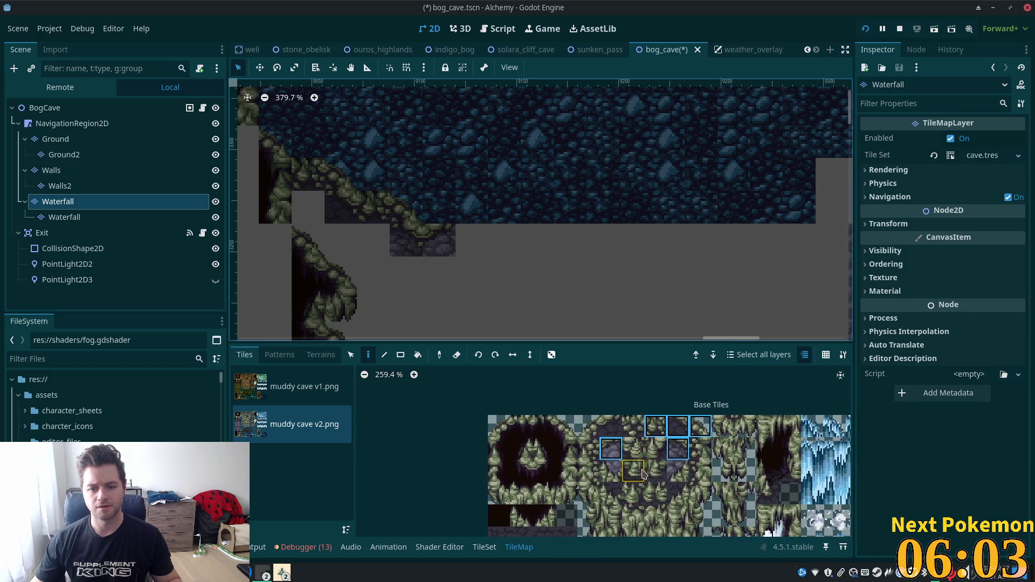
click(602, 409)
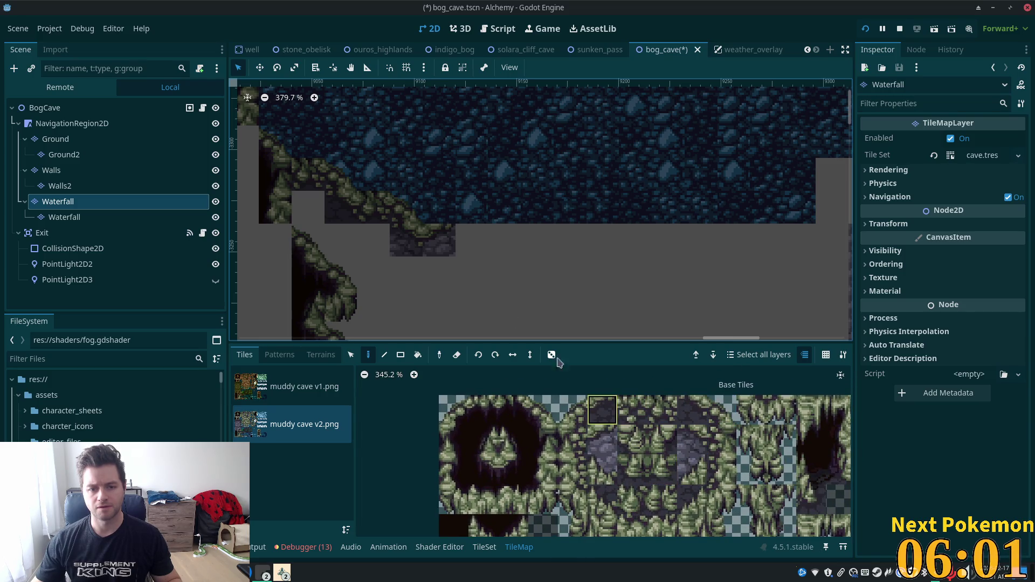
scroll(582, 270, up, 2)
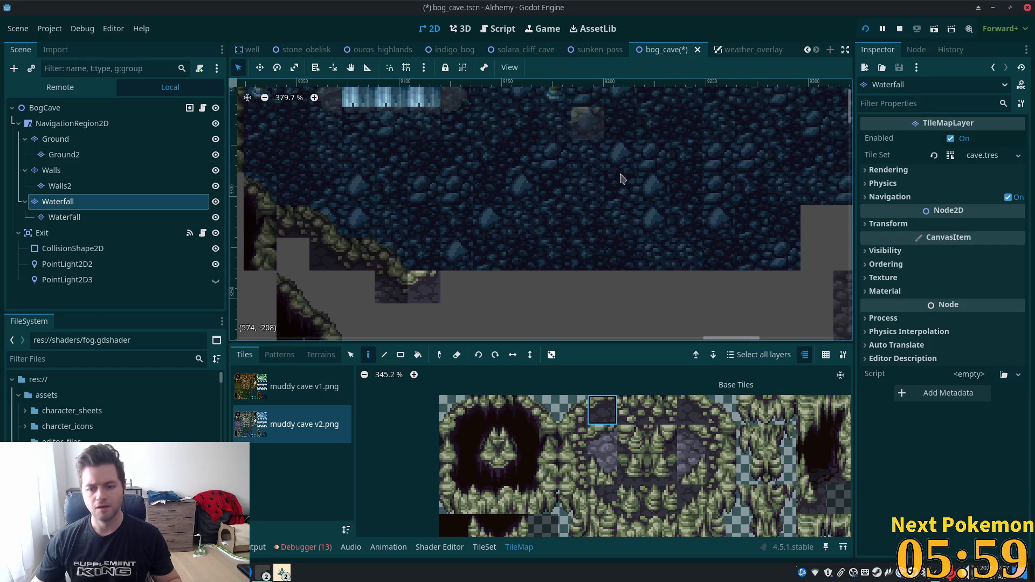
click(636, 437)
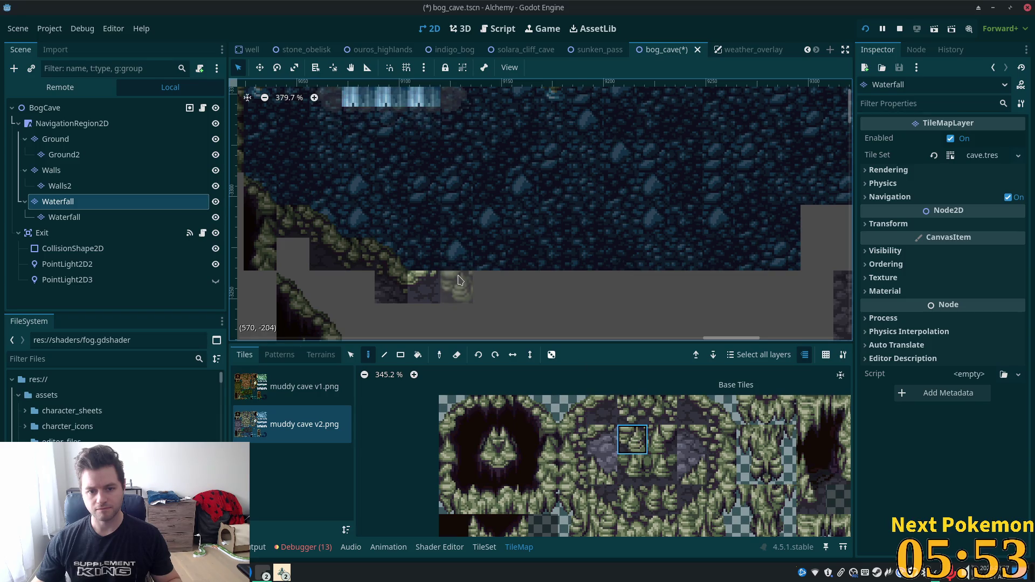
click(459, 280)
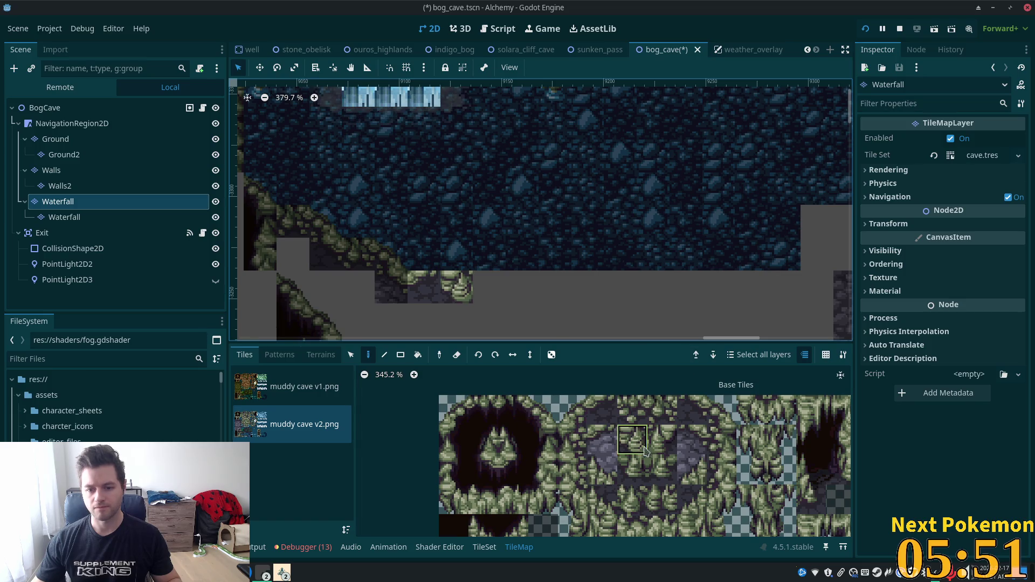
scroll(663, 426, down, 5)
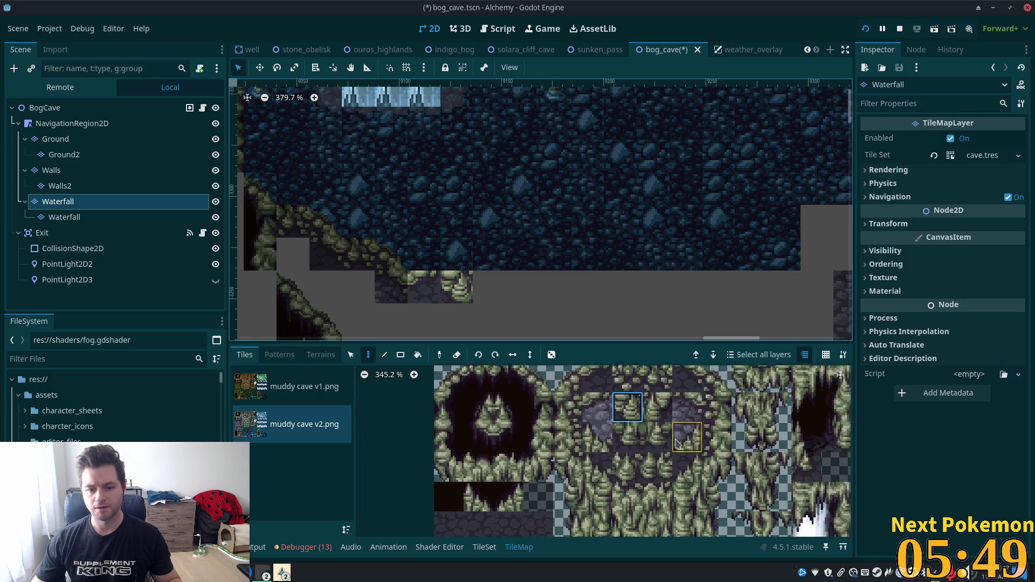
Step: Fill the gap in the grass row with a mossy grass tile and erase a misplaced ledge tile
drag(607, 426, 673, 427)
drag(603, 425, 692, 428)
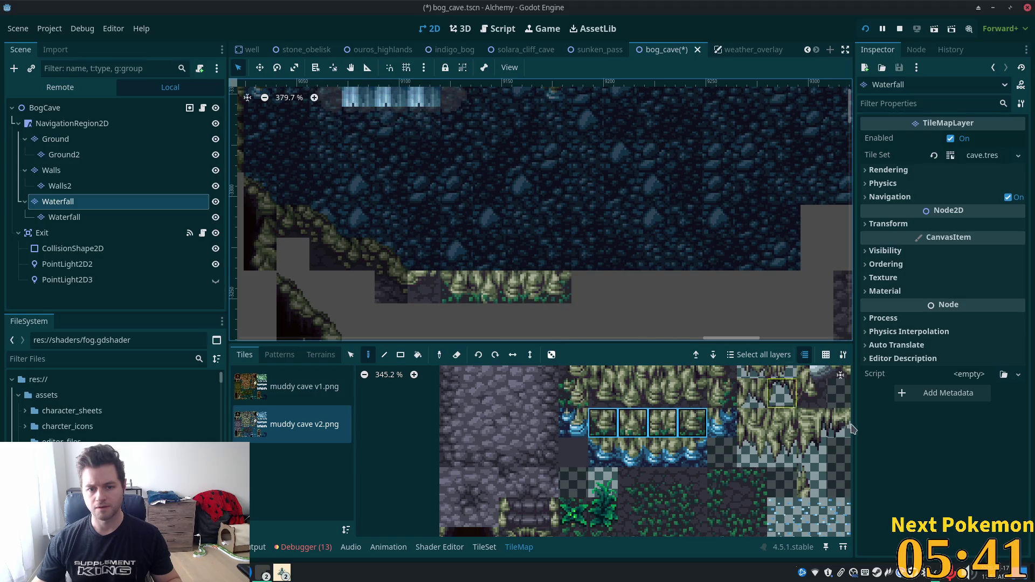
click(722, 393)
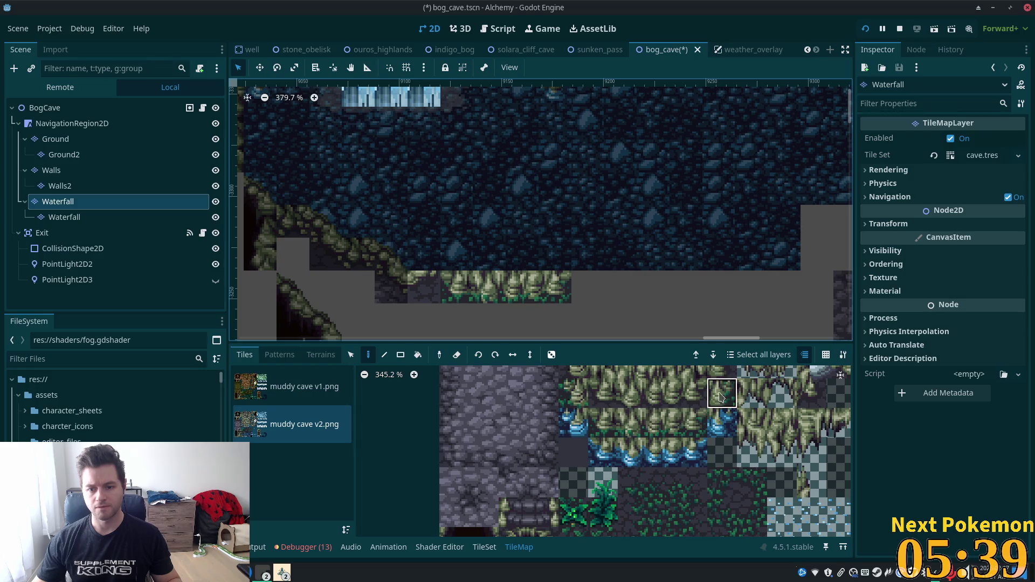
click(421, 285)
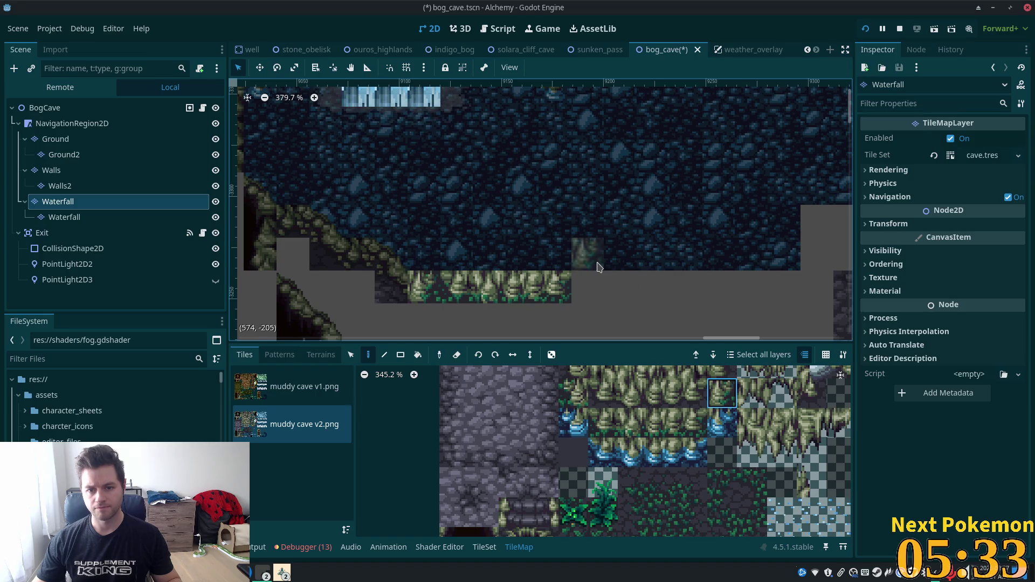
mouse_move(801, 262)
mouse_down()
mouse_move(613, 221)
mouse_move(633, 242)
mouse_up()
right_click(419, 234)
Step: Extend the spiky grass row rightward along the ledge to its end
drag(633, 424, 680, 427)
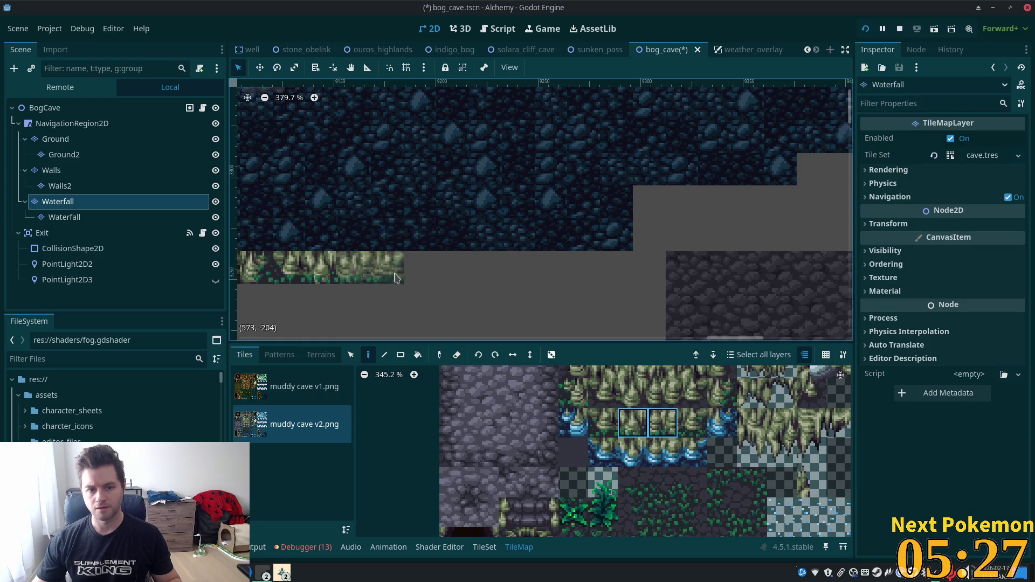
click(418, 266)
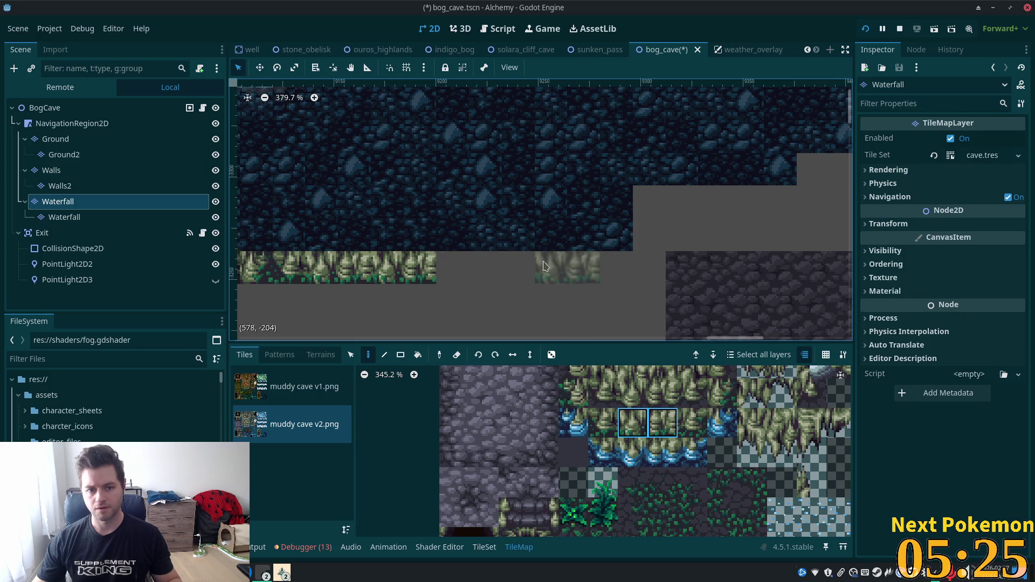
click(475, 260)
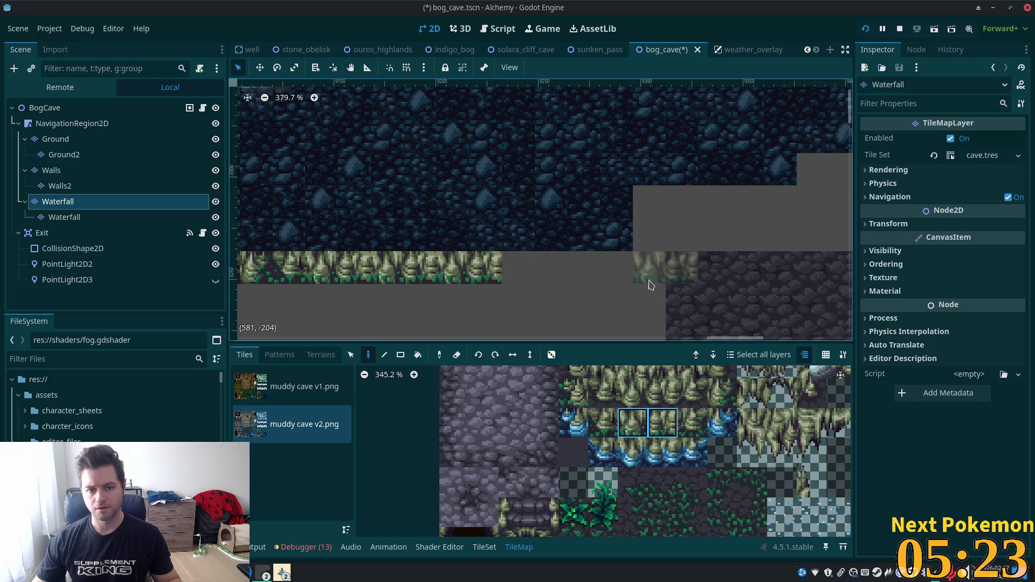
click(525, 267)
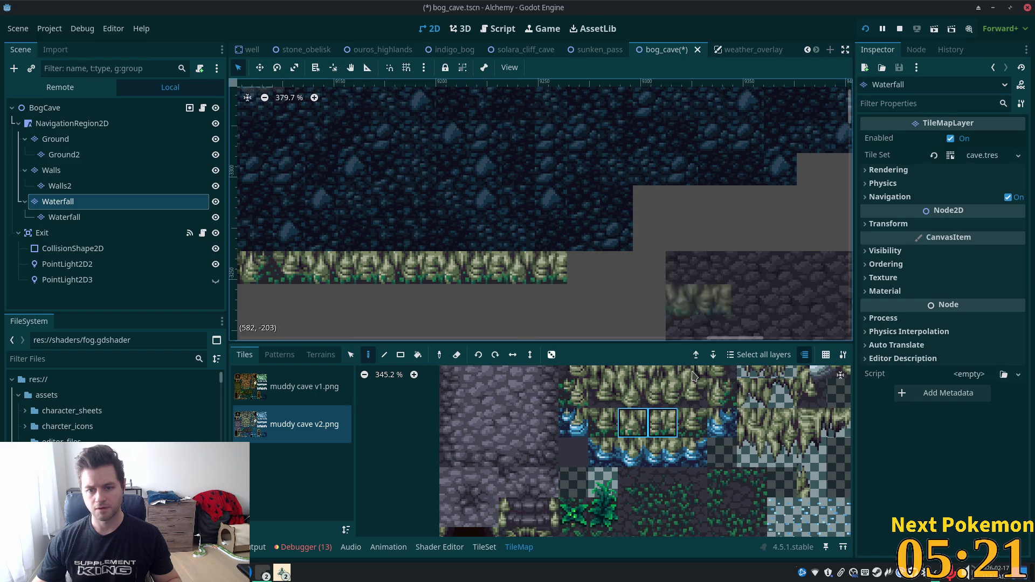
click(696, 422)
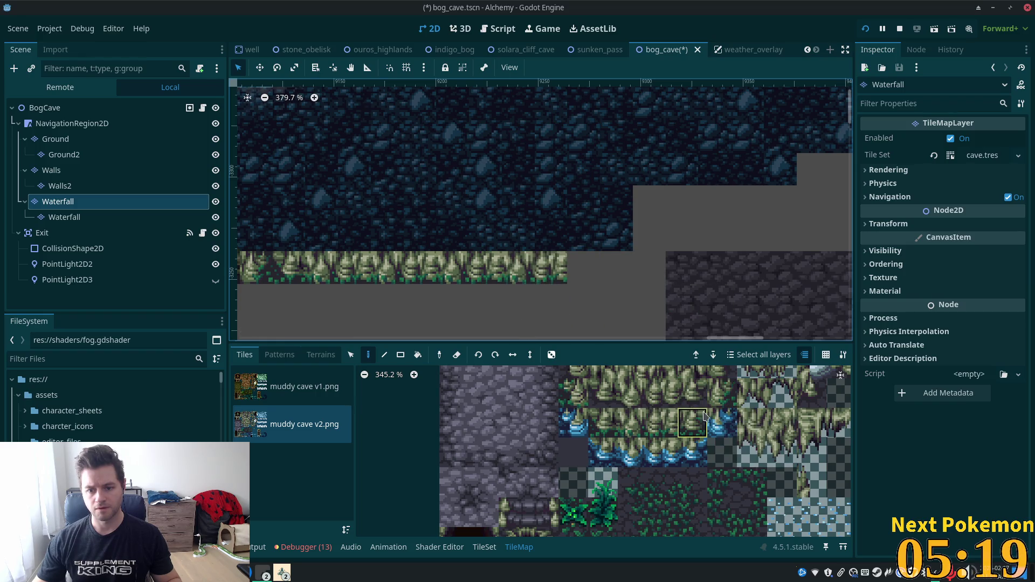
click(592, 272)
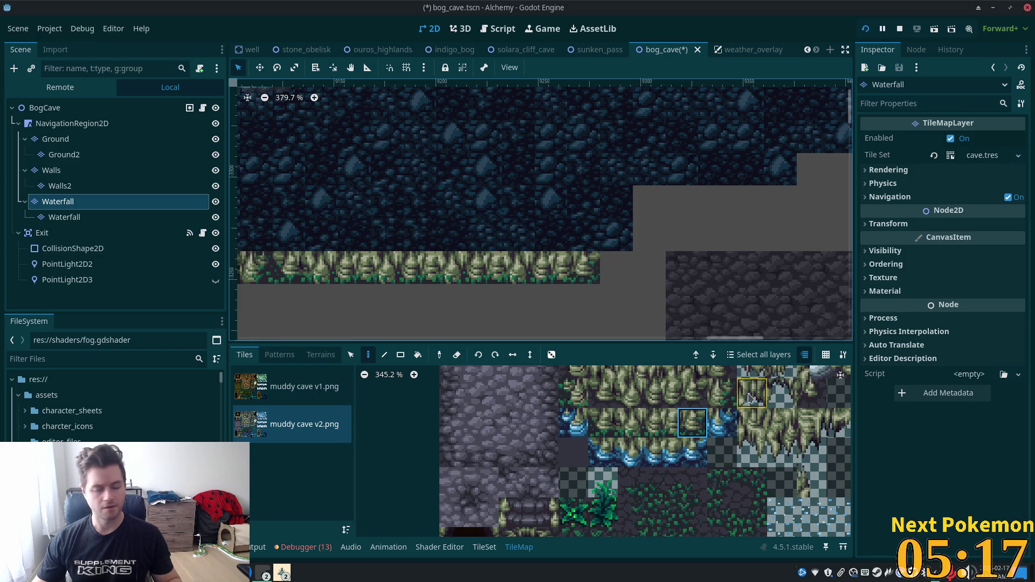
Step: Place two grass cliff wall tiles on the step up at the right
click(724, 395)
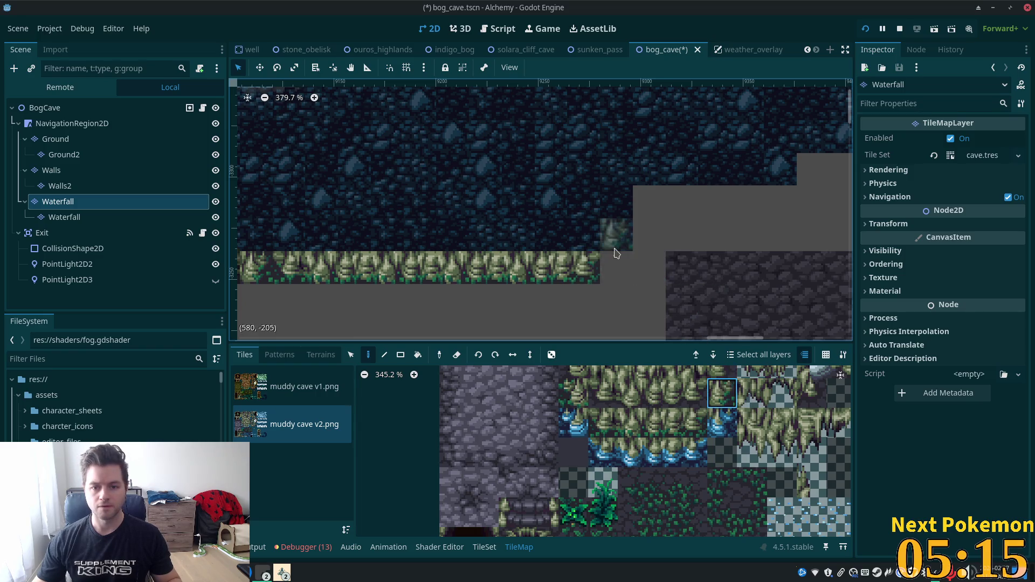
click(616, 235)
click(649, 235)
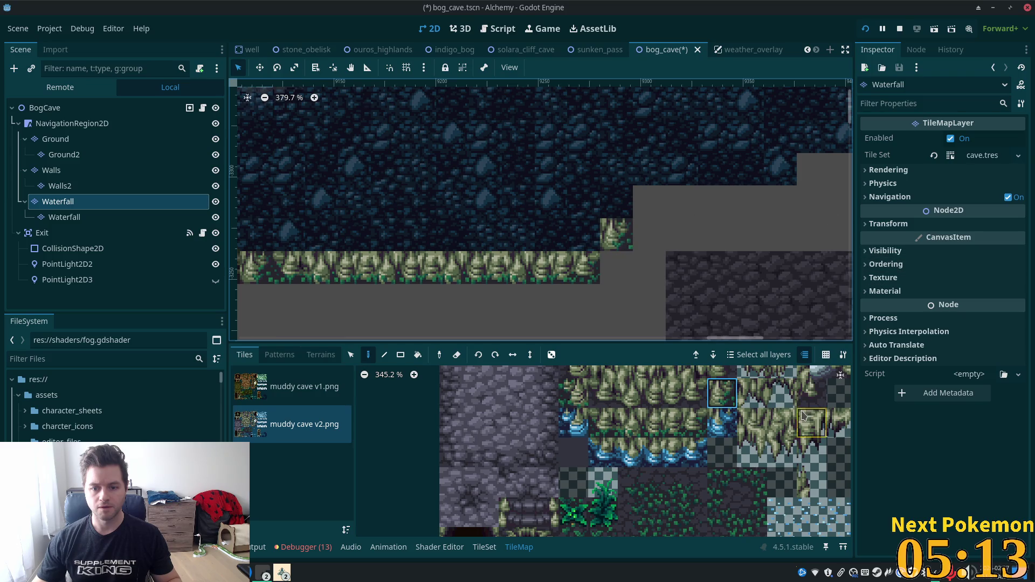
scroll(727, 440, down, 1)
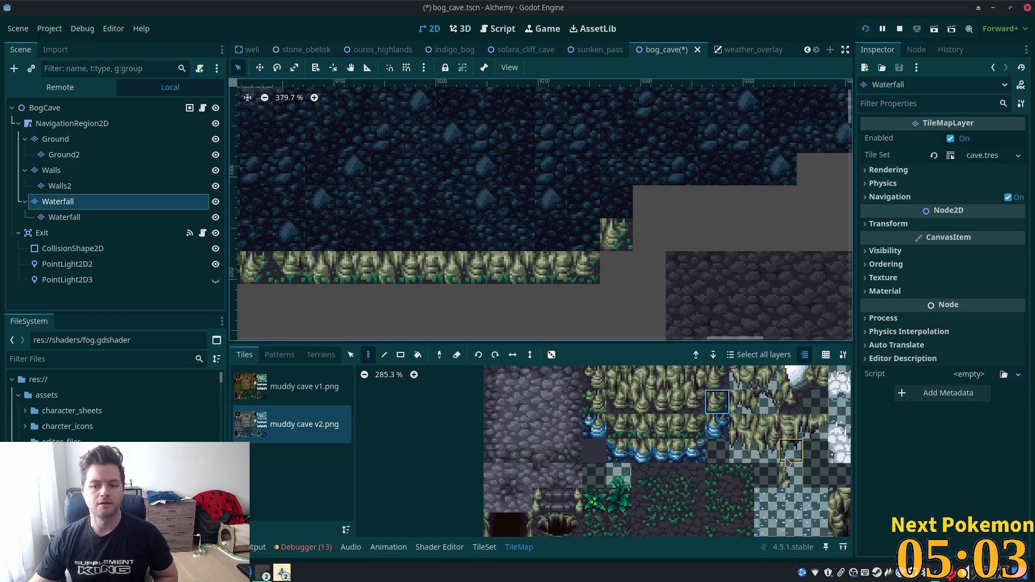
Step: Pick a different grass cliff tile from lower in the Base Tiles atlas of the cave tileset
scroll(787, 462, down, 2)
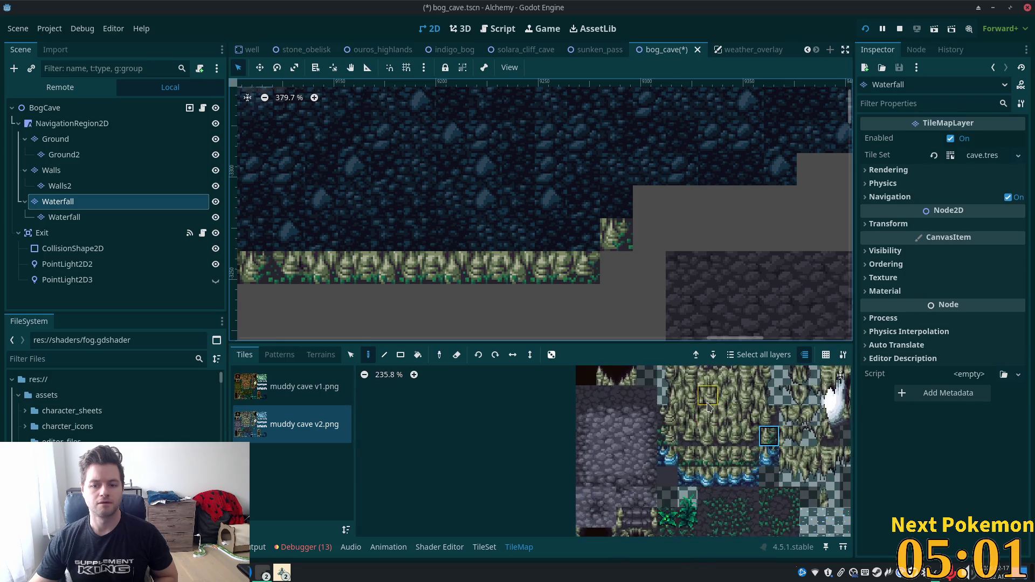
scroll(708, 407, up, 3)
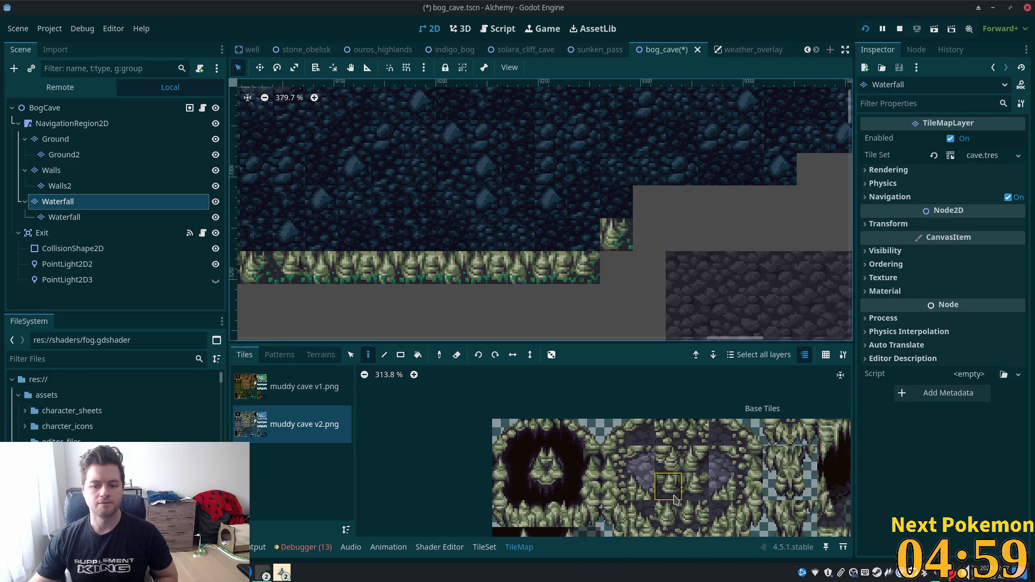
scroll(671, 485, down, 5)
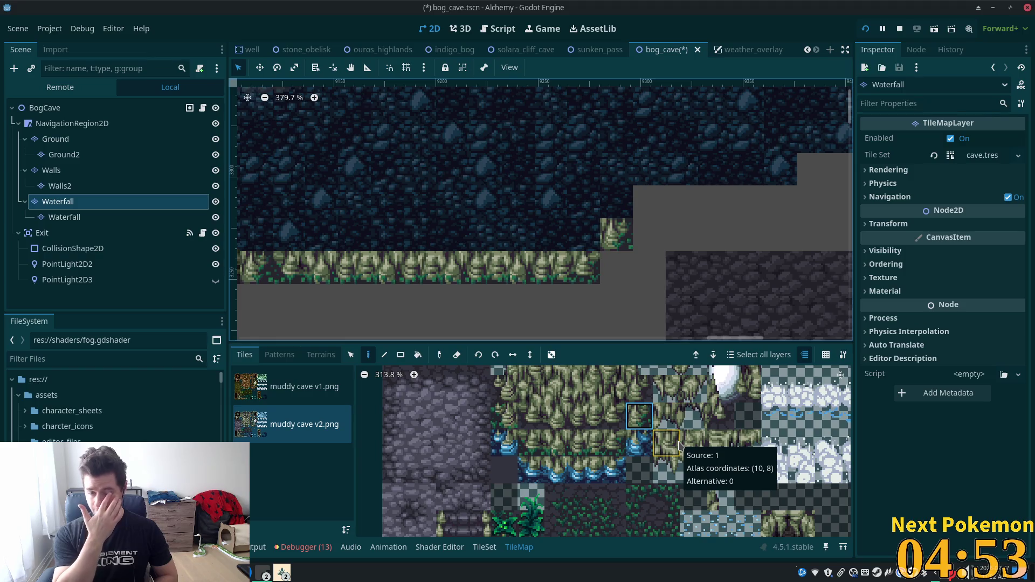
scroll(657, 434, down, 2)
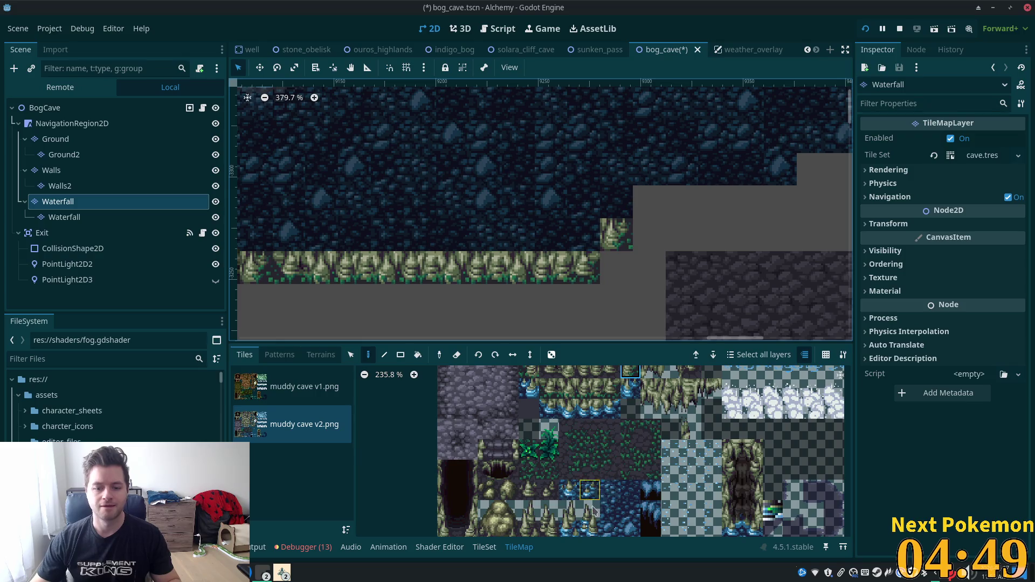
drag(535, 512, 550, 511)
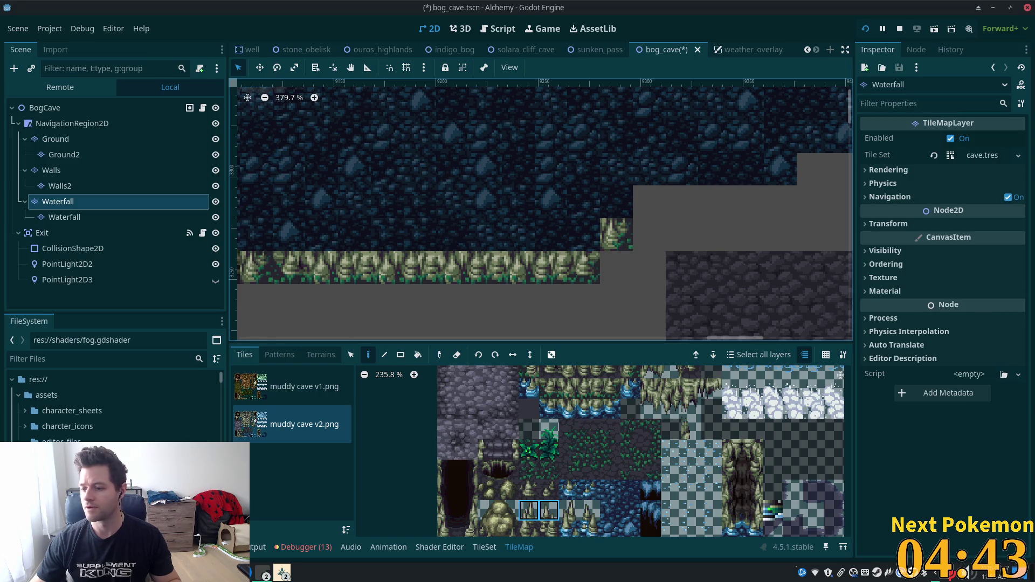
scroll(545, 186, down, 1)
scroll(668, 494, down, 3)
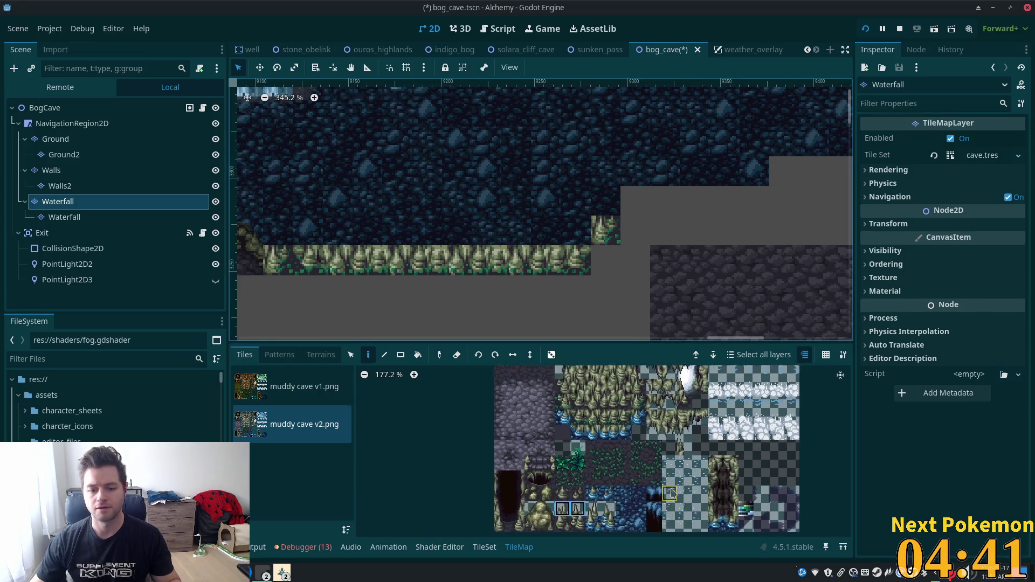
scroll(669, 494, up, 2)
scroll(684, 414, up, 3)
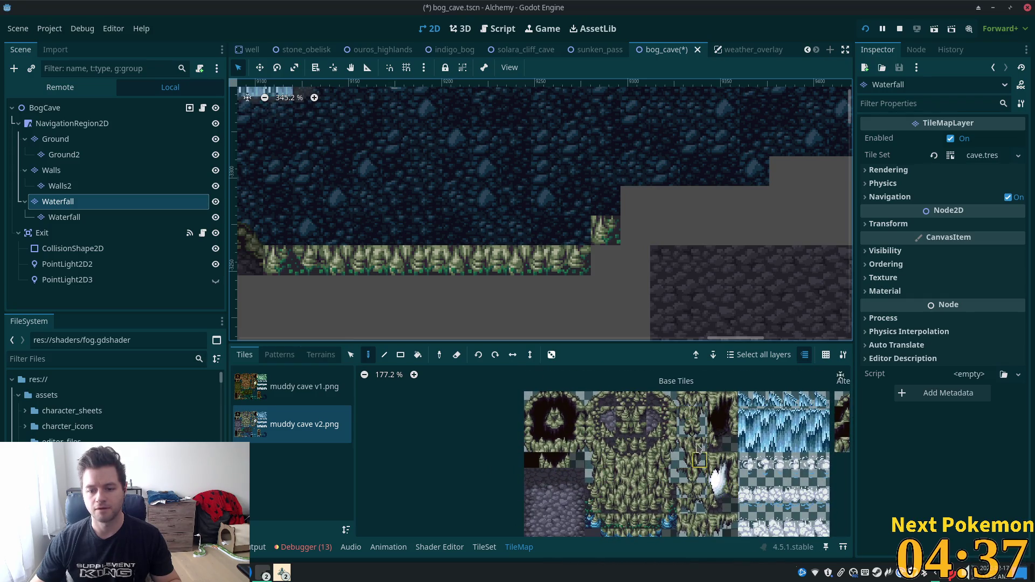
click(699, 507)
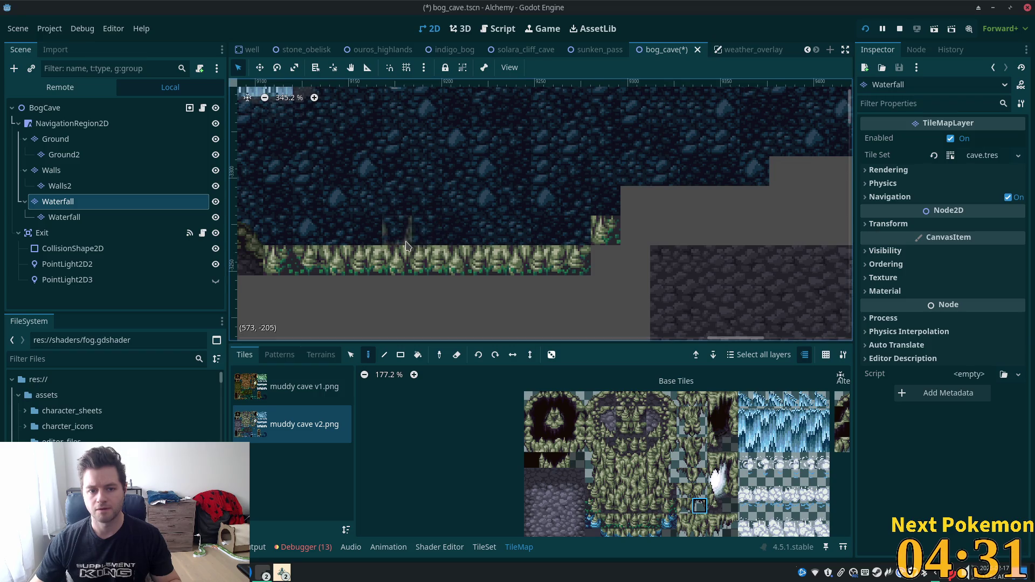
mouse_move(415, 241)
mouse_down()
mouse_move(736, 87)
mouse_move(690, 47)
mouse_up()
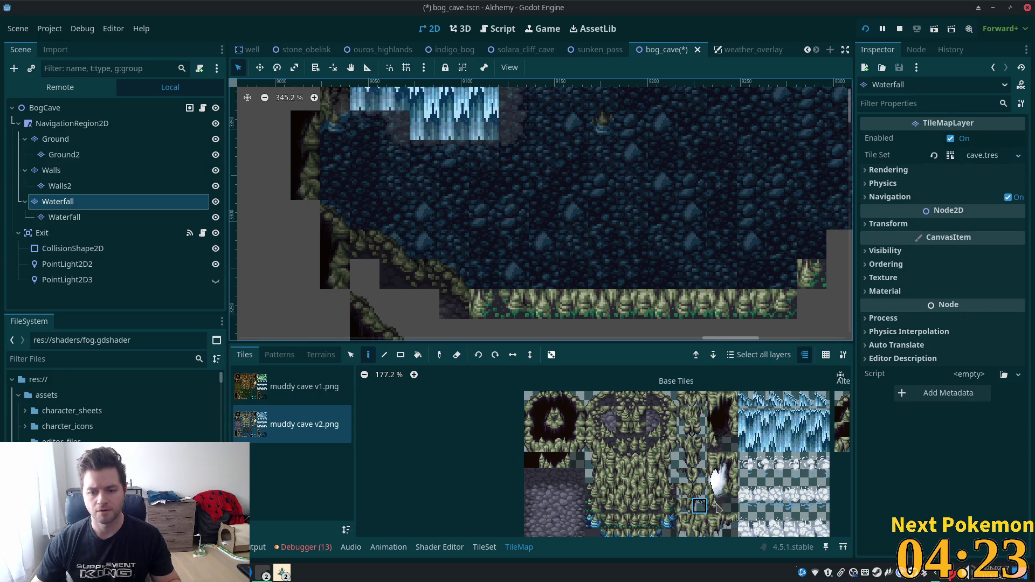
Step: Paint three spiky grass tiles from muddy cave v2 at two spots along the bottom ledge
scroll(690, 436, down, 1)
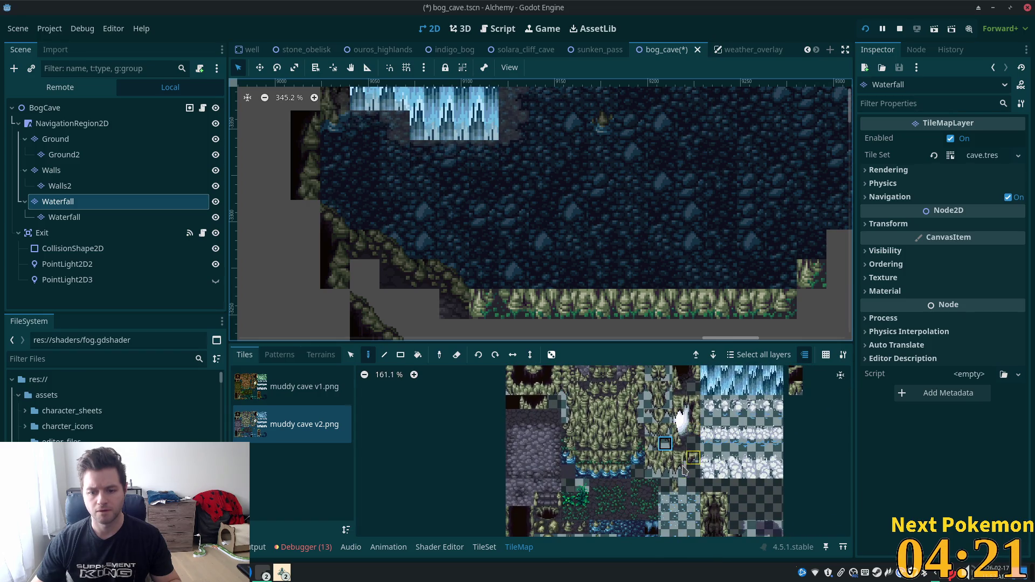
scroll(682, 464, up, 2)
drag(686, 473, 687, 473)
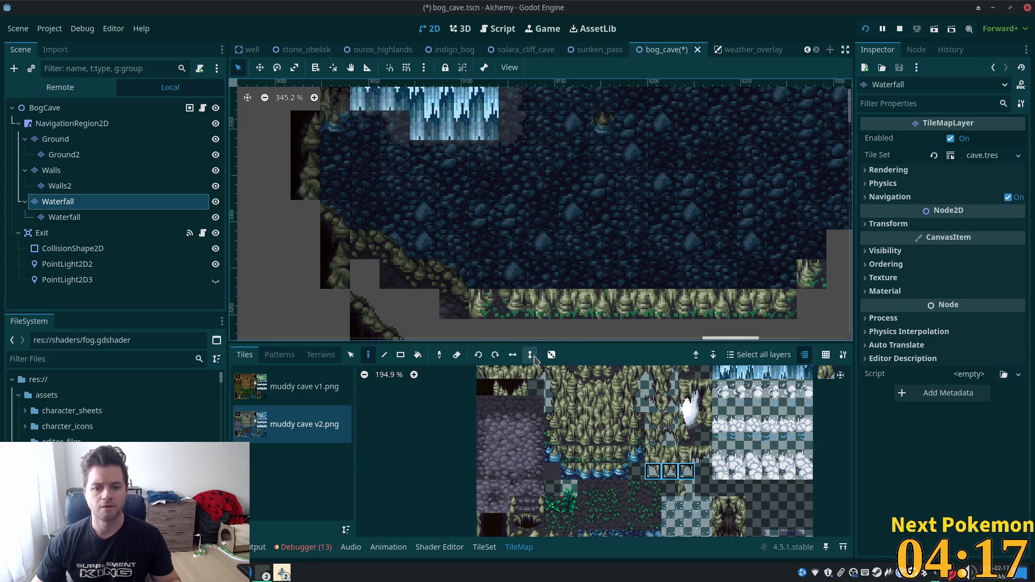
click(524, 286)
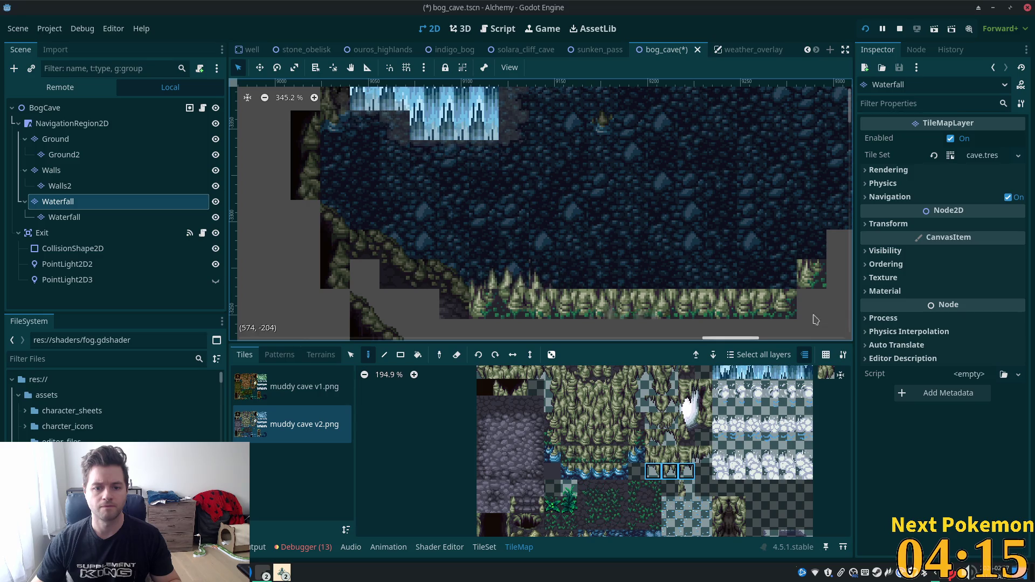
click(594, 286)
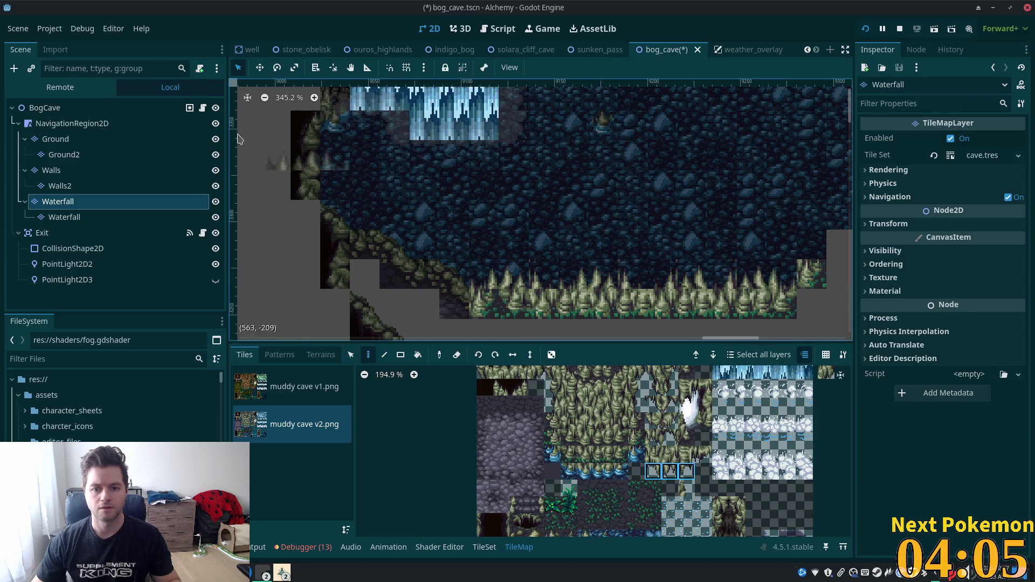
click(45, 108)
Step: Inspect the painted ledge, save bog_cave with Ctrl+S, and run the project
scroll(710, 357, down, 3)
drag(710, 357, 607, 340)
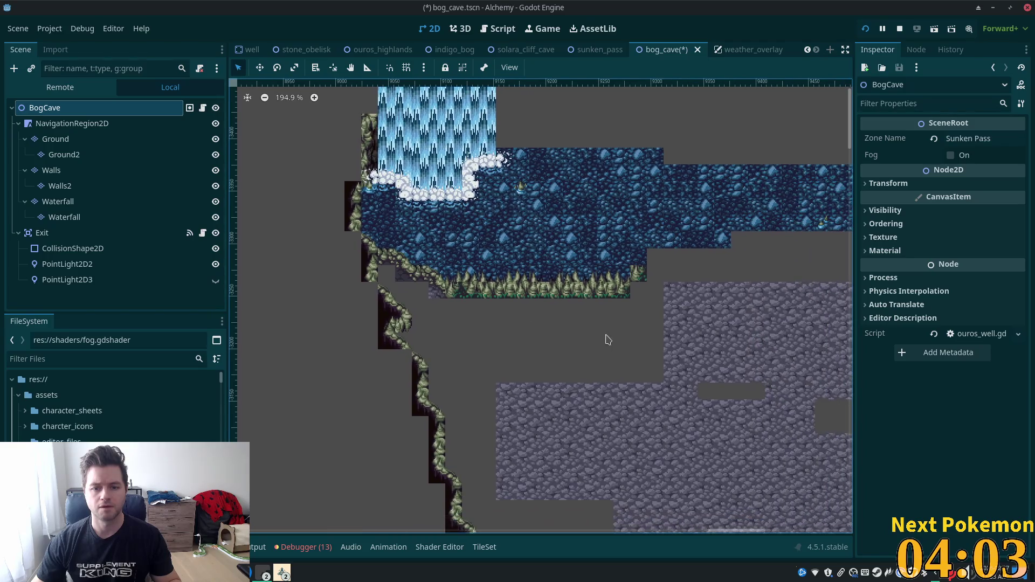
scroll(609, 330, up, 3)
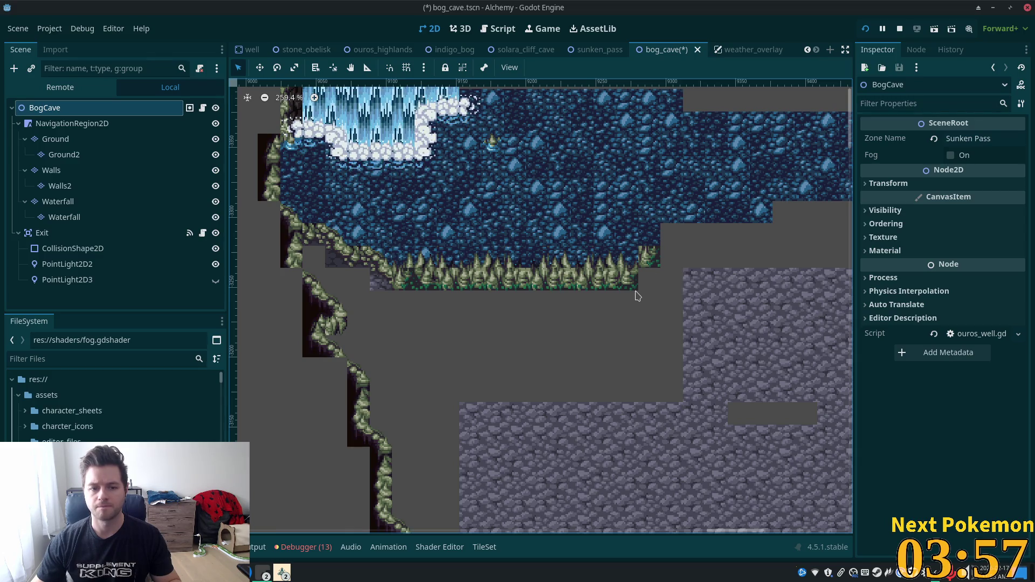
scroll(648, 290, down, 5)
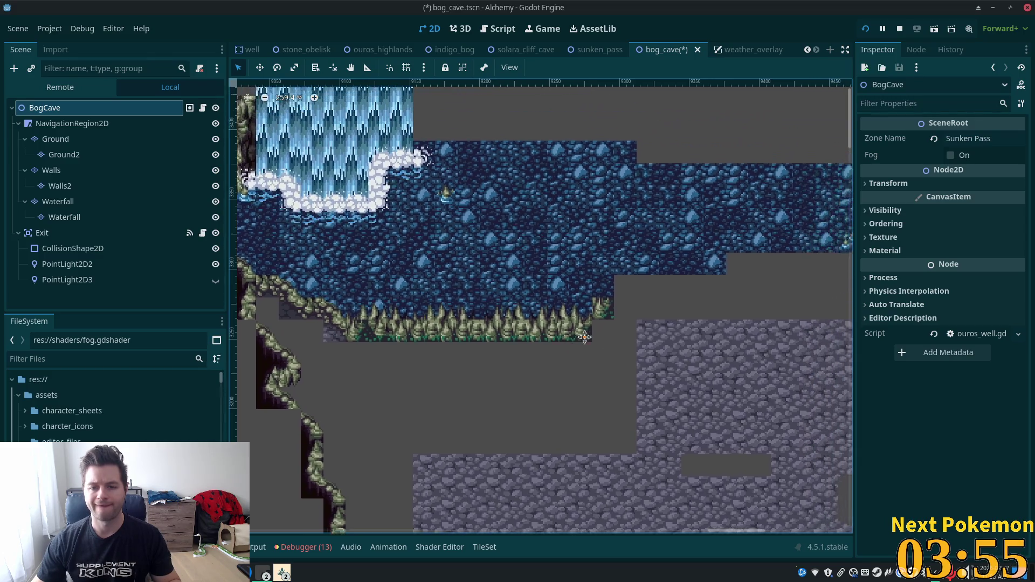
scroll(721, 348, up, 1)
key(ctrl+s)
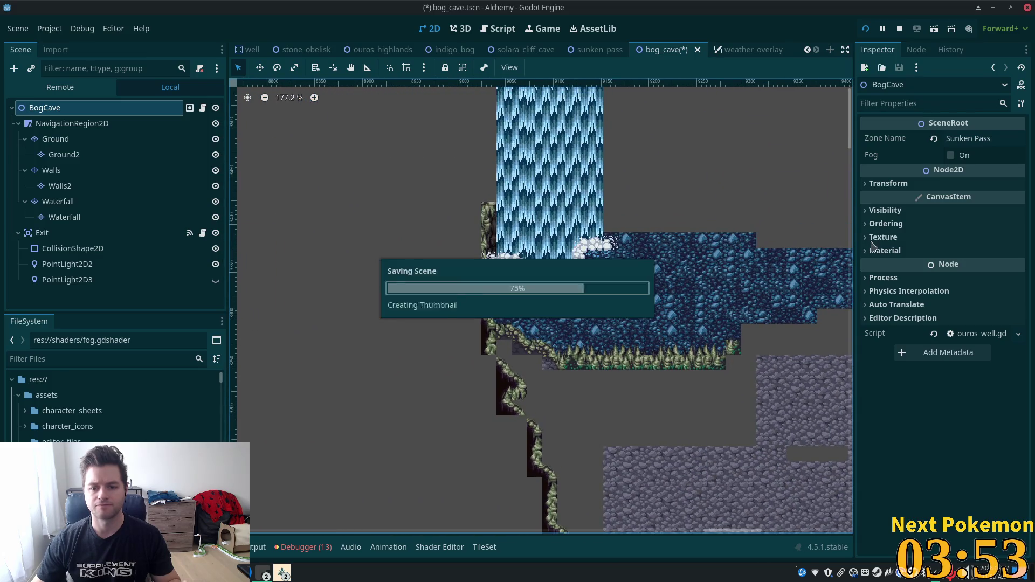
click(865, 31)
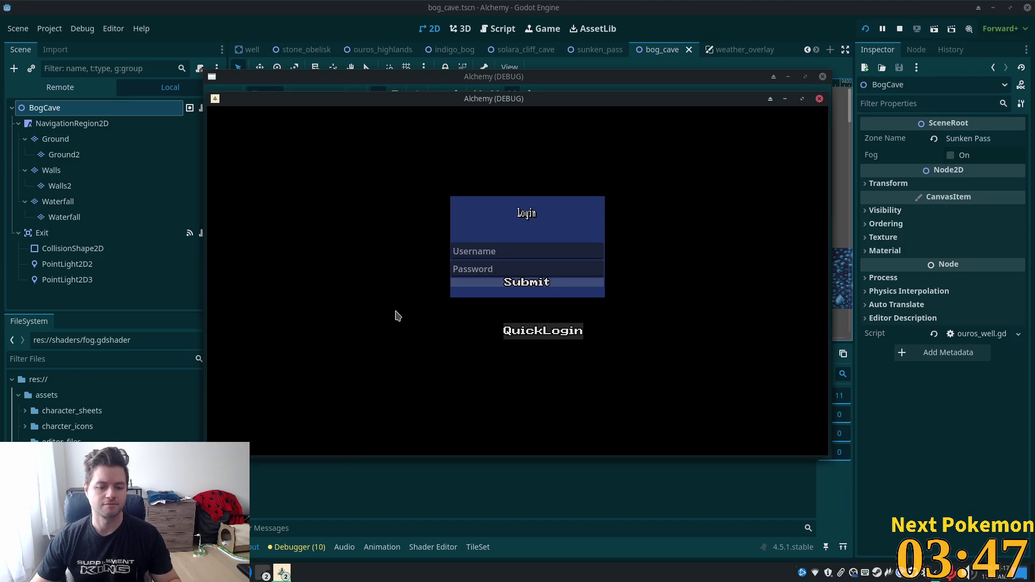
Step: Check the Debugger's navigation edge errors, then return to the Output log
click(539, 487)
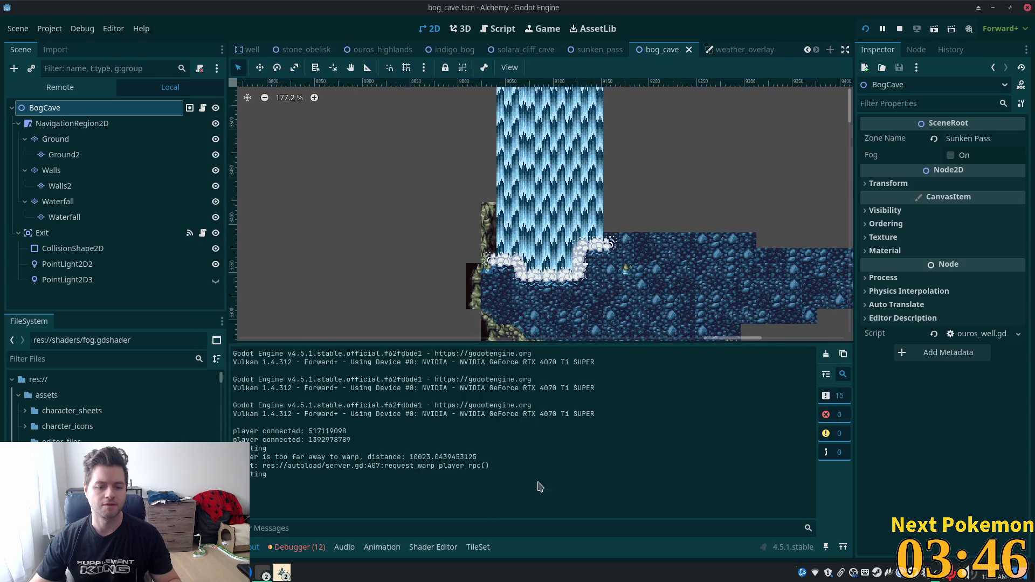
click(299, 546)
scroll(593, 464, up, 5)
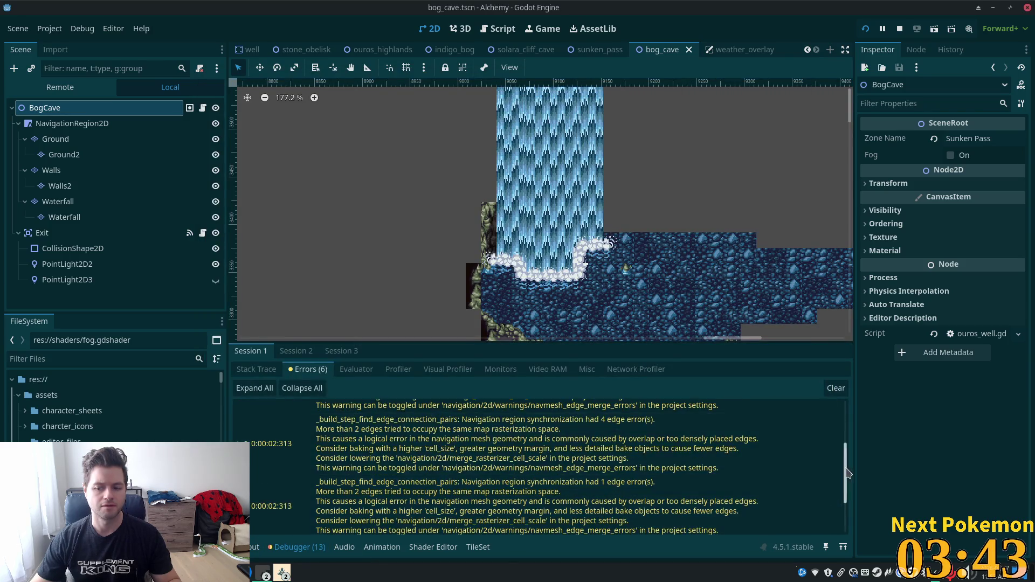
click(255, 547)
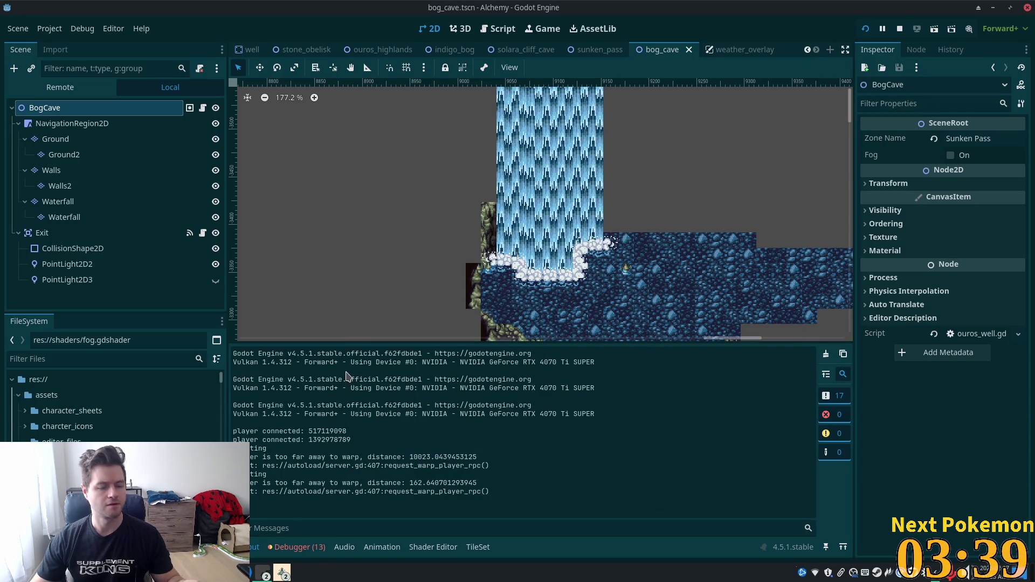
key(alt+Tab)
Step: Search the project for 'emitting' and delete the print("emitting") line 119 in player_data.gd
key(ctrl+shift+f)
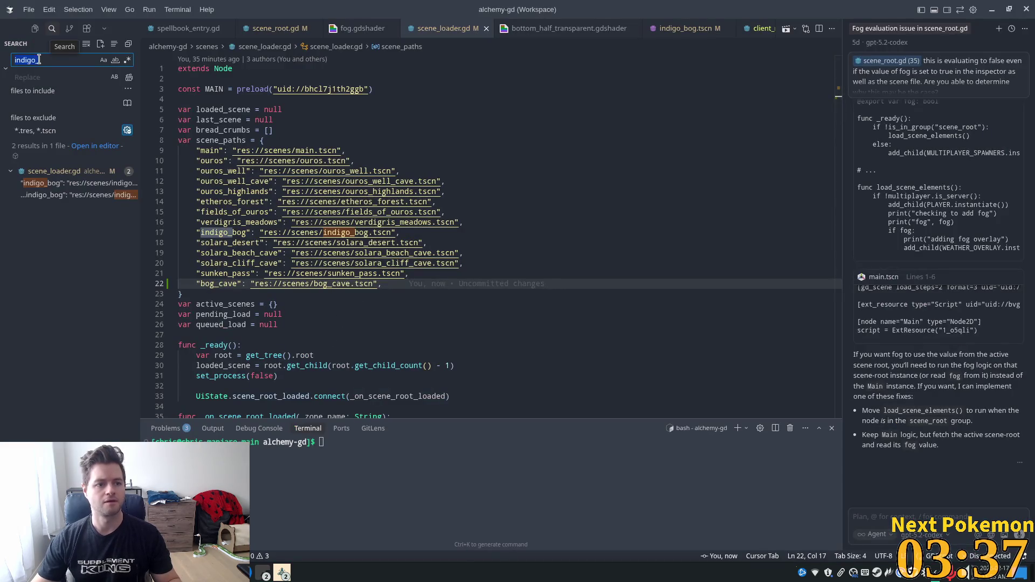
text(emittinhg)
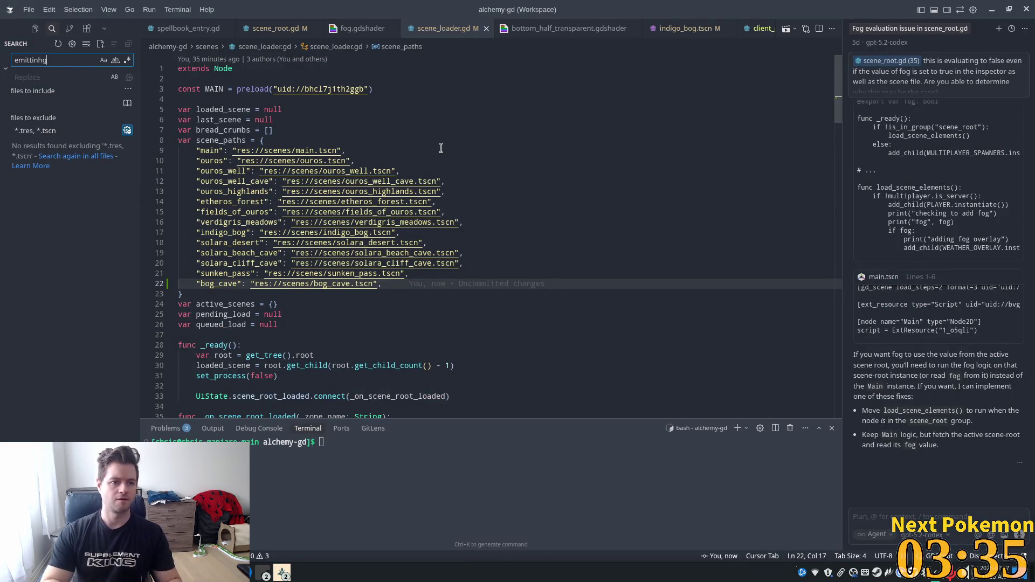
key(Down)
key(Return)
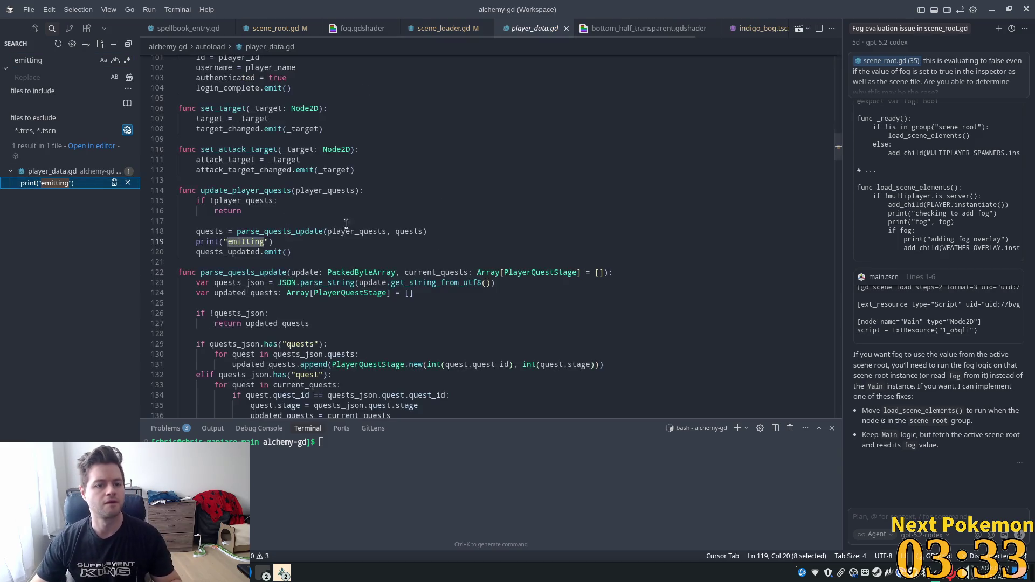
click(306, 241)
key(shift+Home)
key(shift+Home)
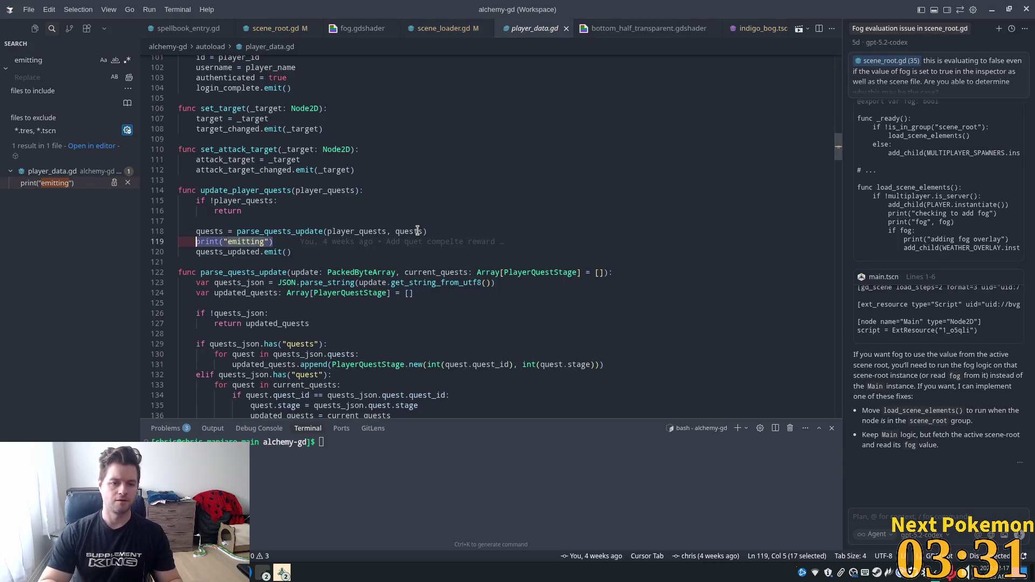
key(BackSpace)
key(BackSpace)
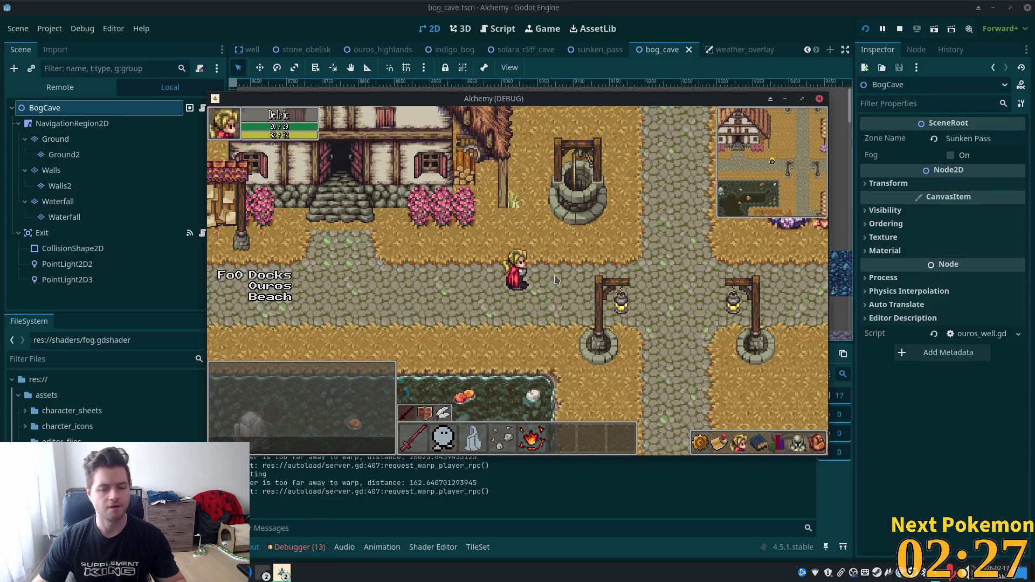
Step: In the Alchemy (DEBUG) game, walk the player past the waterfall and along the spiky ledge
click(282, 573)
click(308, 530)
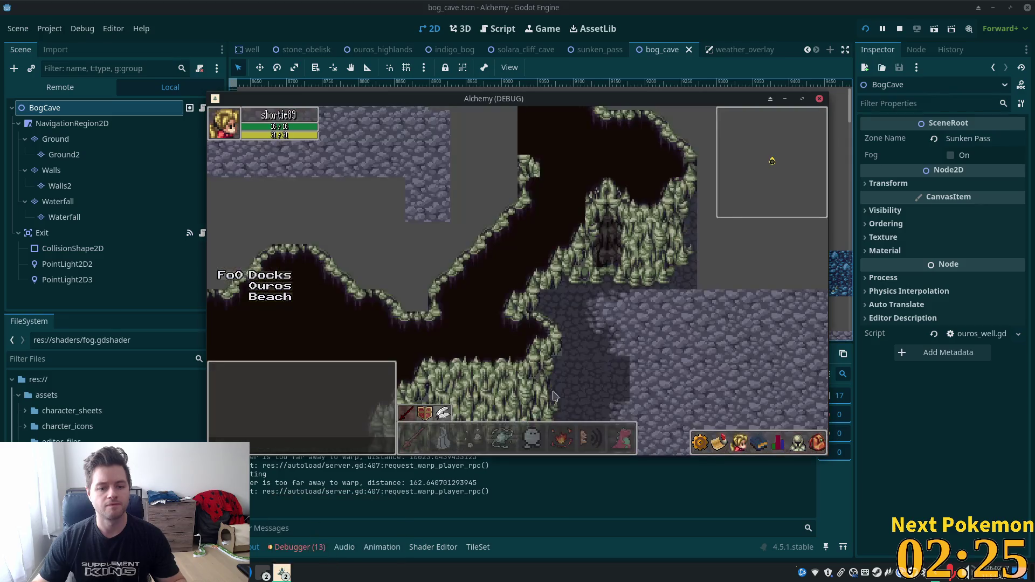
key(w)
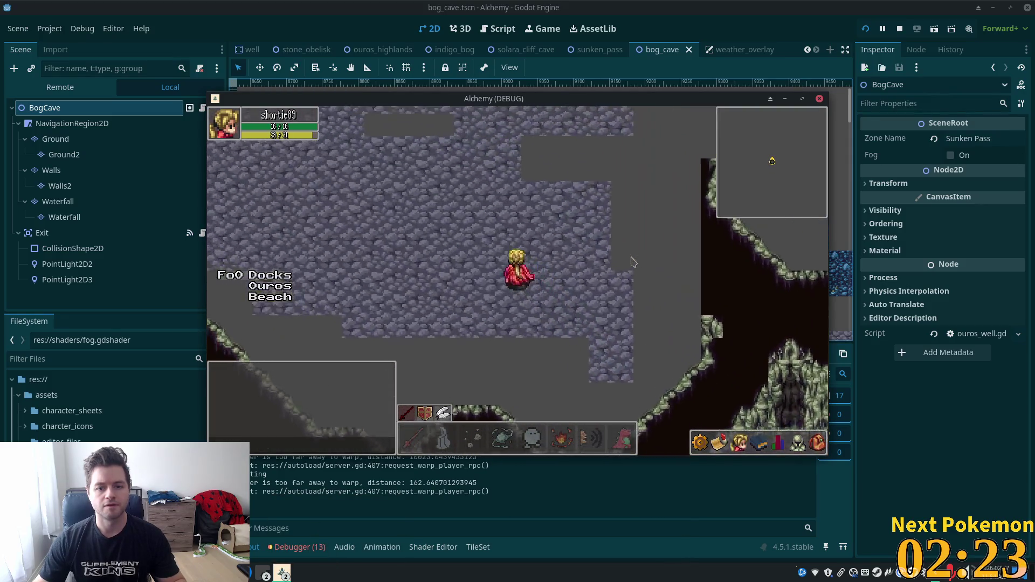
key(a)
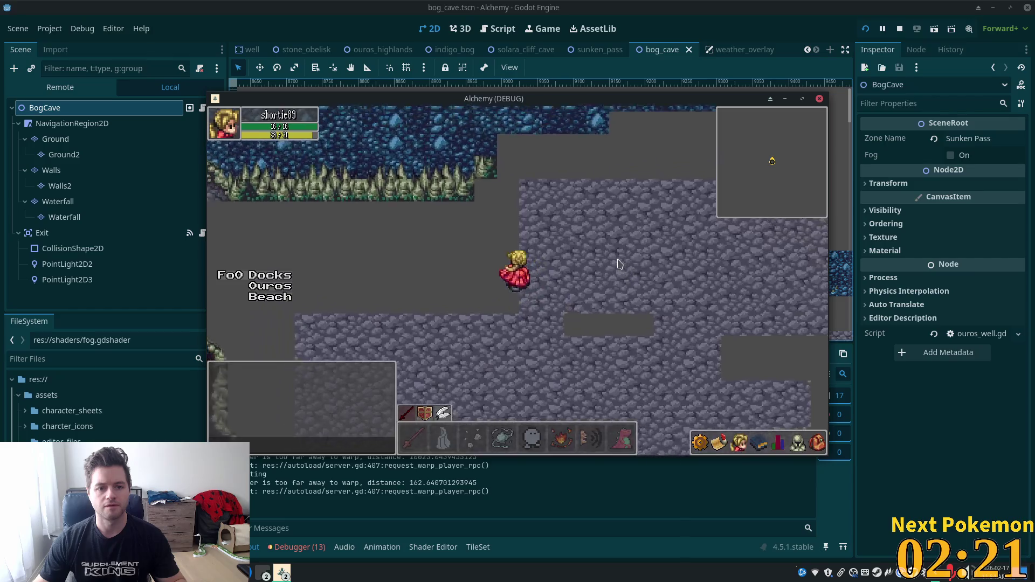
key(a)
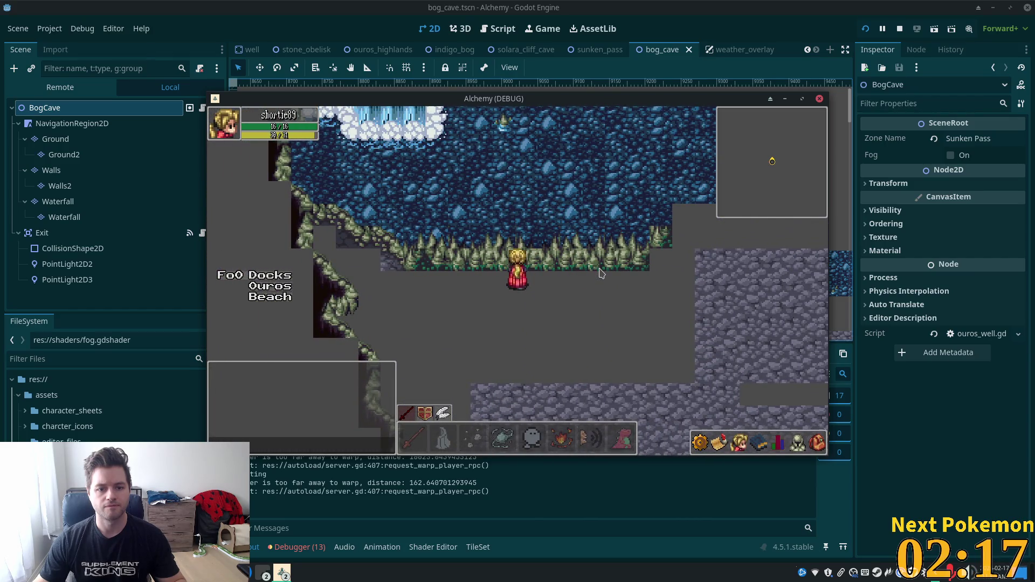
key(d)
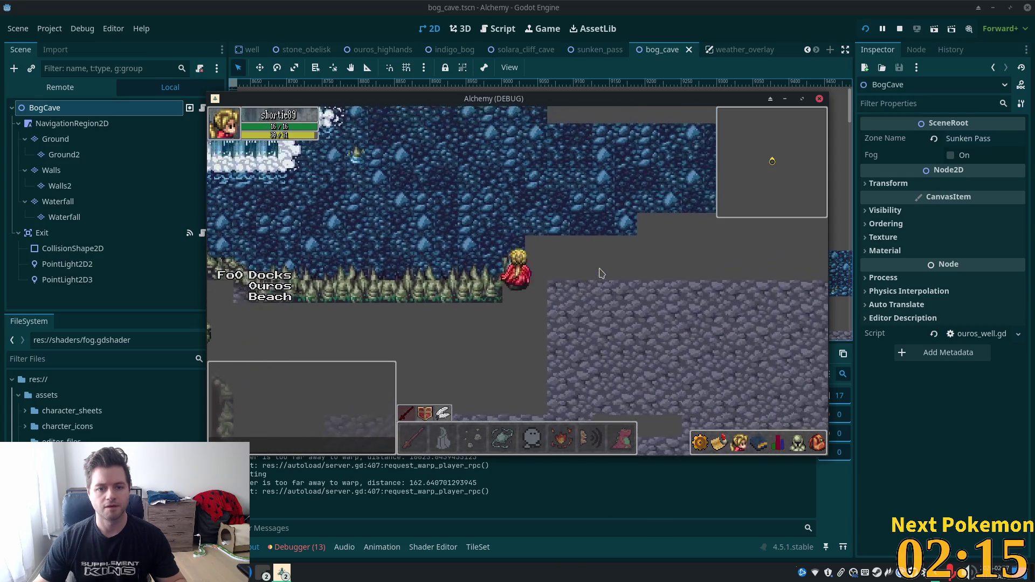
key(a)
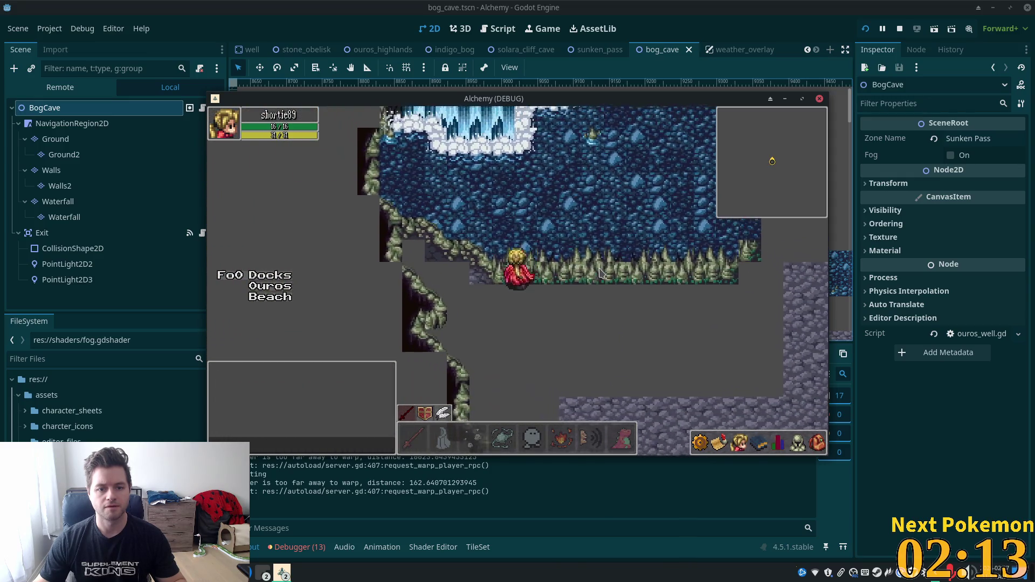
key(w)
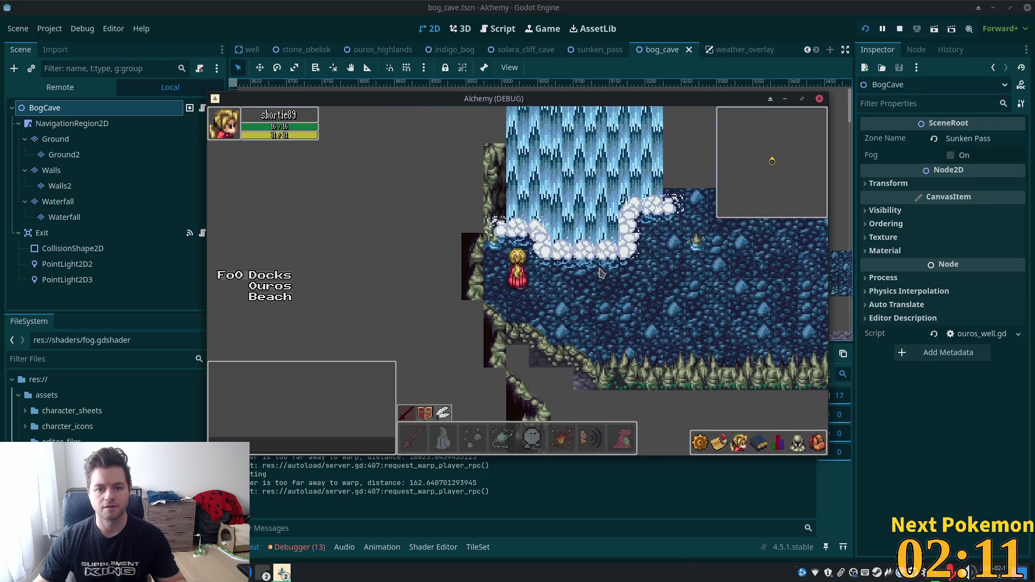
key(s)
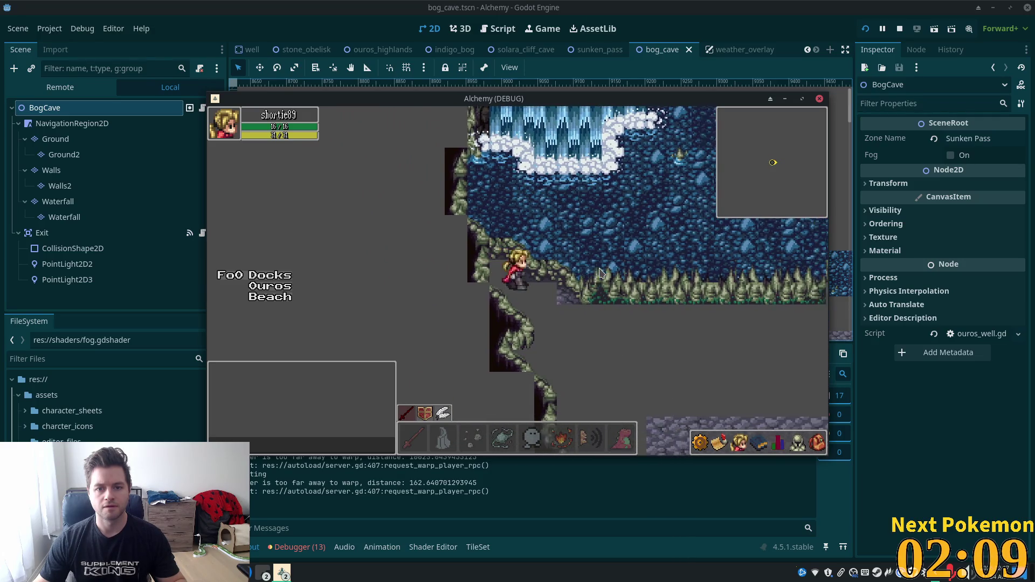
key(d)
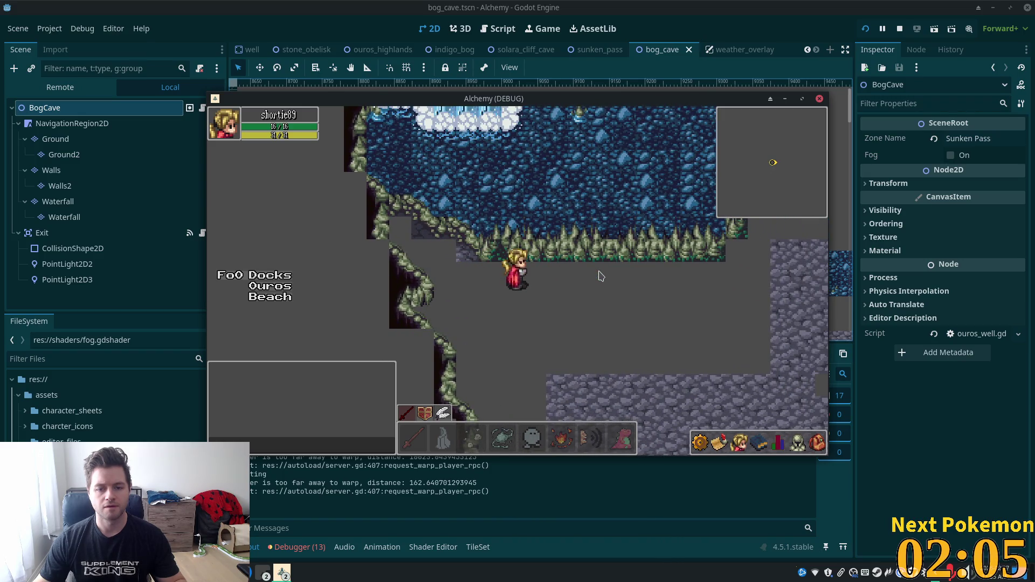
key(d)
key(w)
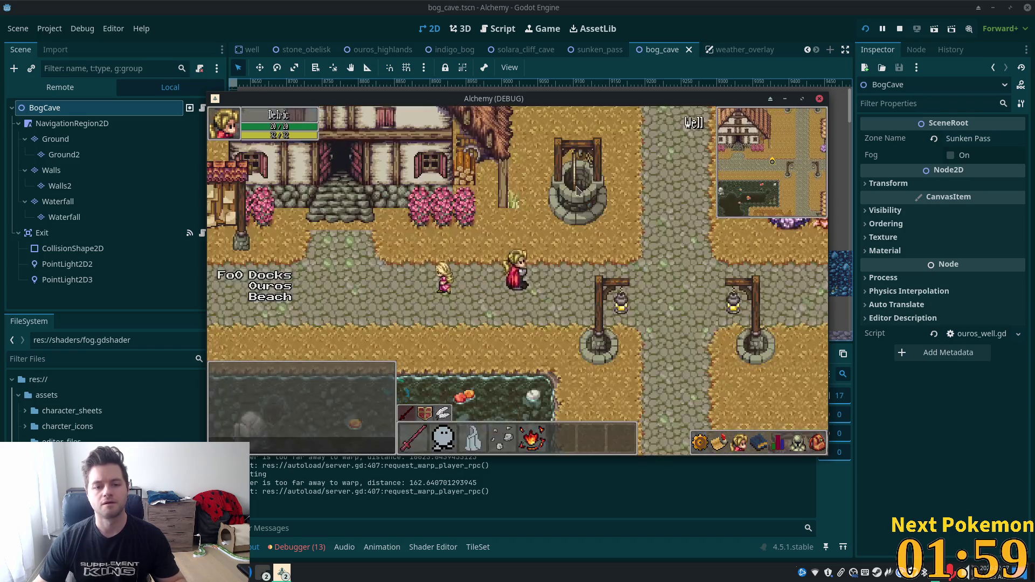
click(772, 5)
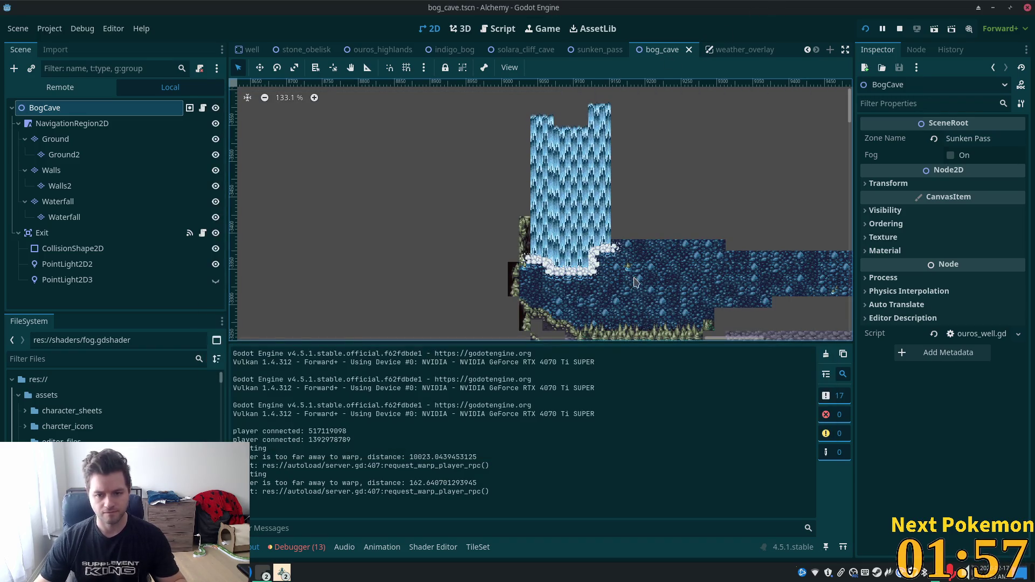
Step: Make the Waterfall TileMapLayer the layer being edited
drag(636, 368, 576, 227)
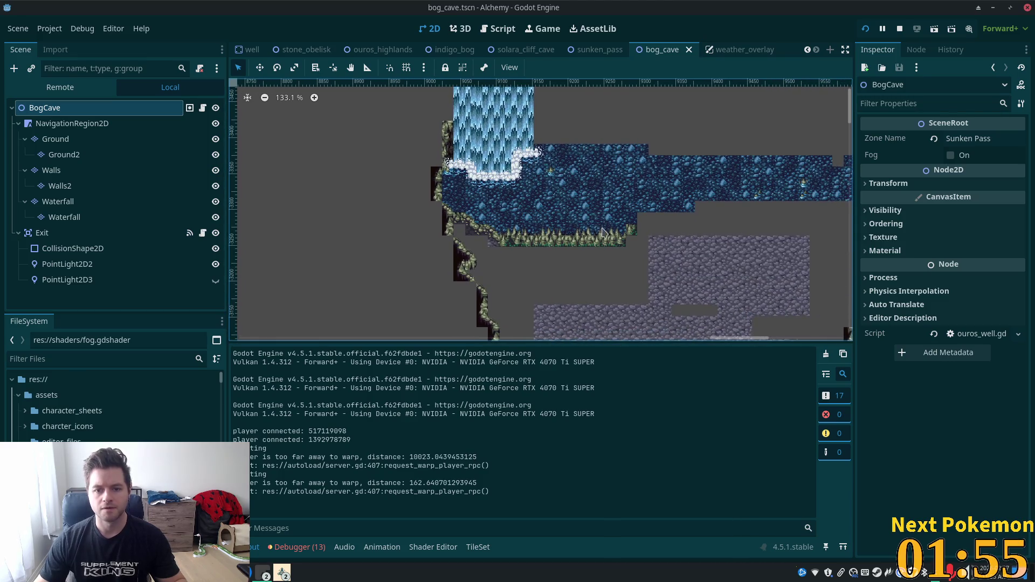
scroll(566, 235, up, 3)
scroll(566, 235, up, 1)
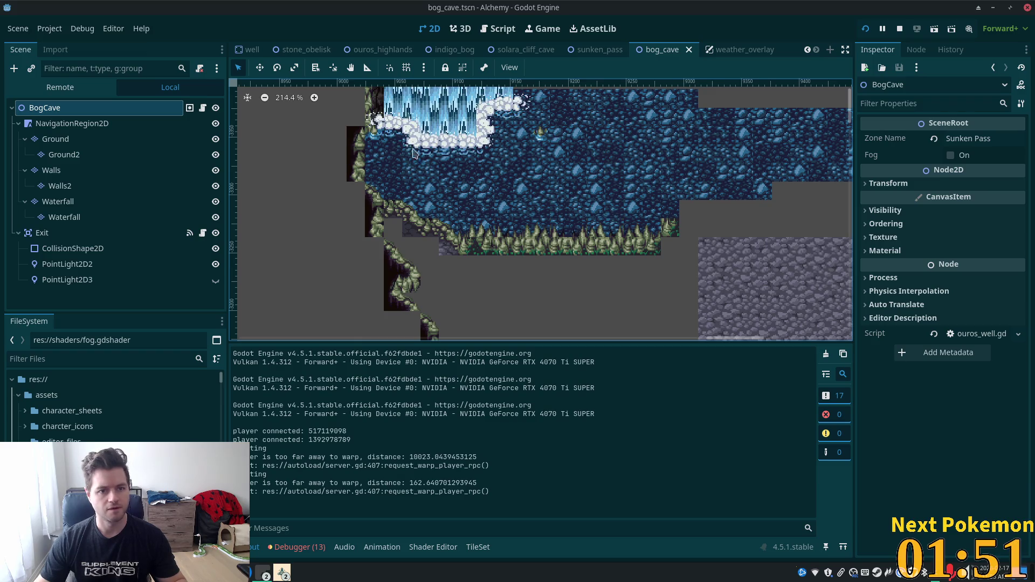
click(59, 186)
click(52, 170)
scroll(606, 244, up, 1)
scroll(606, 243, up, 4)
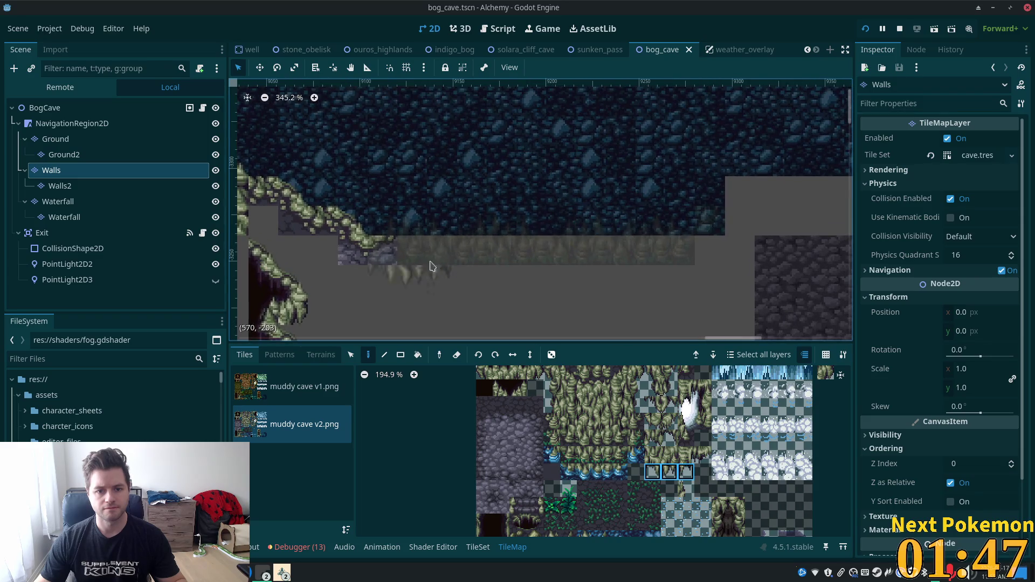
click(83, 202)
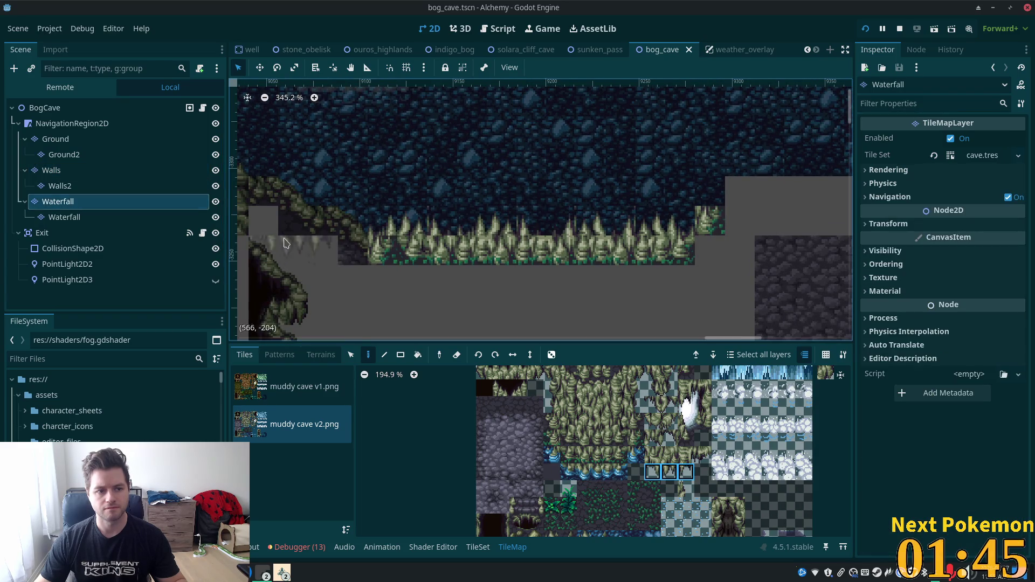
Step: Copy the spiky grass row with the Select tool and test-stamp it, undoing the stray stroke
click(351, 355)
drag(726, 211, 638, 263)
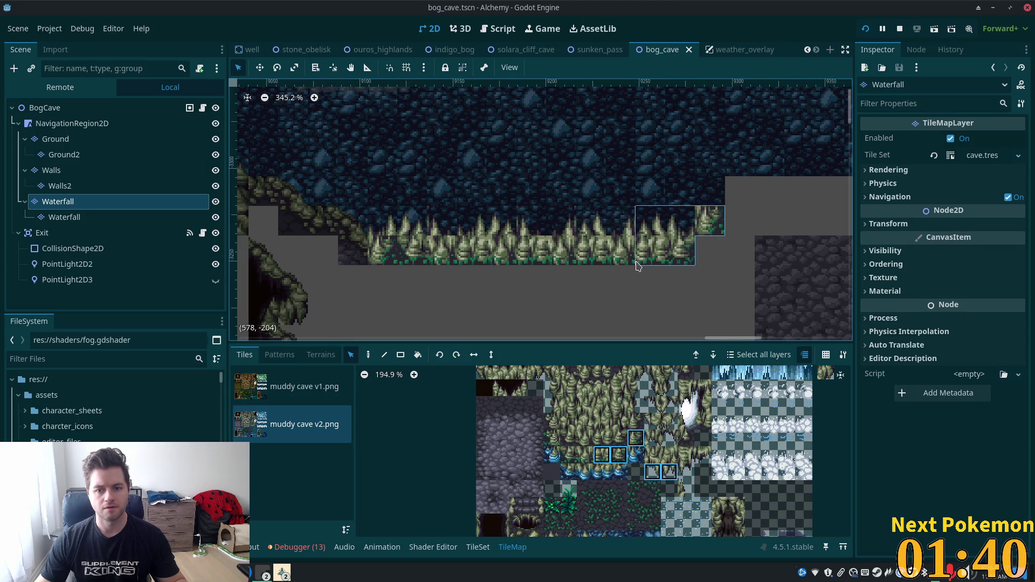
click(370, 360)
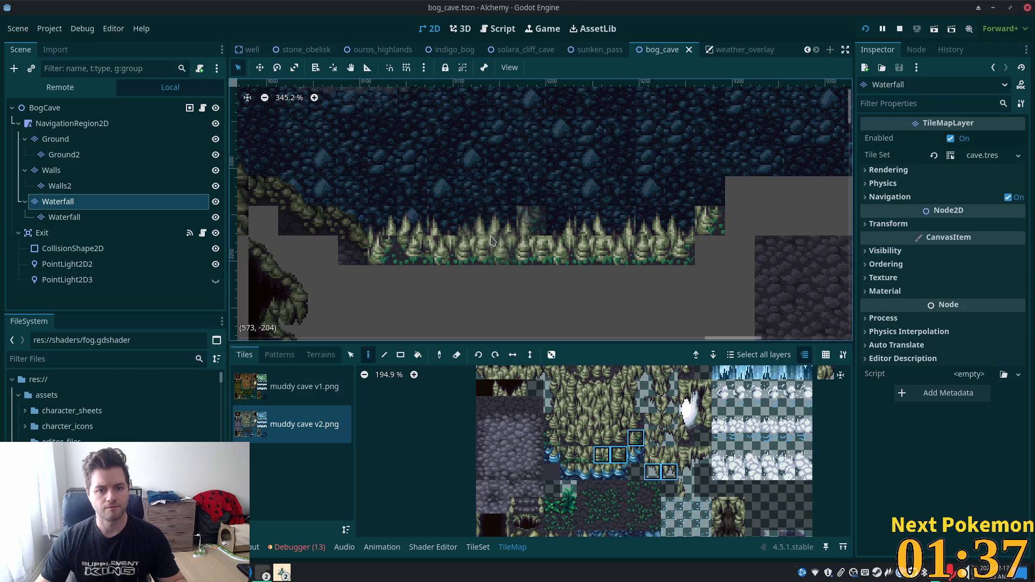
click(504, 181)
mouse_move(501, 122)
mouse_down()
mouse_move(568, 247)
mouse_move(539, 155)
mouse_up()
drag(558, 270, 723, 271)
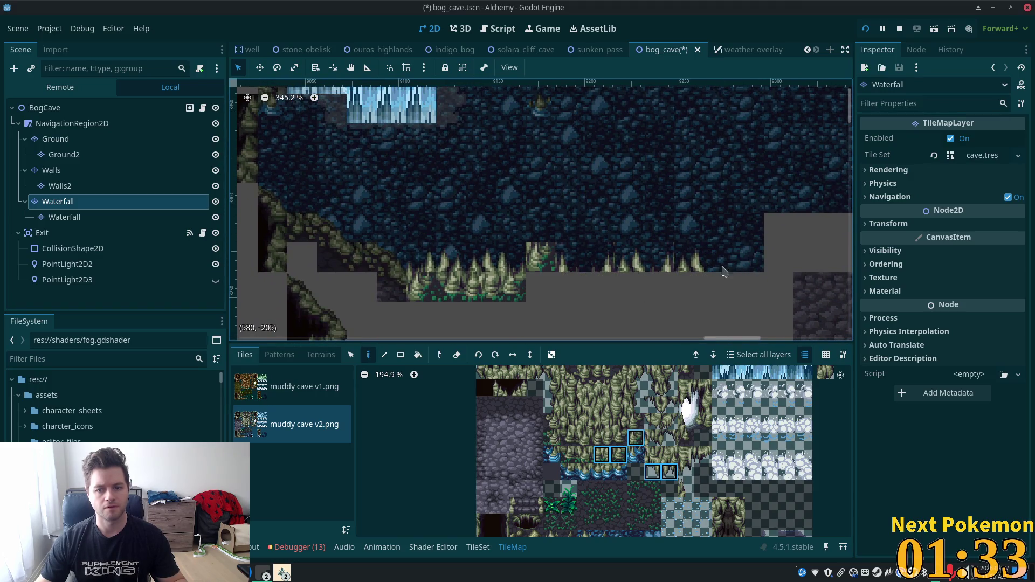
key(ctrl+z)
key(ctrl+z)
key(ctrl+z)
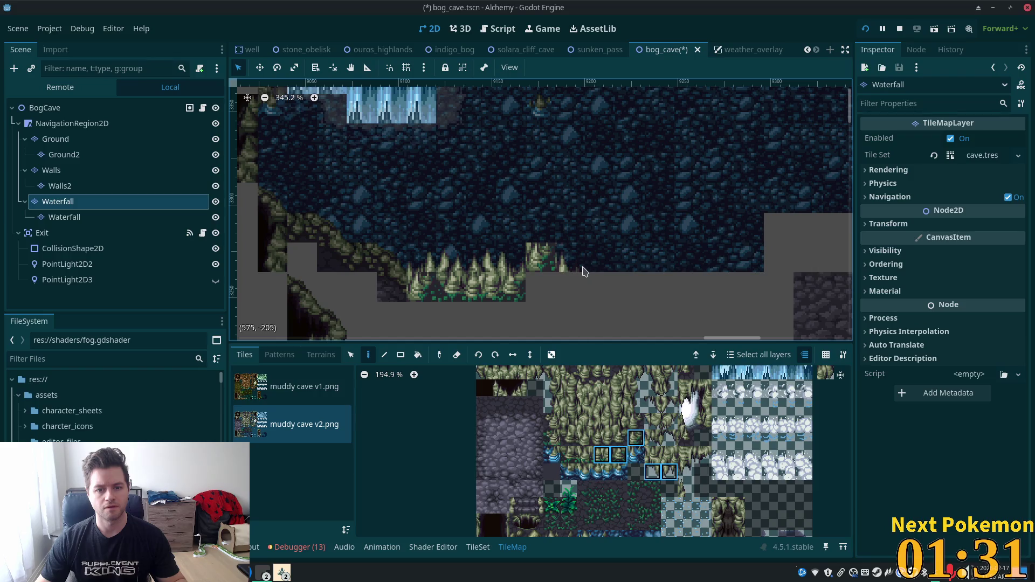
Step: Stamp the copied spiky grass clump onto a raised spot mid-cave
mouse_move(612, 246)
mouse_down()
mouse_move(587, 285)
mouse_move(573, 268)
mouse_move(578, 221)
mouse_move(541, 316)
mouse_move(549, 297)
mouse_up()
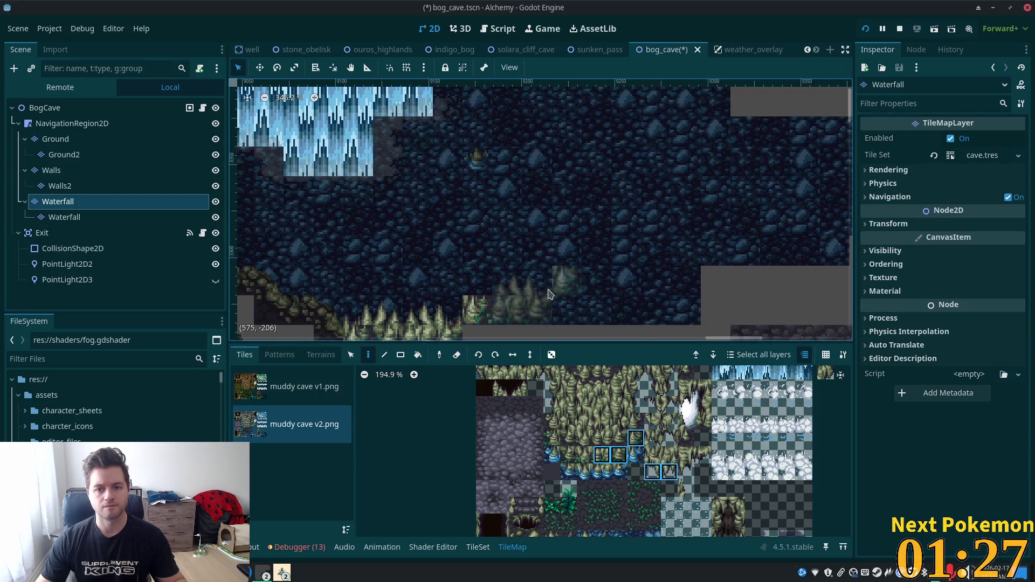
click(538, 272)
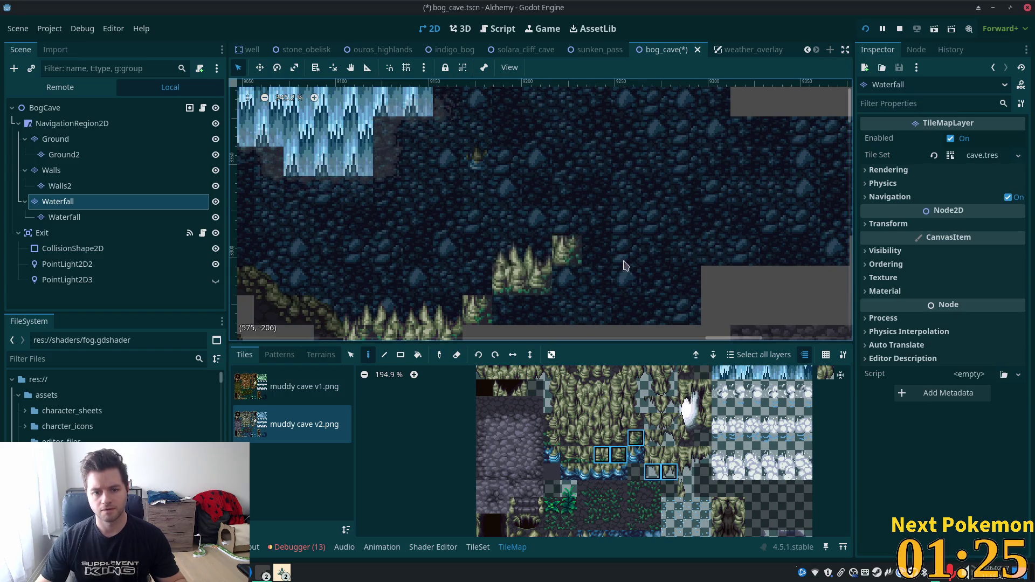
scroll(659, 307, up, 2)
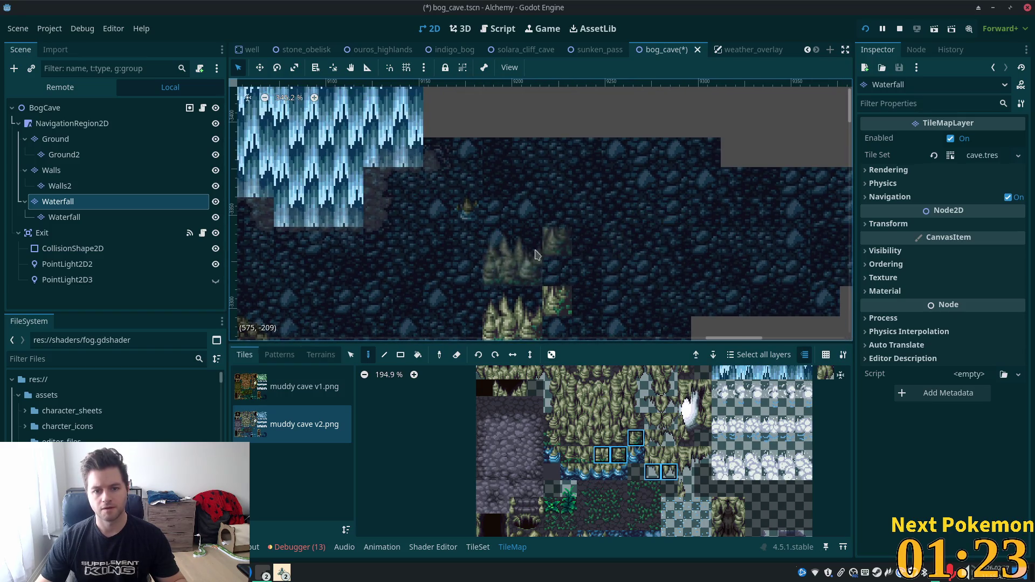
scroll(611, 250, down, 3)
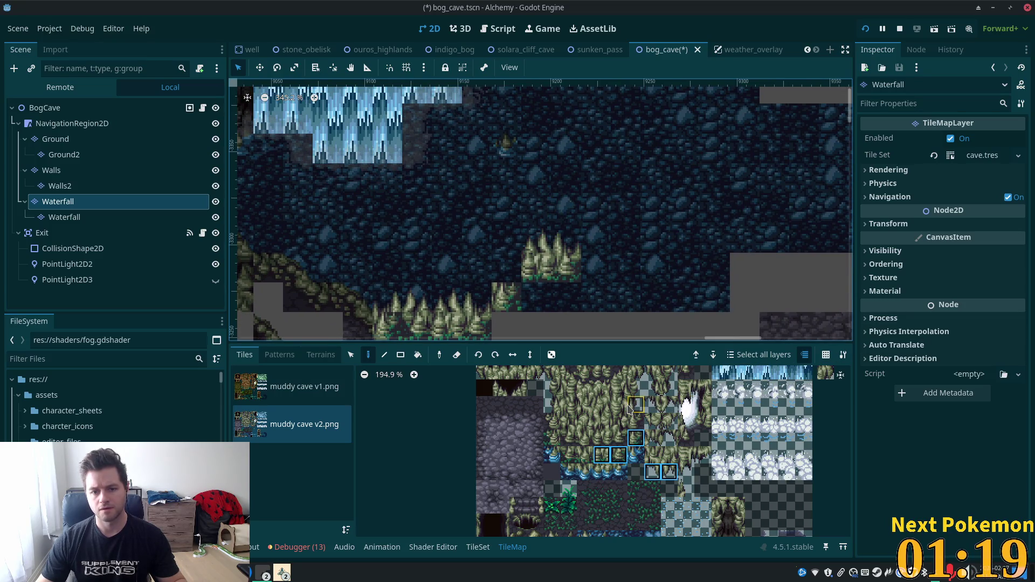
scroll(566, 426, up, 3)
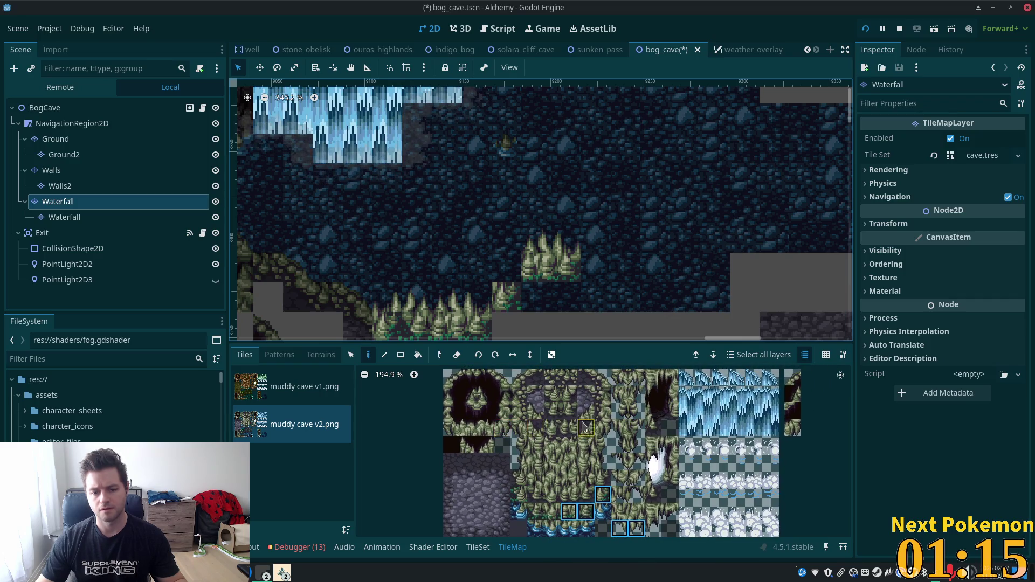
Step: Paint a grey stone tile from the atlas beside the spiky grass clump
scroll(620, 479, down, 5)
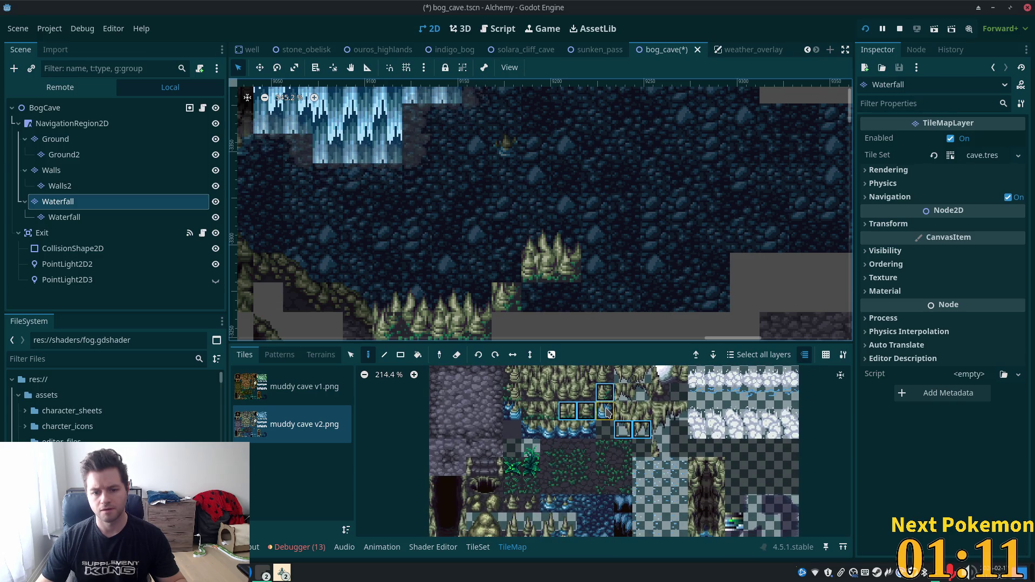
scroll(592, 414, up, 1)
scroll(603, 415, up, 1)
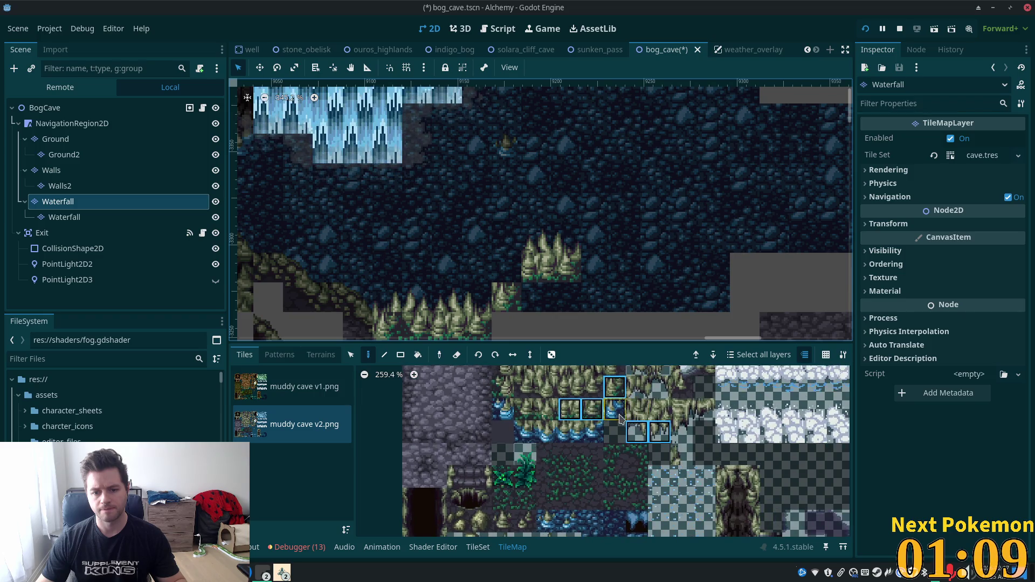
scroll(663, 431, down, 2)
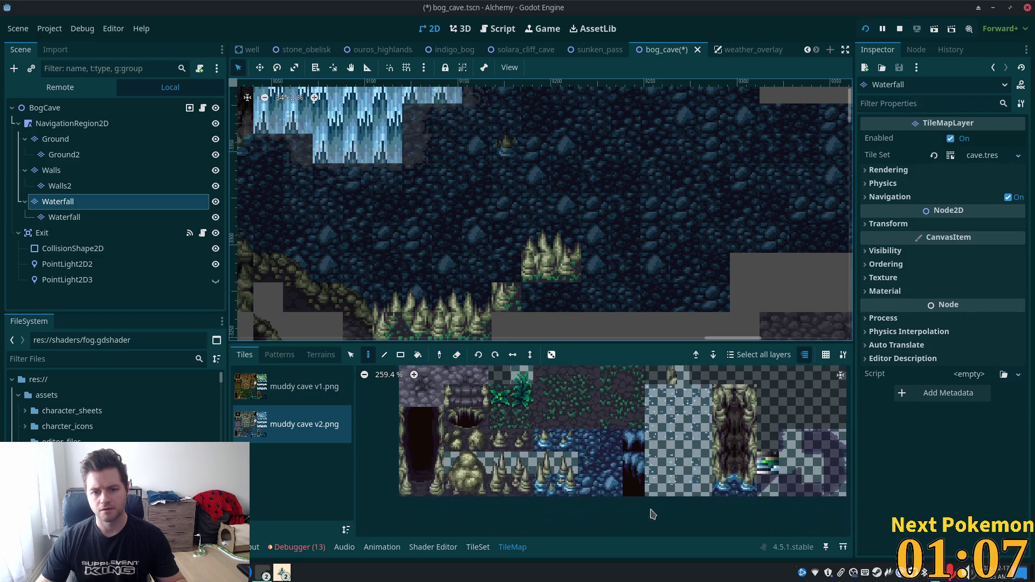
scroll(666, 442, up, 2)
scroll(665, 439, up, 2)
scroll(661, 399, up, 2)
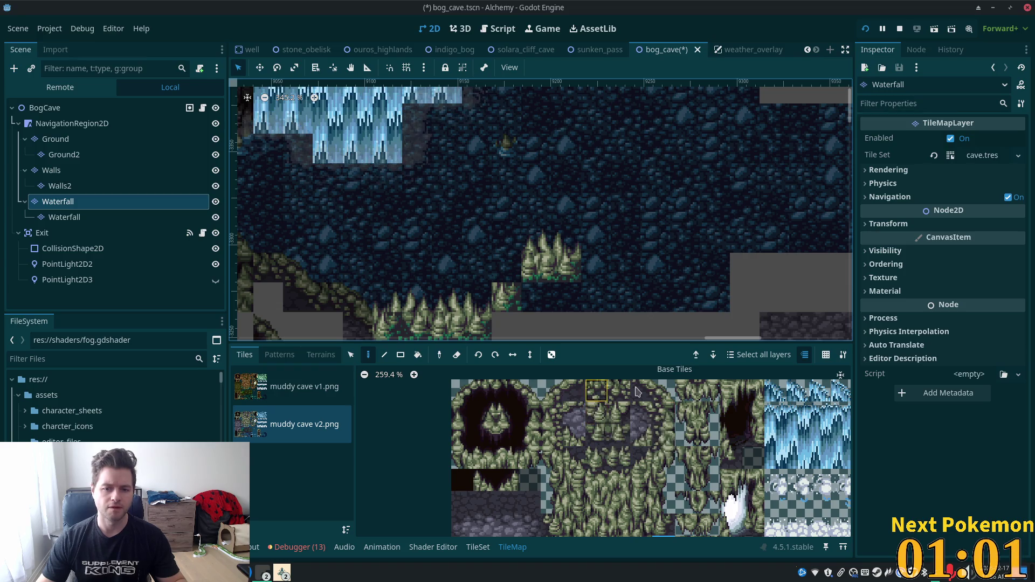
scroll(652, 298, down, 4)
scroll(620, 280, up, 4)
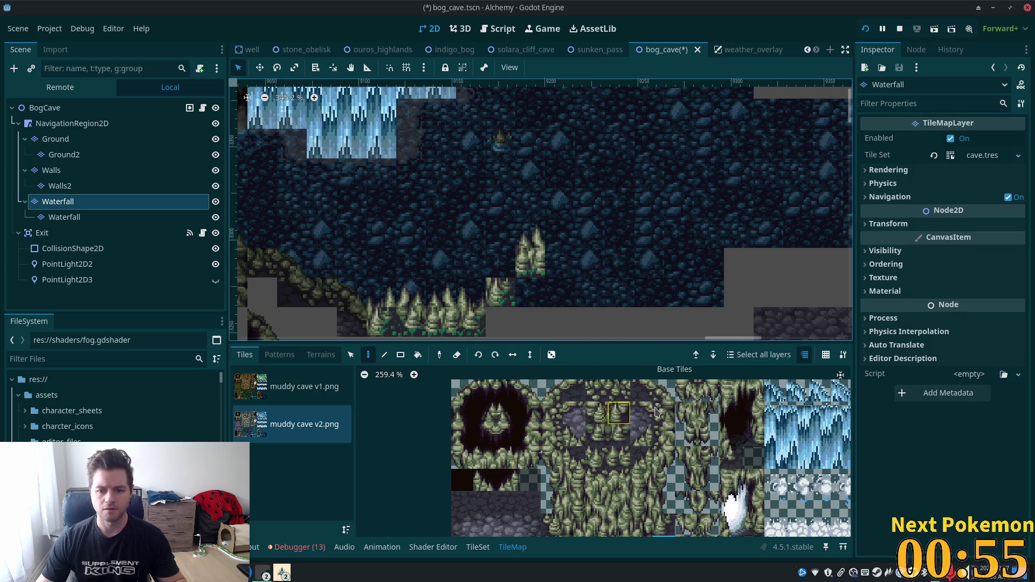
drag(561, 396, 574, 392)
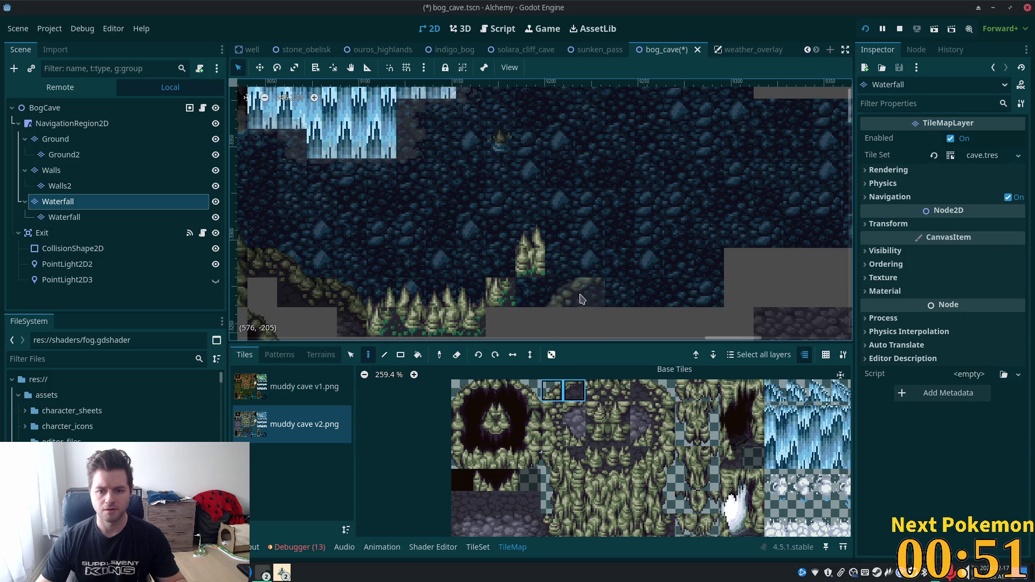
click(574, 413)
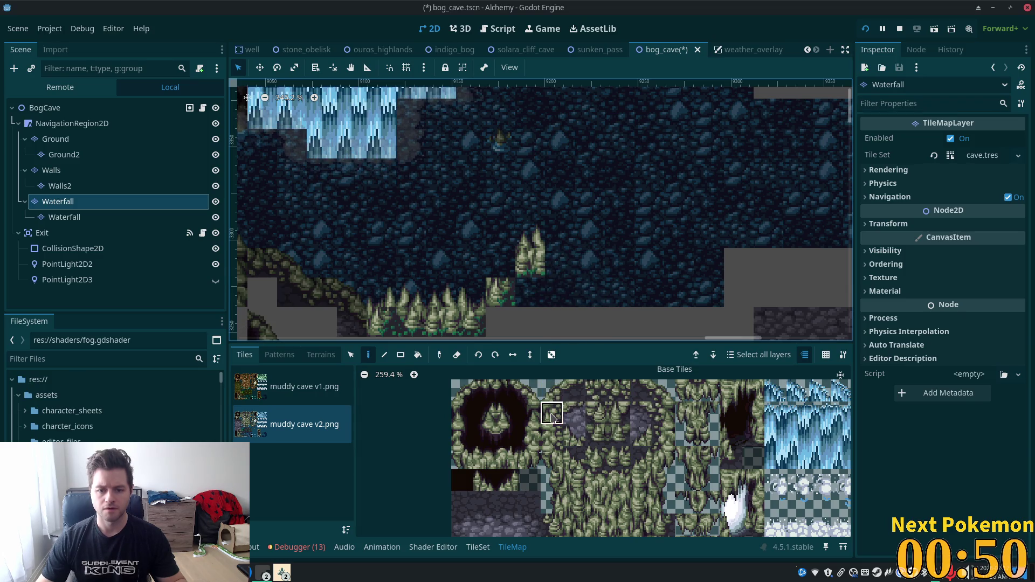
click(565, 260)
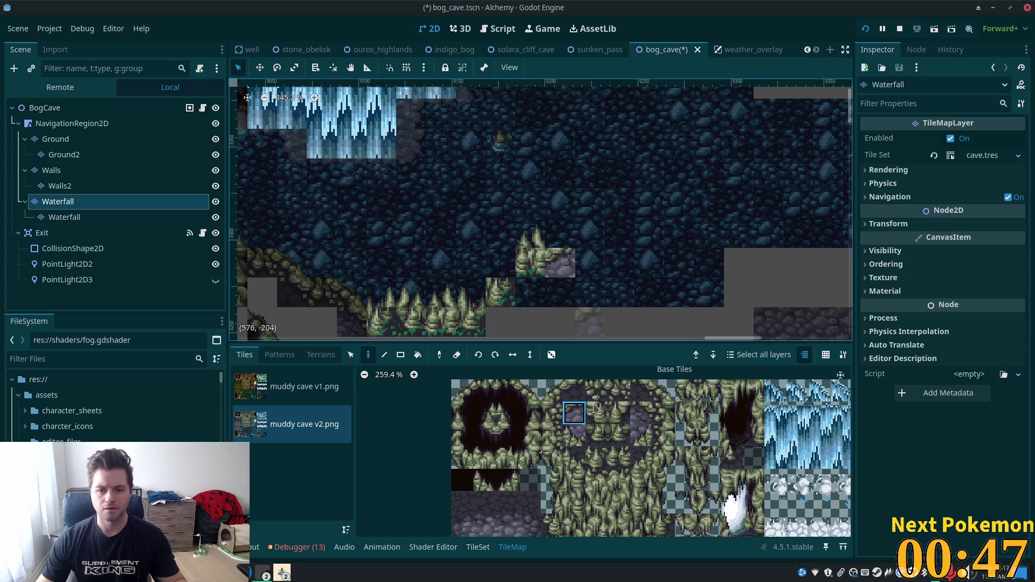
Step: Try the darker stone tile variant in that spot, then undo it
click(576, 392)
click(561, 263)
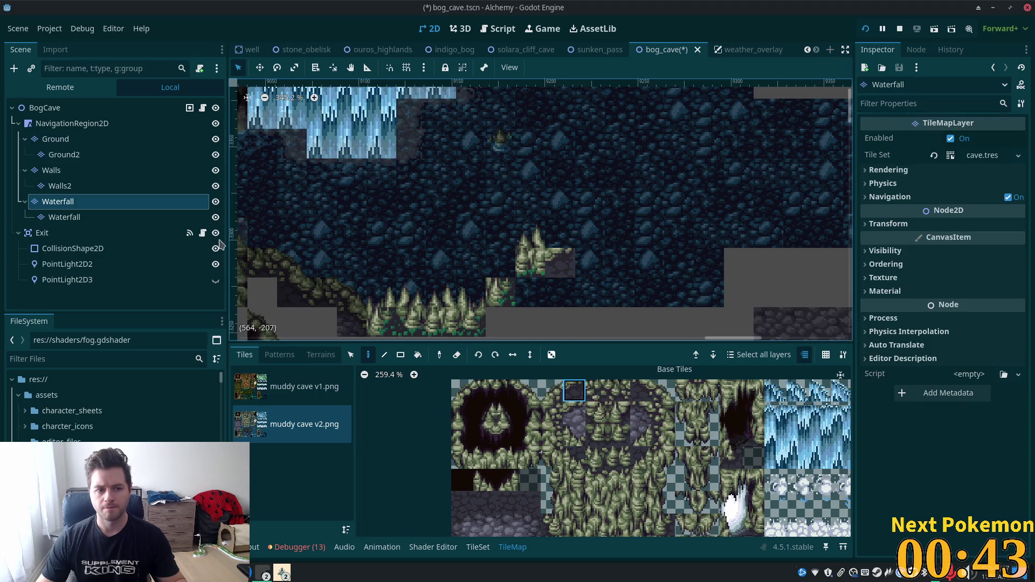
key(ctrl+z)
Step: Copy the painted grass-and-stone block and stamp it onto the Walls layer
scroll(571, 237, down, 2)
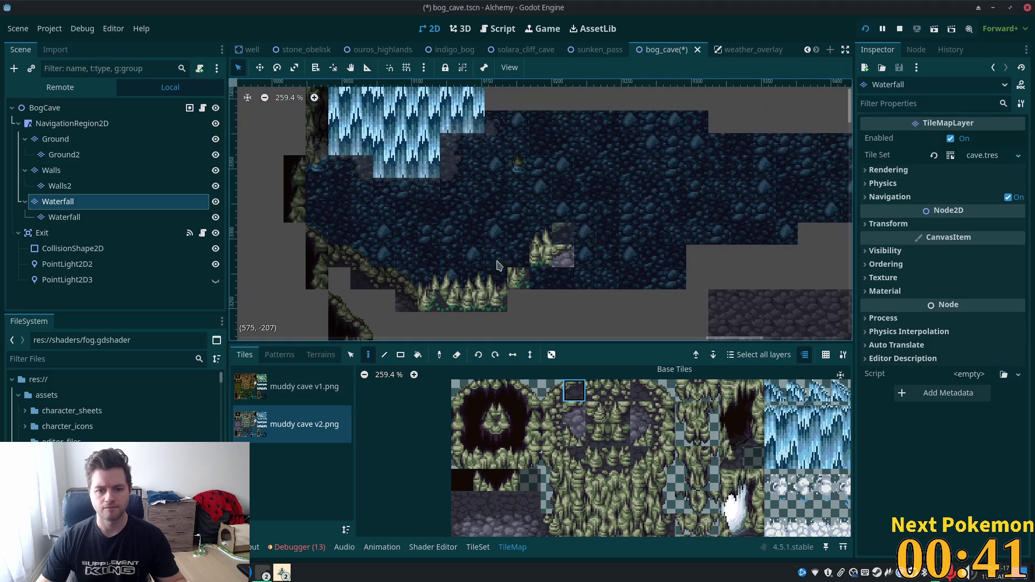
click(350, 354)
drag(419, 223, 612, 330)
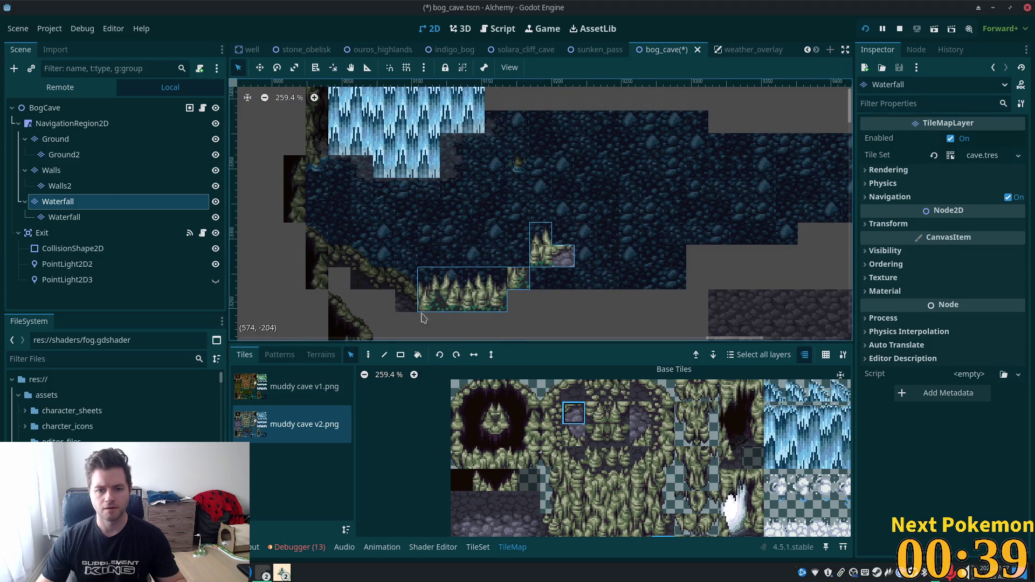
click(366, 355)
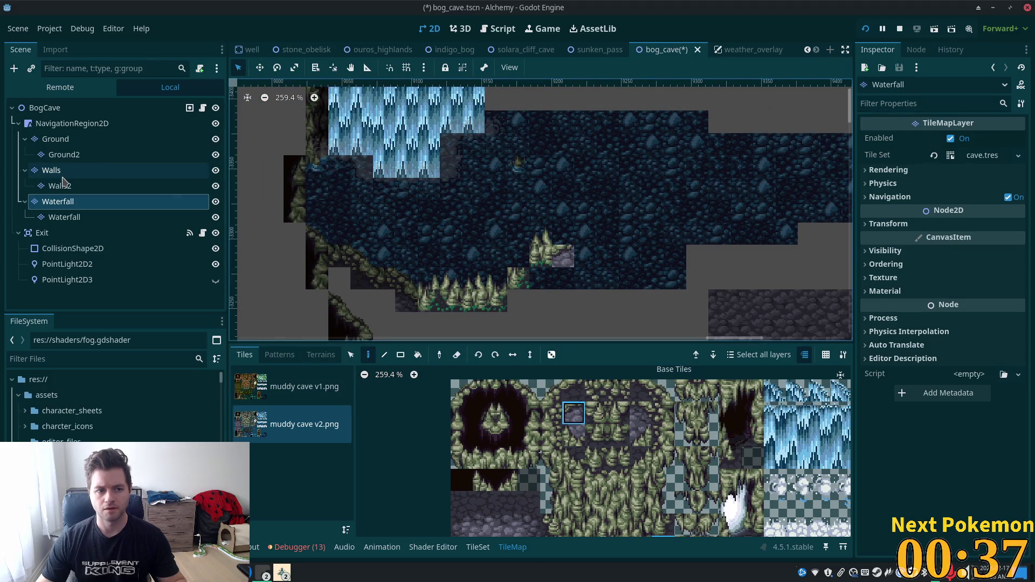
click(52, 170)
click(596, 278)
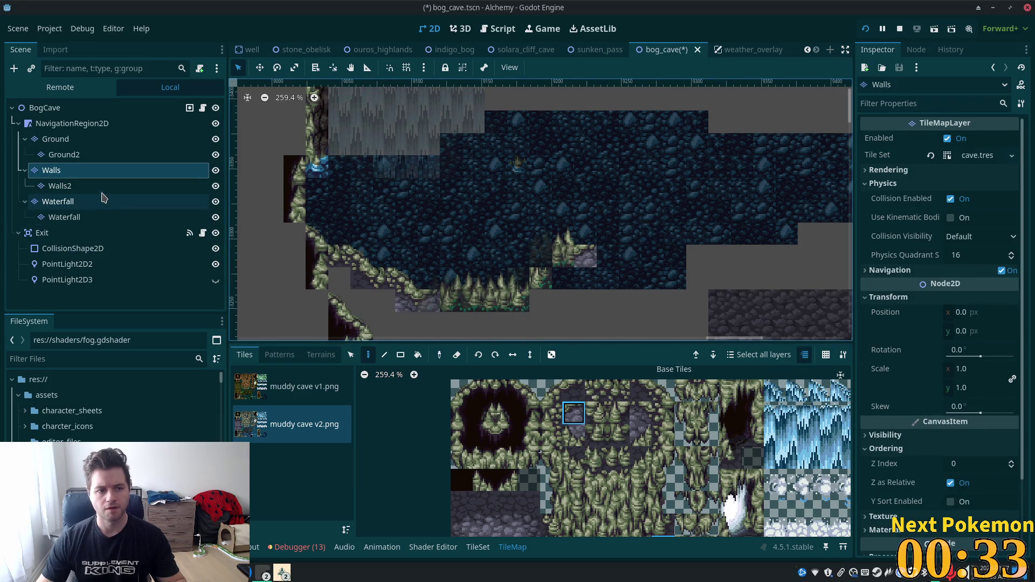
Step: Make Walls the active layer and pick a single grey stone tile from the atlas
click(58, 201)
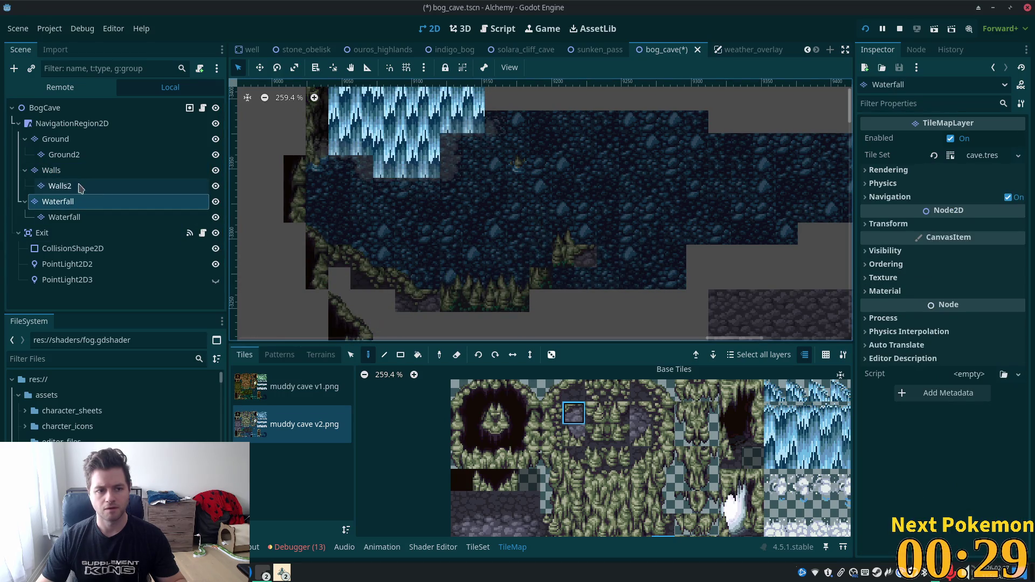
click(51, 170)
scroll(646, 162, up, 3)
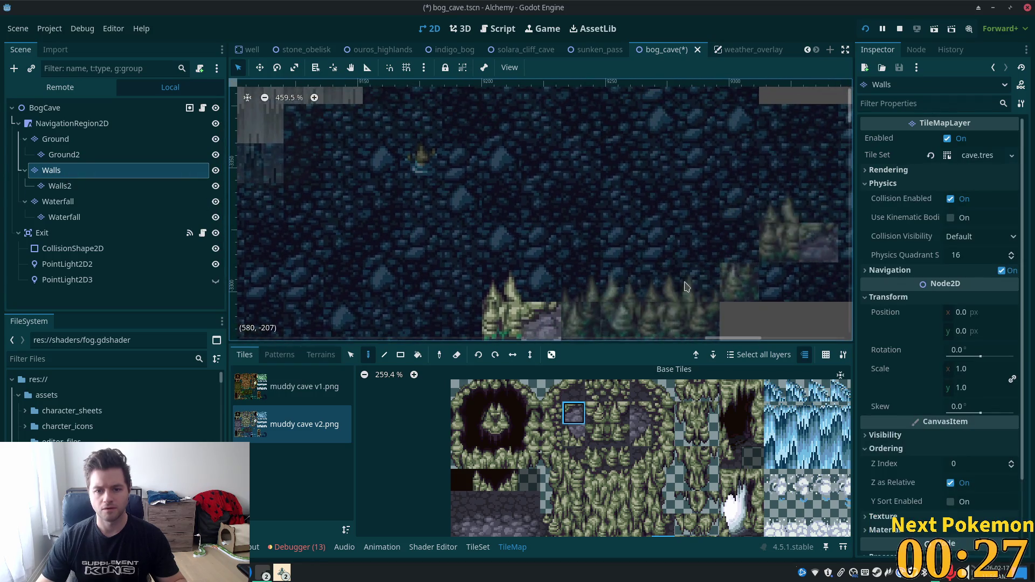
click(567, 417)
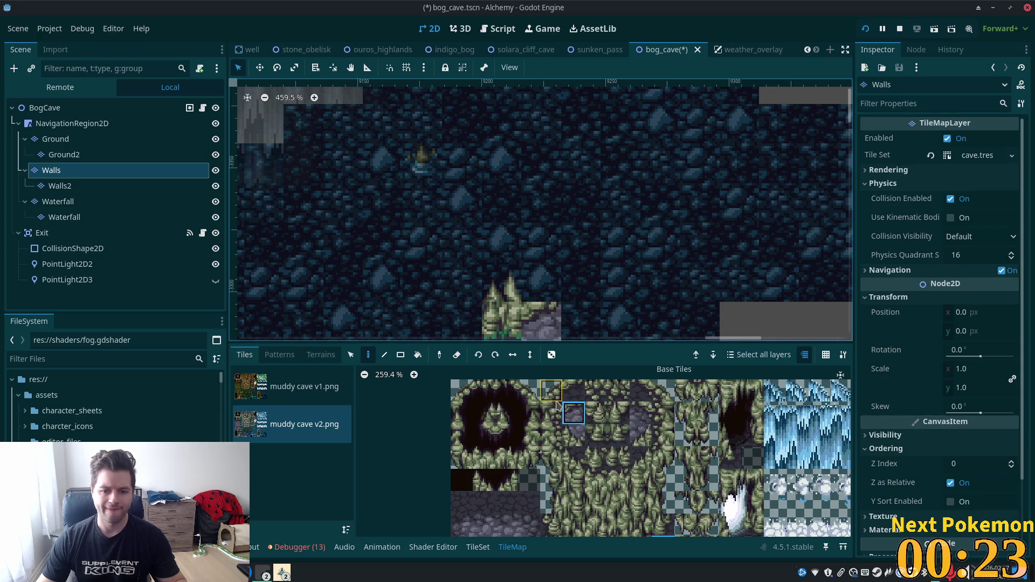
click(554, 421)
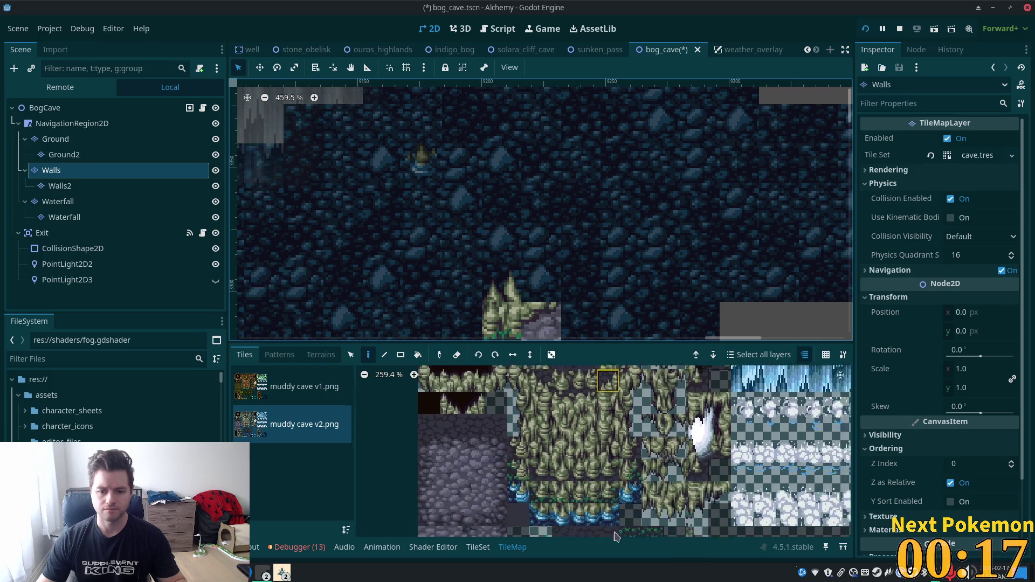
scroll(620, 453, down, 10)
scroll(584, 451, up, 10)
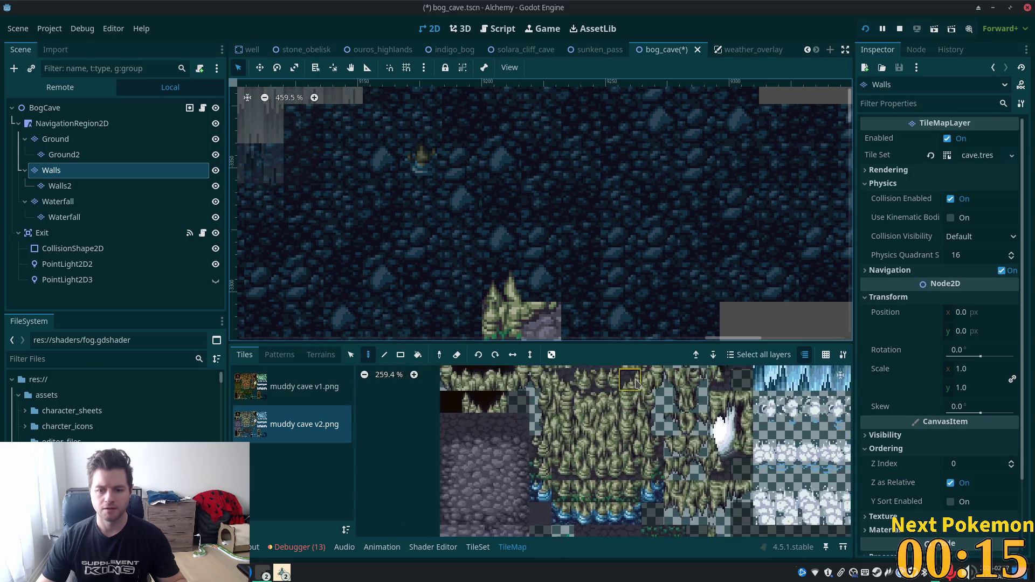
scroll(648, 424, up, 5)
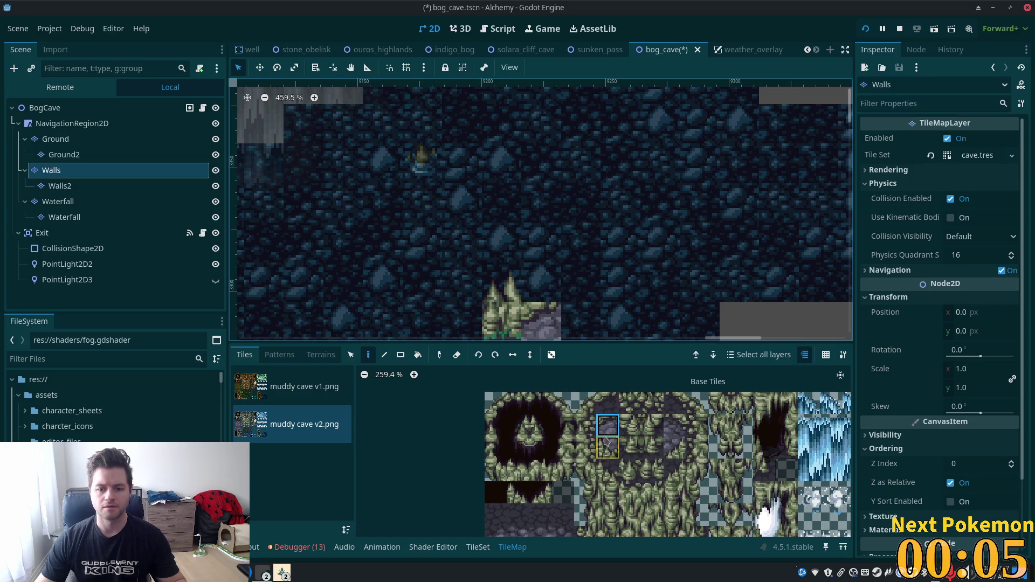
Step: Place a stone wall tile and a mossy wall tile above the spiky grass
click(544, 287)
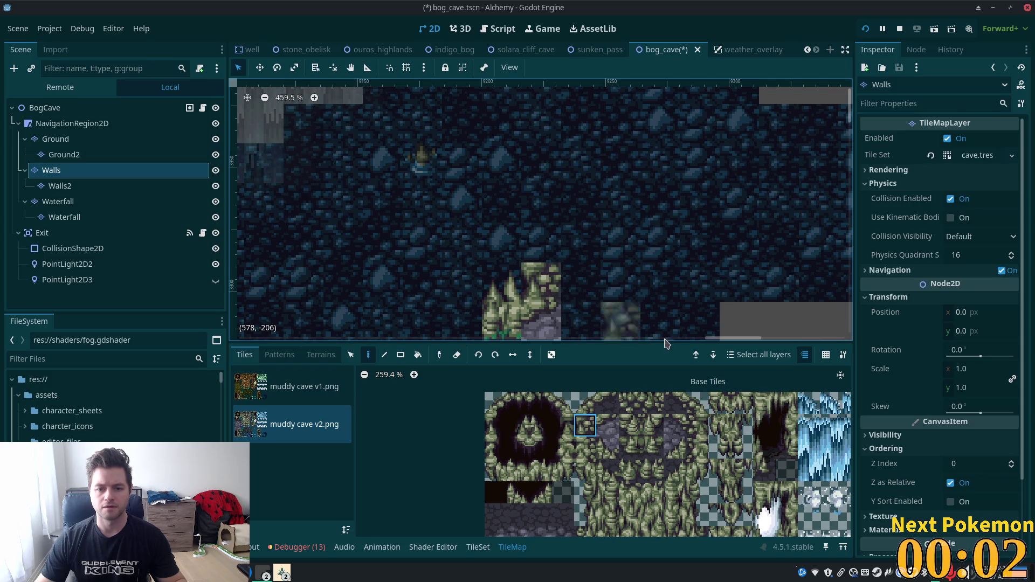
click(592, 406)
click(544, 246)
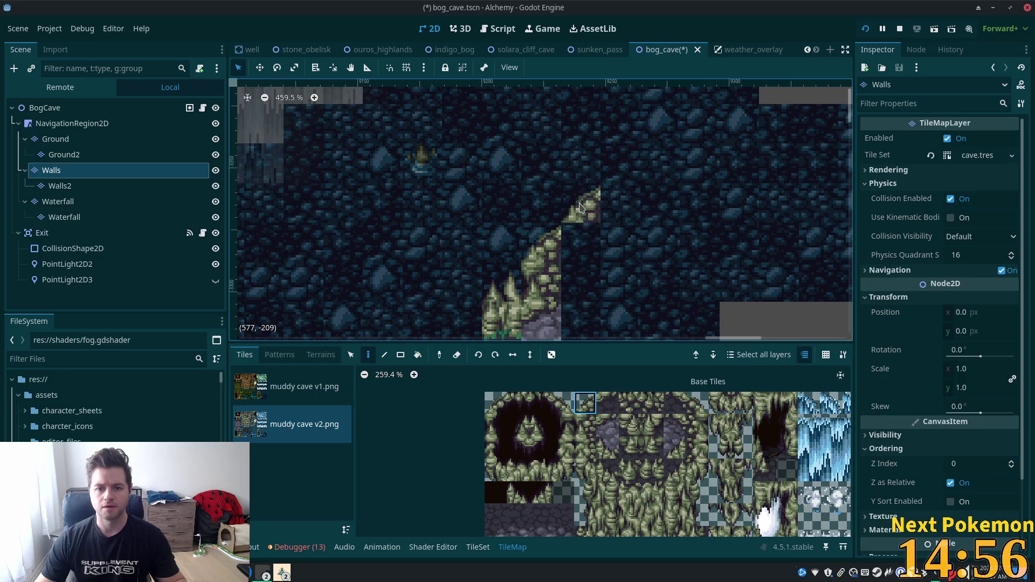
scroll(600, 313, up, 5)
scroll(600, 313, down, 5)
scroll(588, 285, right, 2)
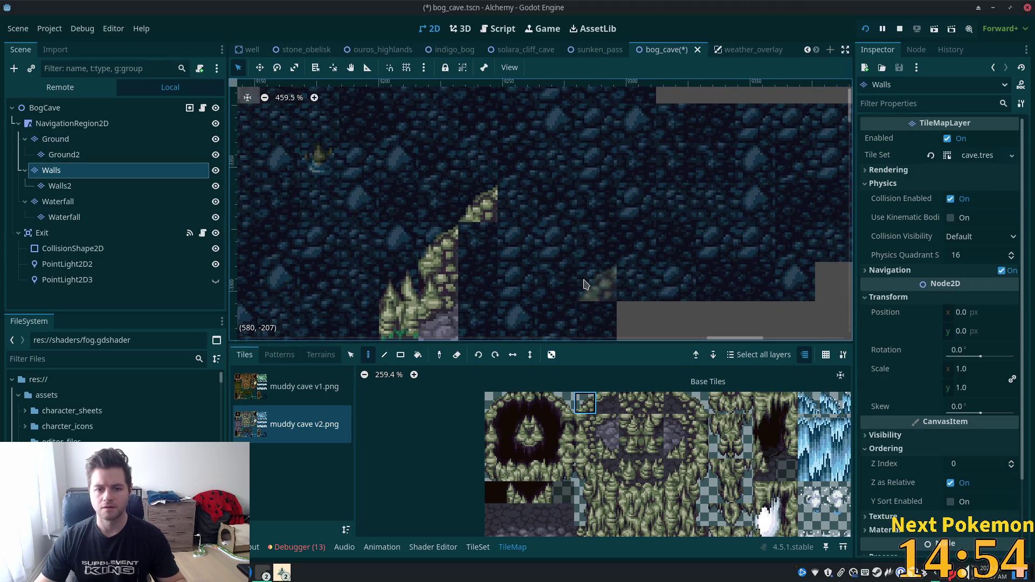
Step: Continue the mossy wall upward with a slope tile and an arch top extending right
click(635, 408)
click(511, 192)
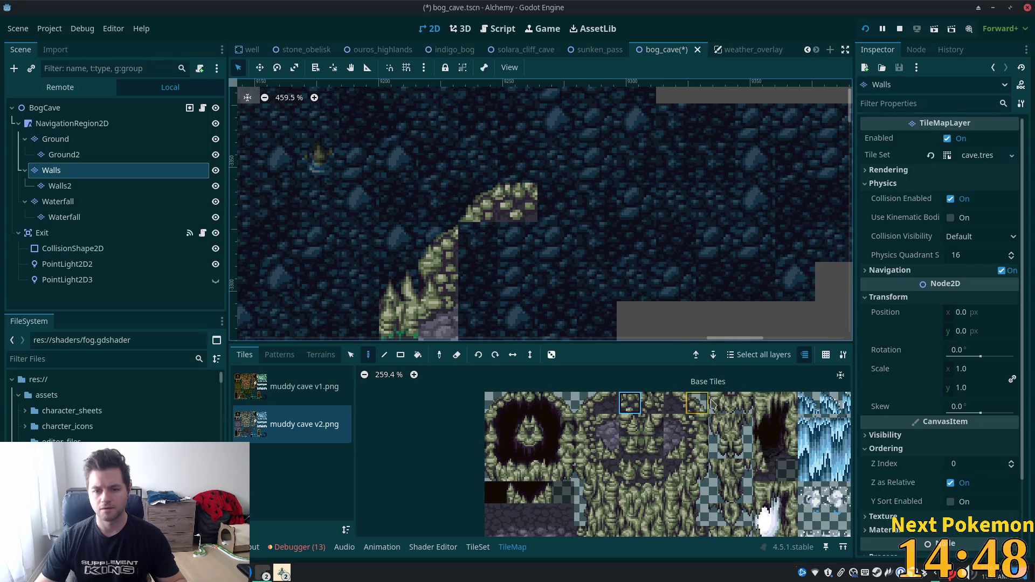
click(696, 406)
click(596, 204)
drag(711, 222, 590, 187)
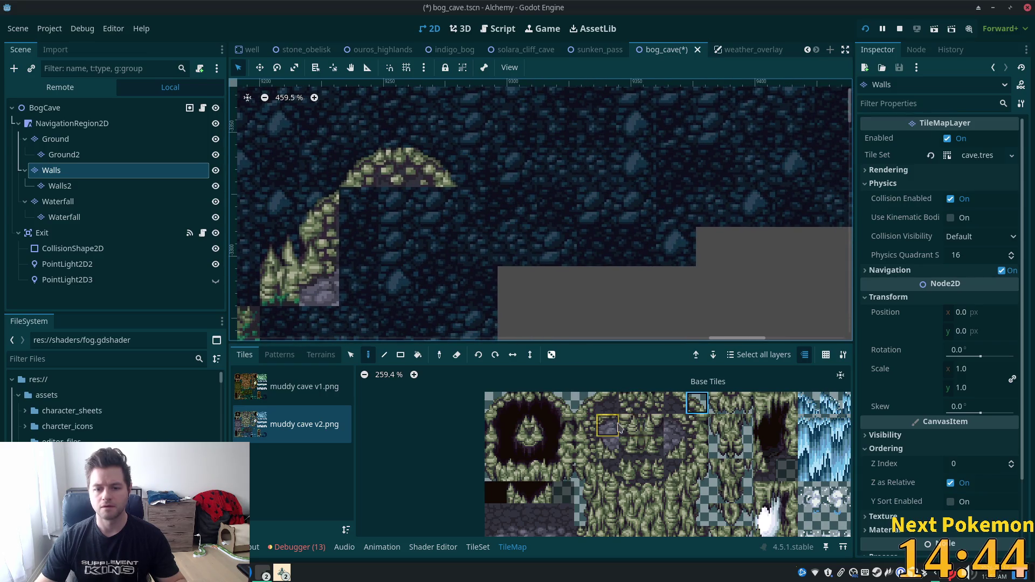
Step: Add a stone tile beneath the arch and a two-tile mossy ledge to its right
click(677, 426)
click(437, 207)
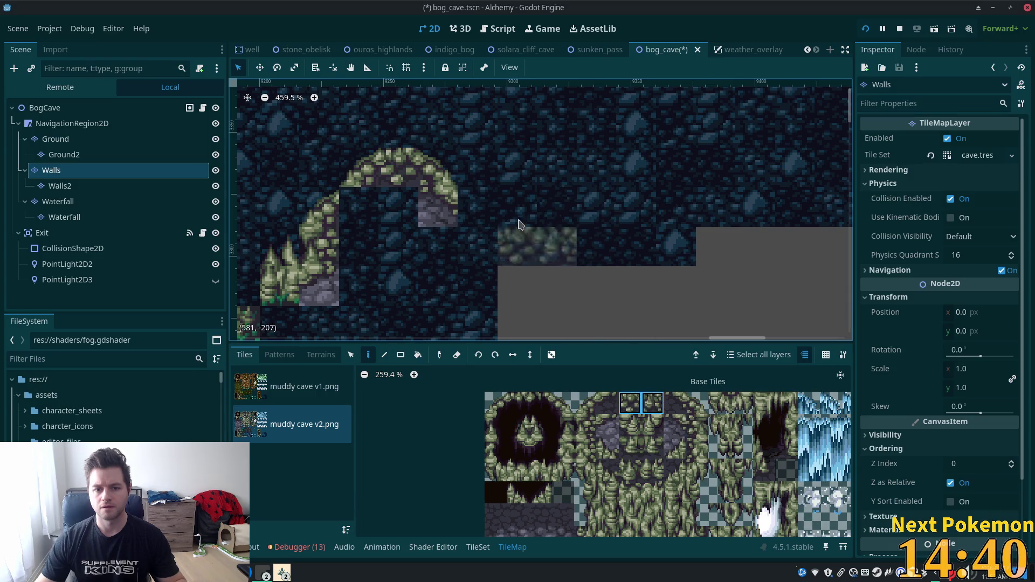
click(497, 207)
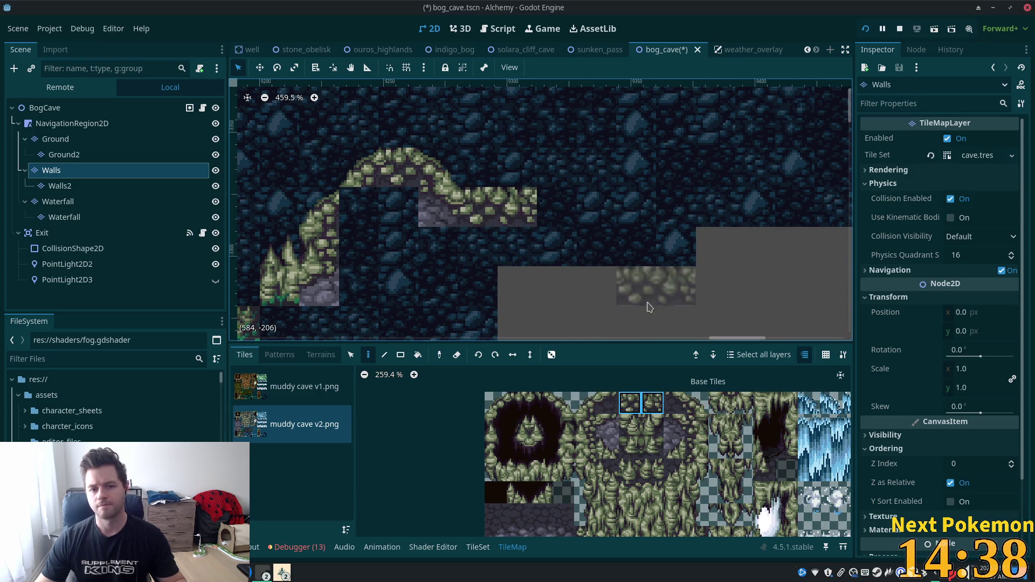
scroll(663, 302, down, 2)
scroll(664, 302, right, 5)
scroll(446, 239, down, 4)
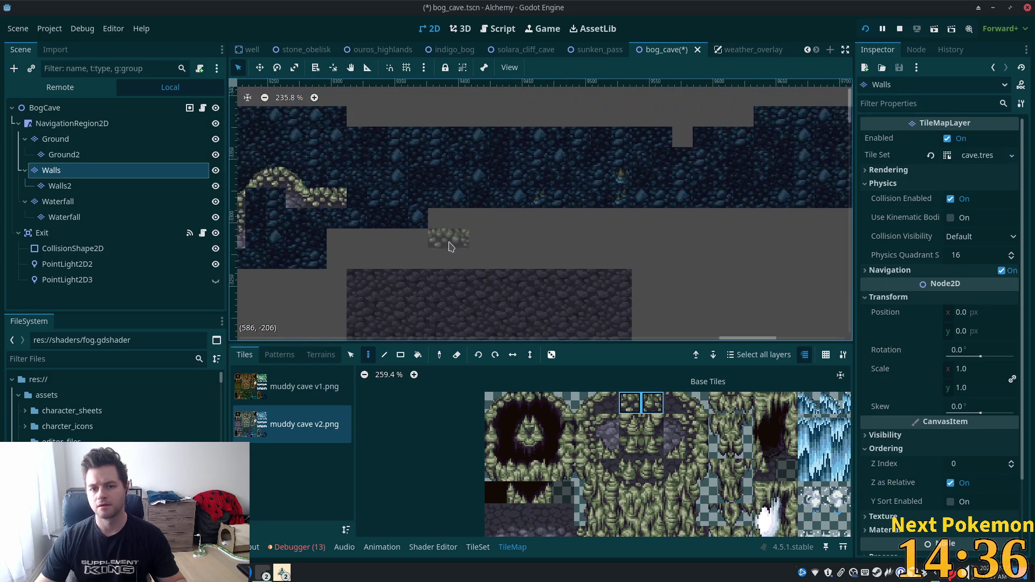
mouse_move(455, 254)
mouse_down()
mouse_move(537, 186)
mouse_move(534, 197)
mouse_up()
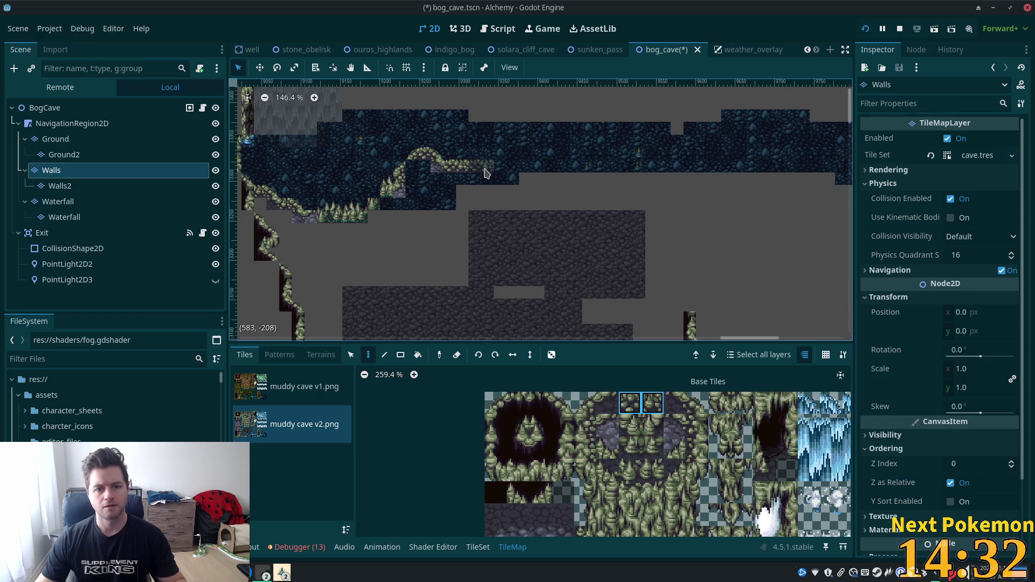
Step: Cap the ledge end with a dark end tile, undoing a misplaced lower rock tile
scroll(586, 198, up, 7)
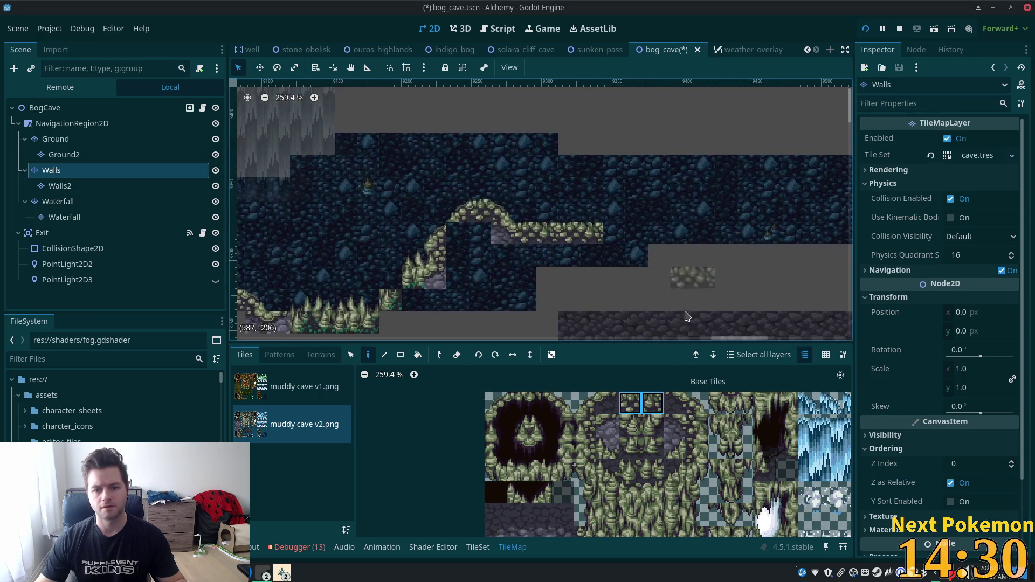
click(674, 403)
click(593, 221)
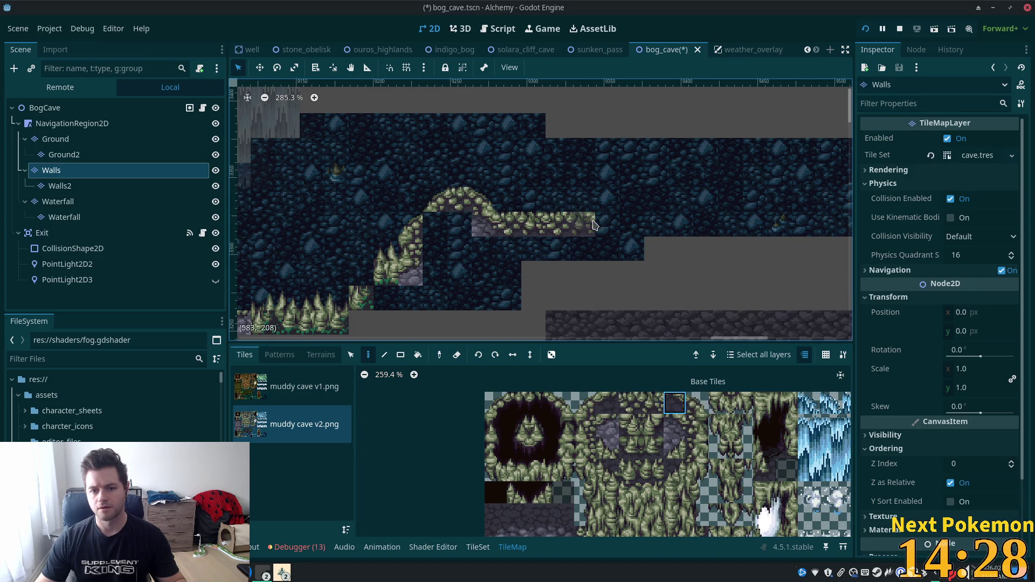
click(679, 429)
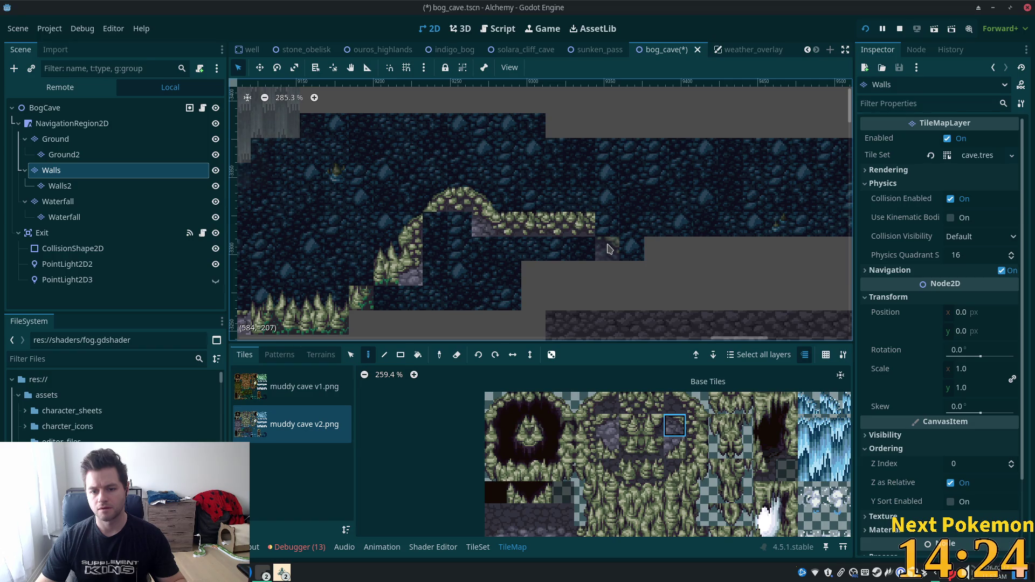
click(631, 248)
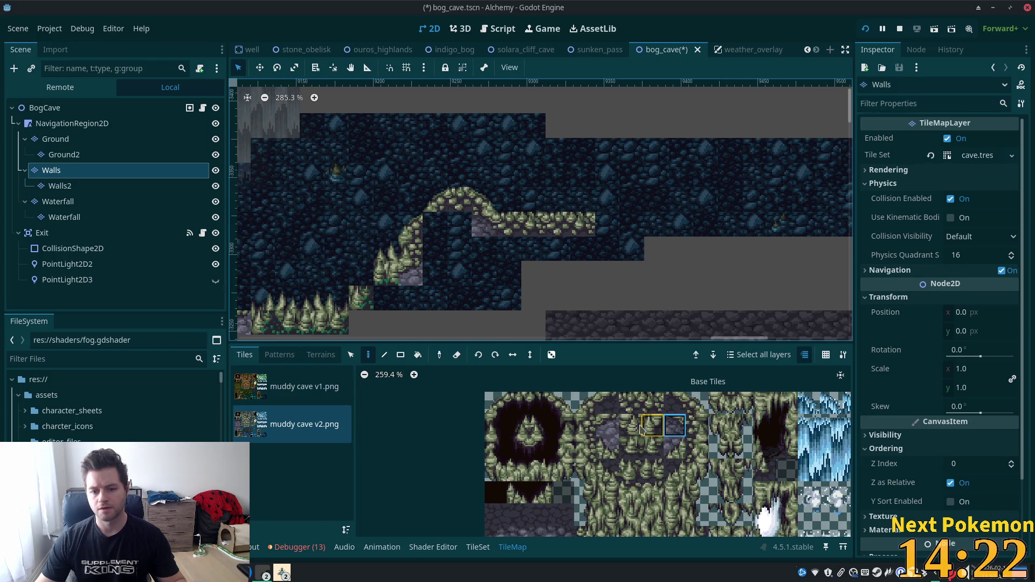
key(ctrl+z)
key(ctrl+z)
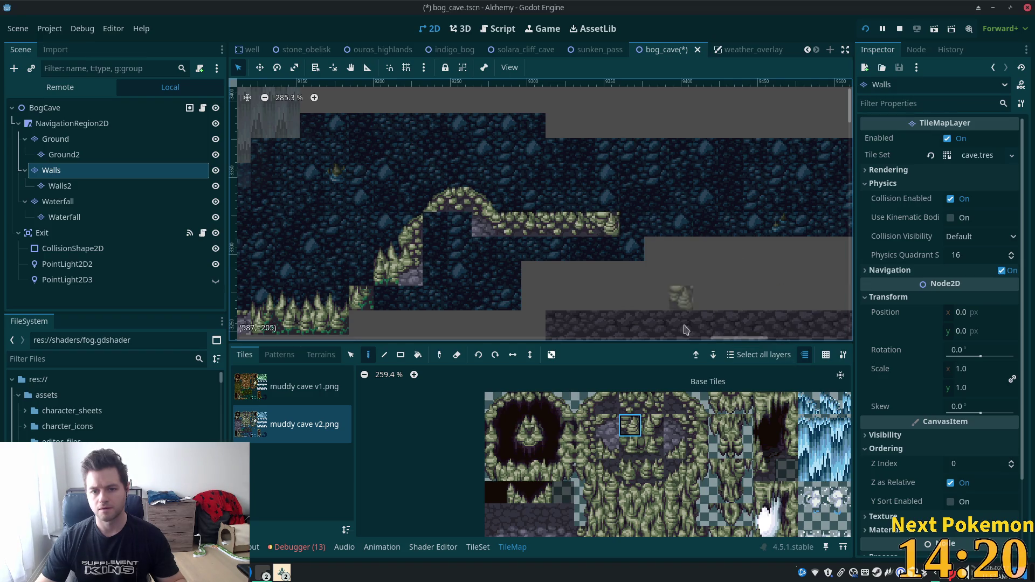
click(635, 409)
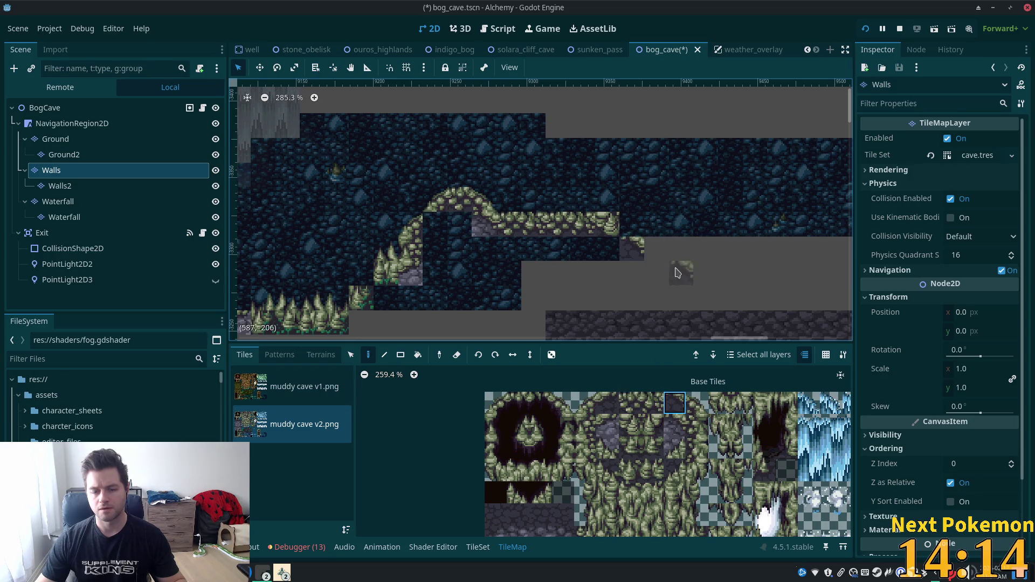
scroll(689, 266, up, 3)
scroll(632, 266, up, 3)
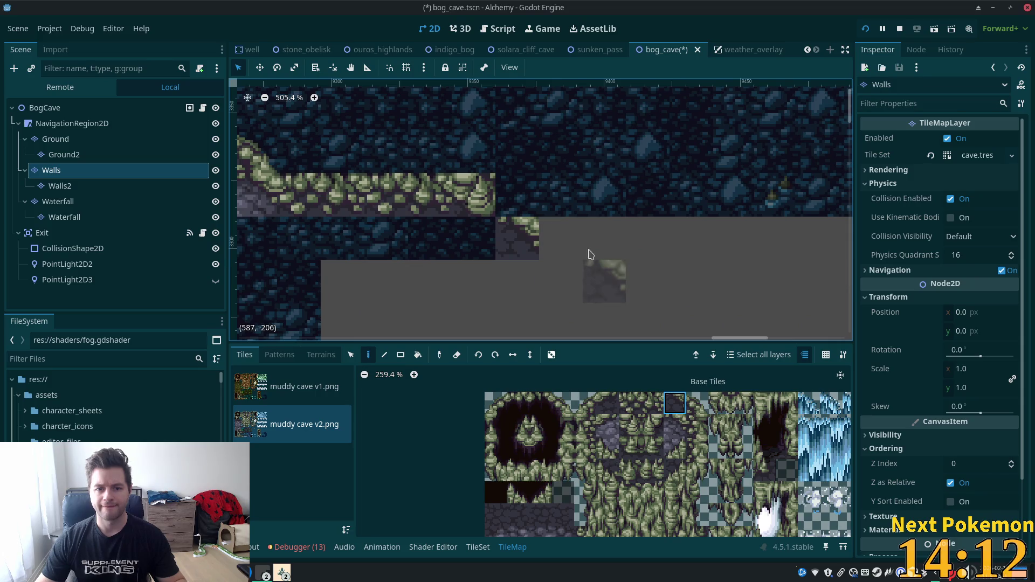
Step: Paint the grass cliff end tile on Walls2, then return to Walls with a grassy moss tile chosen
click(723, 428)
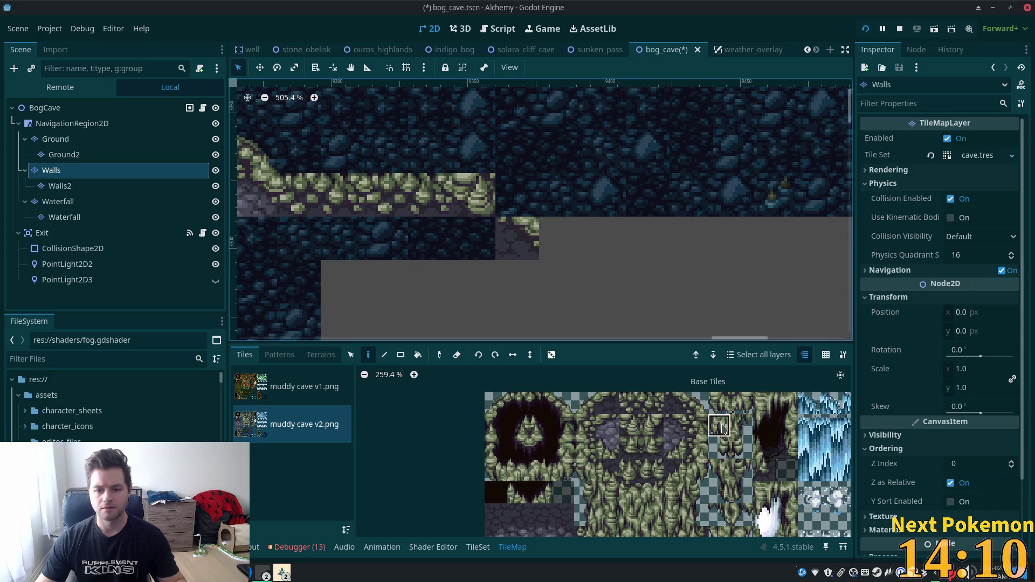
scroll(750, 472, down, 3)
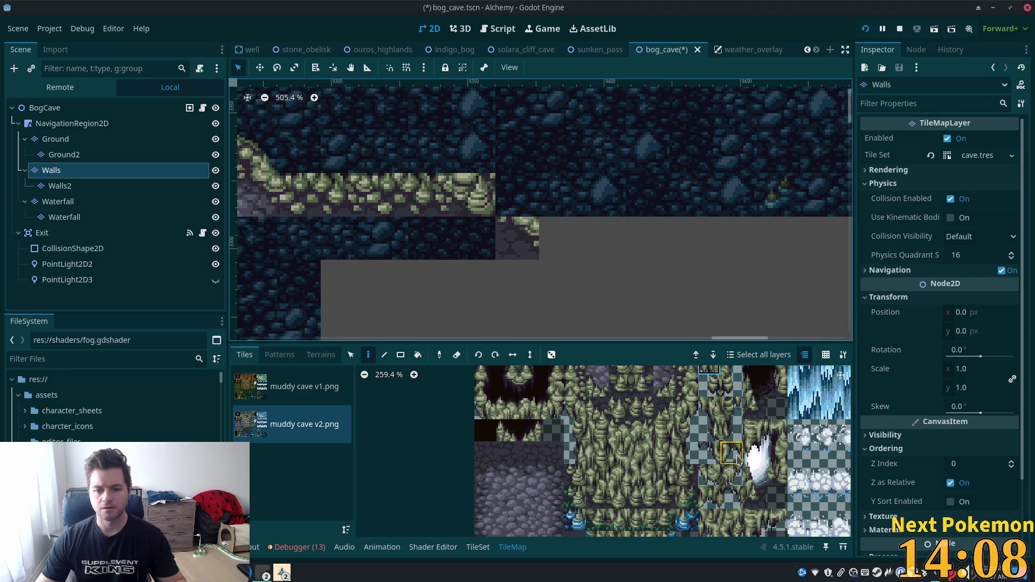
click(735, 455)
click(59, 186)
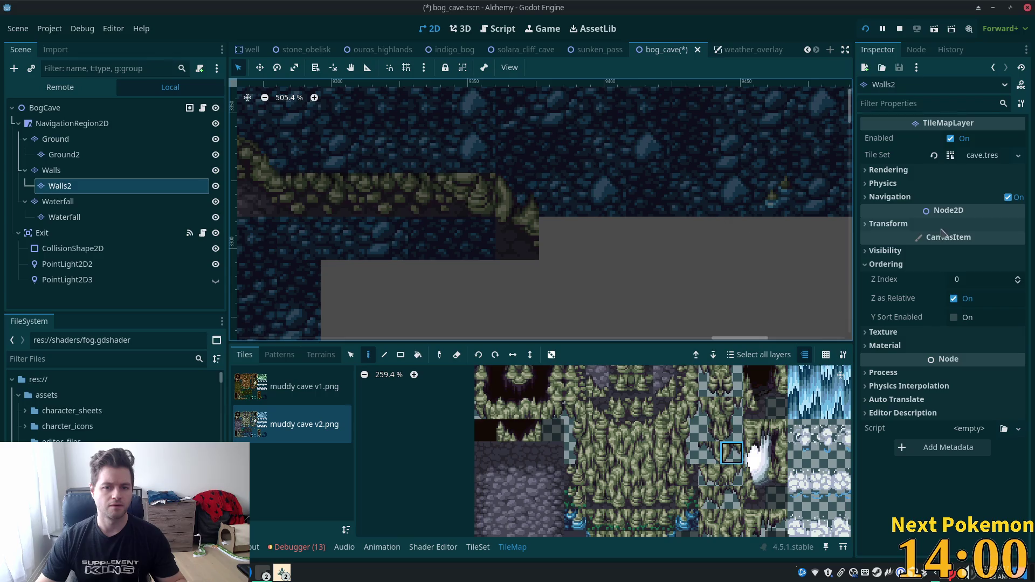
click(65, 171)
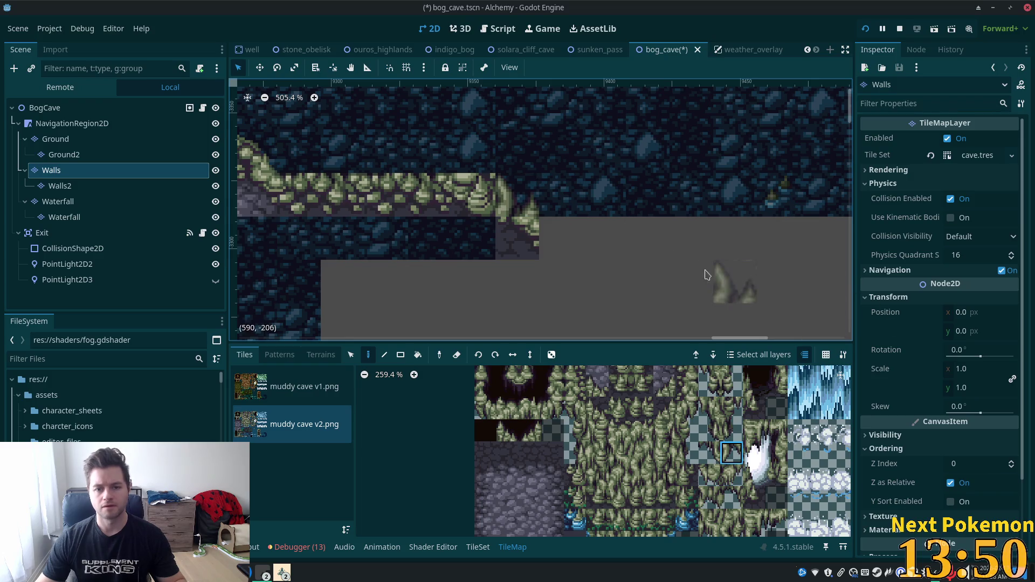
click(59, 186)
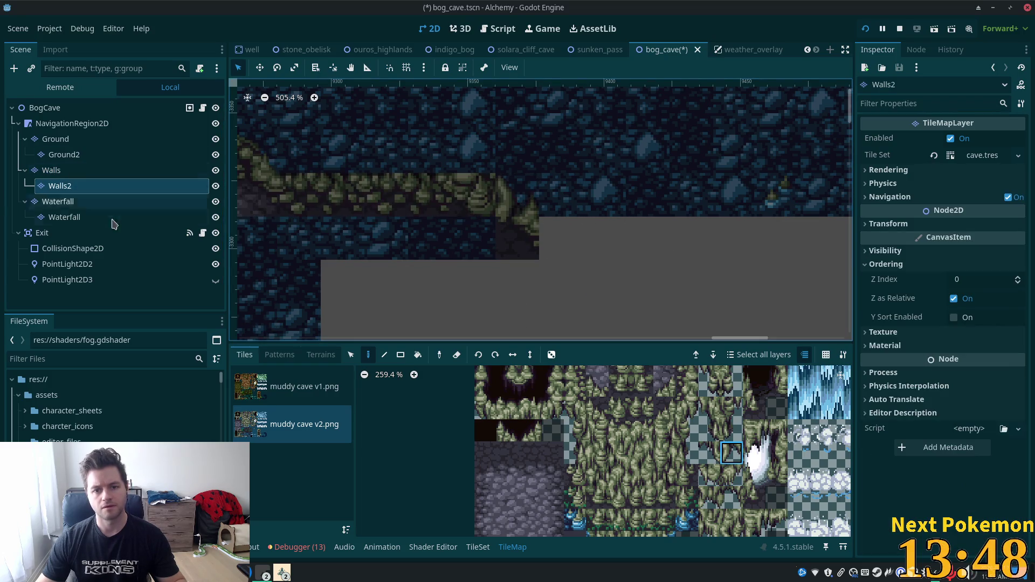
click(76, 170)
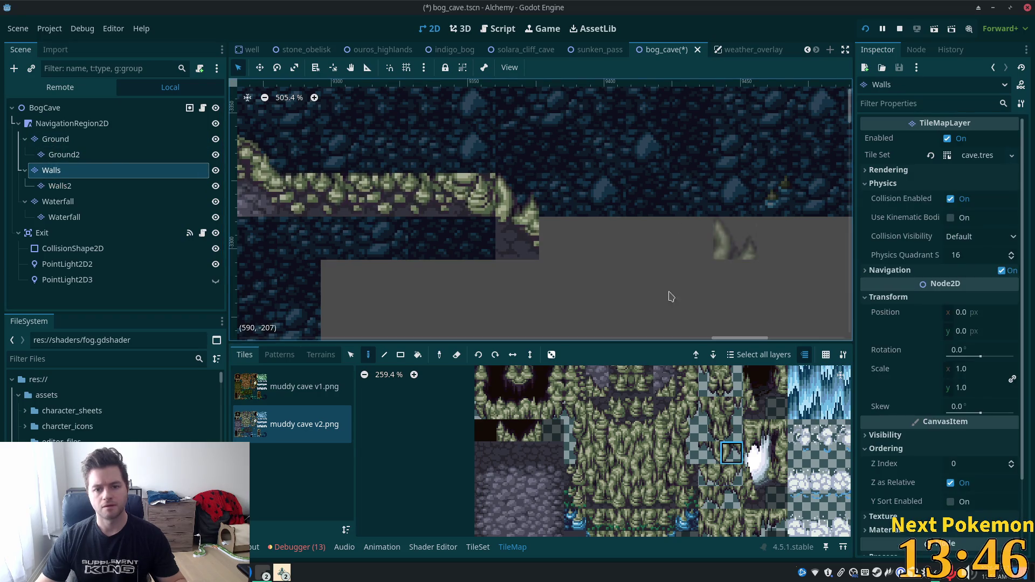
drag(684, 291, 569, 312)
click(625, 410)
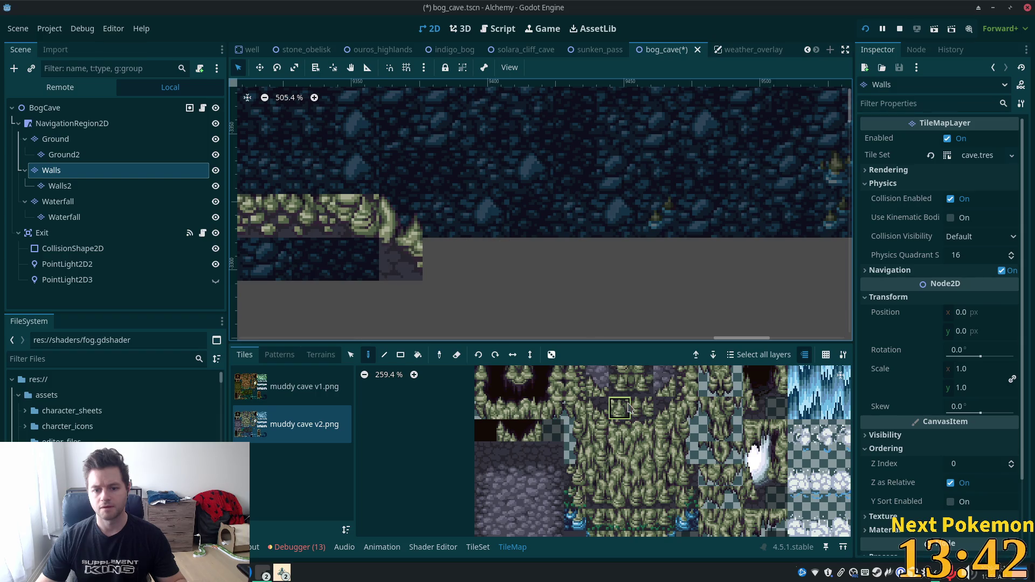
Step: Paint three single moss tiles rightward past the ledge end, replacing an undone two-tile strip
scroll(658, 408, down, 3)
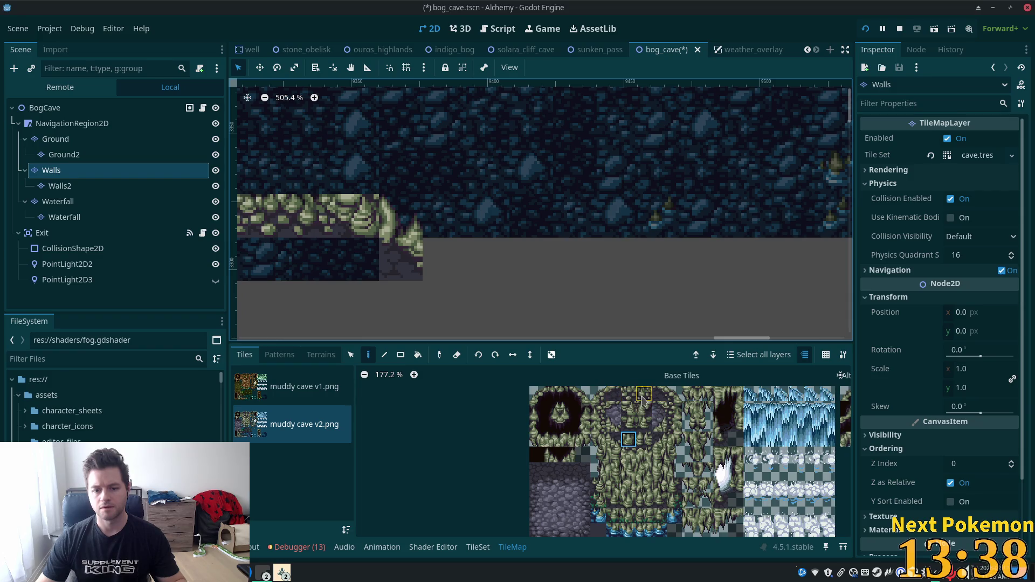
drag(642, 426, 643, 427)
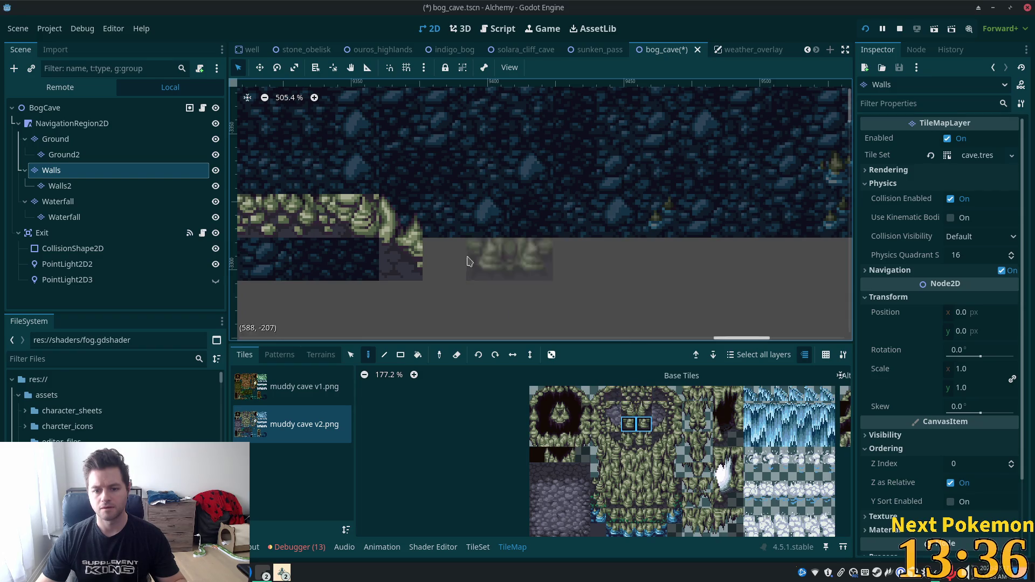
click(466, 256)
key(ctrl+z)
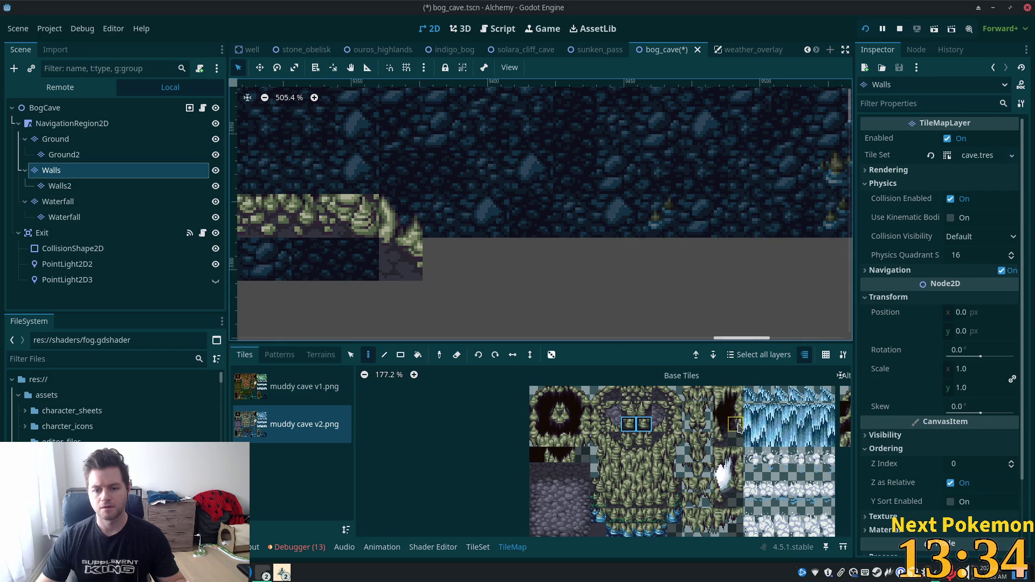
click(645, 426)
click(443, 259)
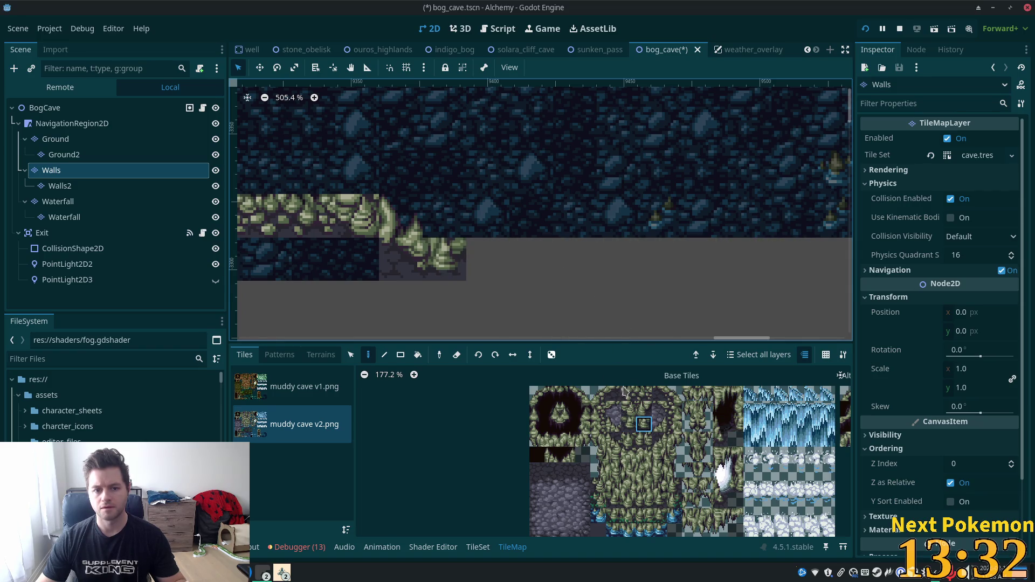
click(487, 260)
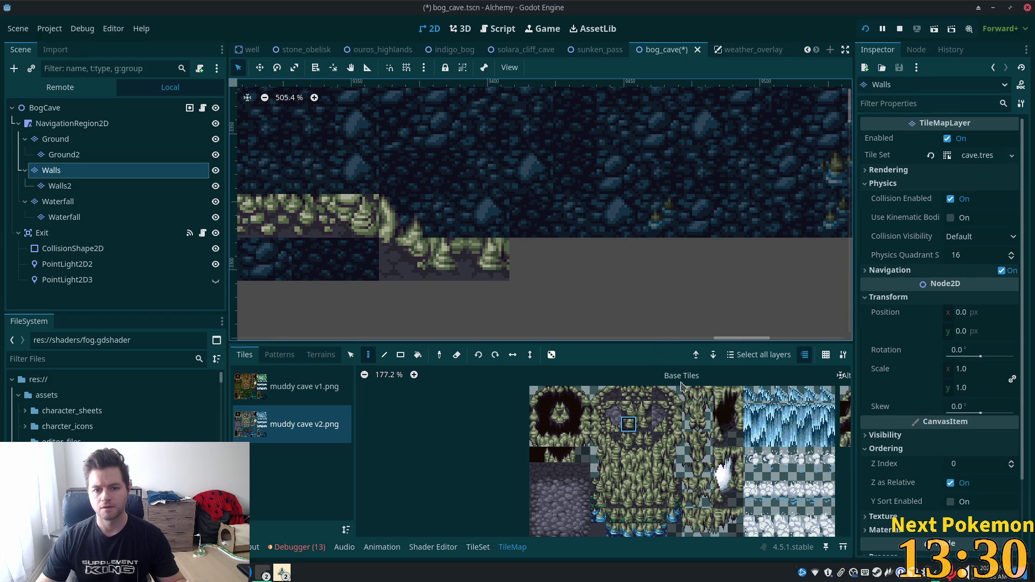
click(644, 425)
click(531, 259)
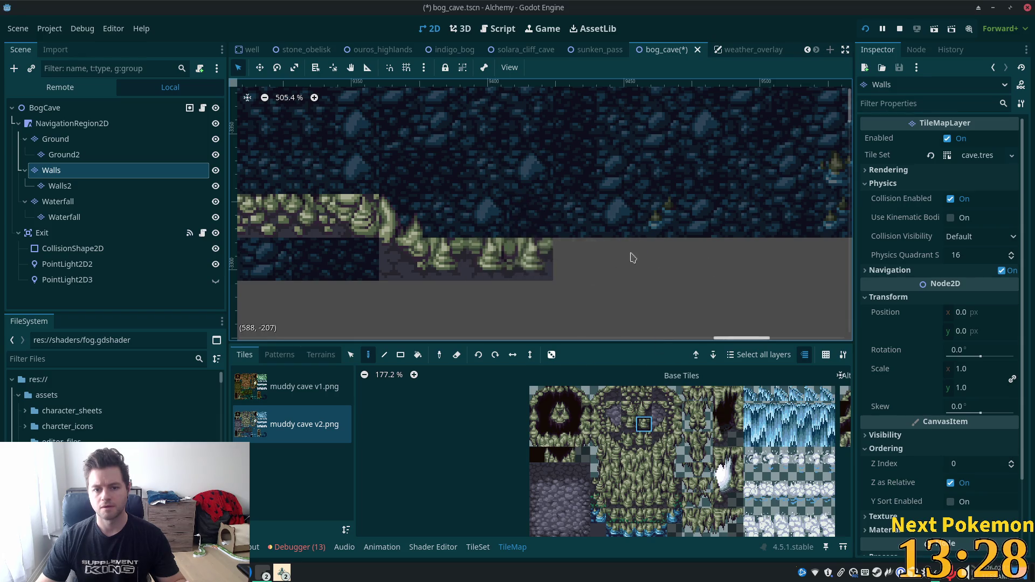
Step: Copy two existing ledge tiles with the Select tool and stamp them to extend the ledge
scroll(723, 272, down, 12)
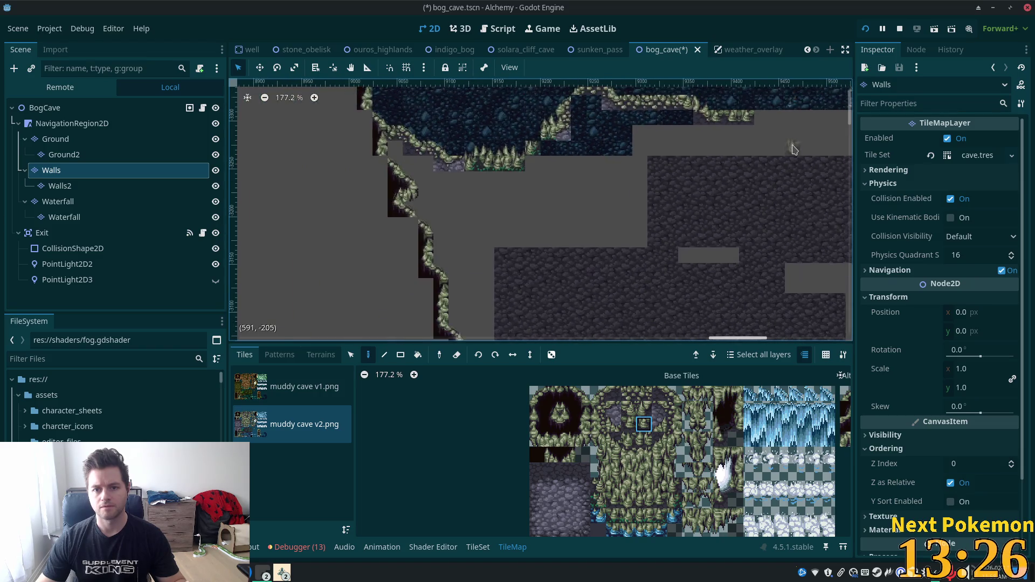
drag(670, 211, 612, 279)
scroll(609, 277, up, 1)
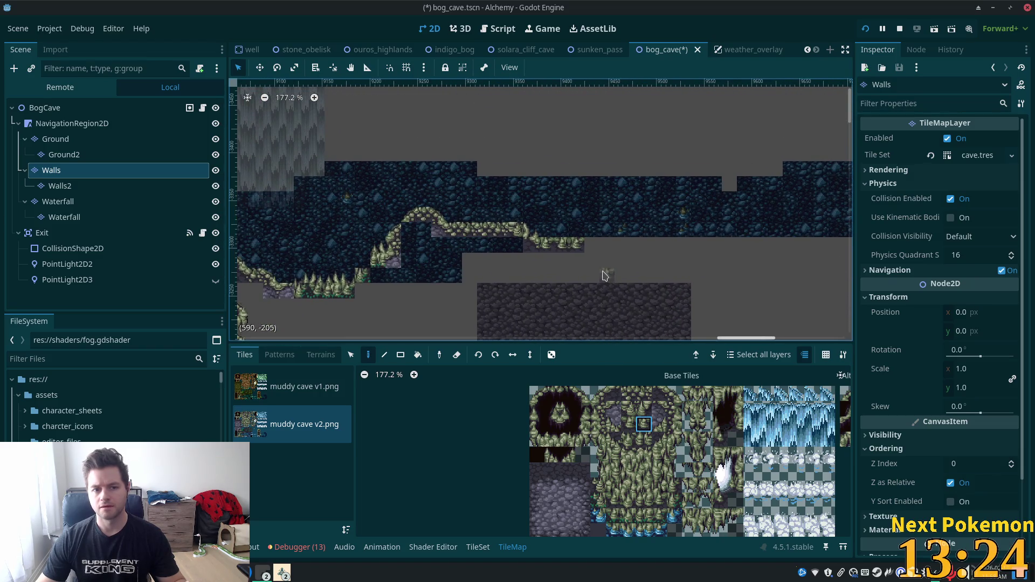
scroll(647, 270, down, 5)
mouse_move(664, 277)
mouse_down()
mouse_move(574, 169)
mouse_move(541, 178)
mouse_move(553, 230)
mouse_up()
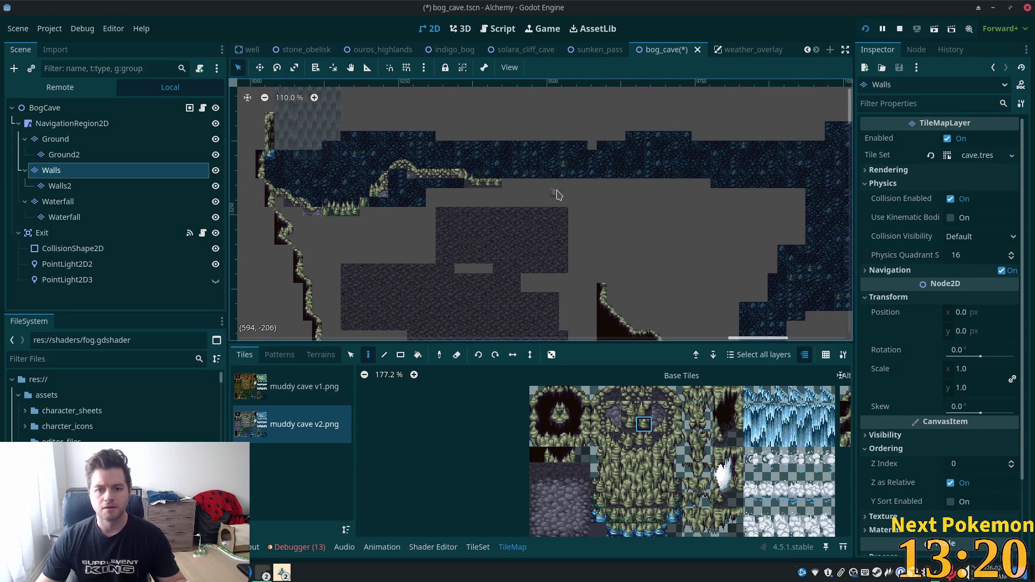
scroll(516, 178, up, 11)
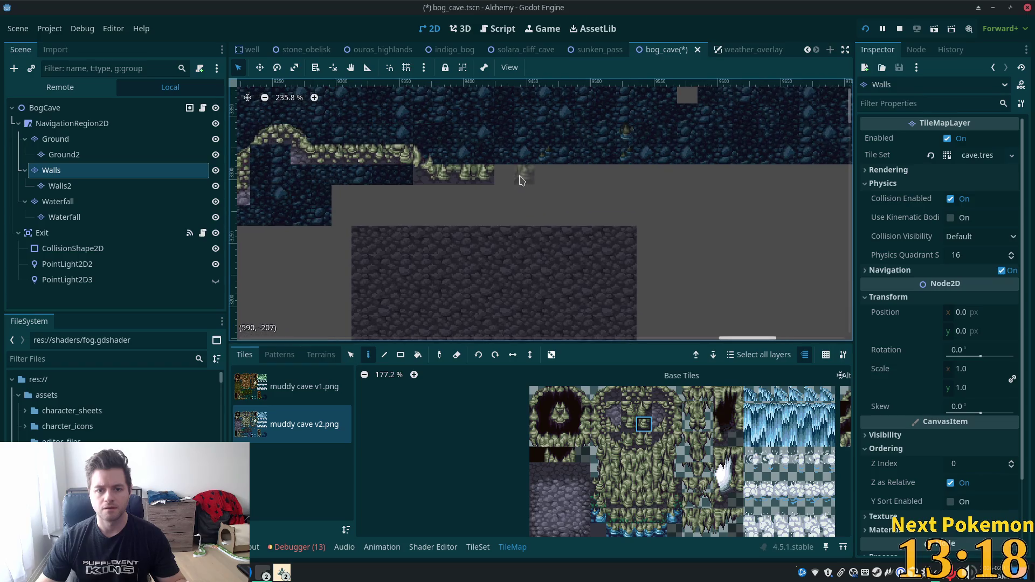
scroll(520, 185, up, 1)
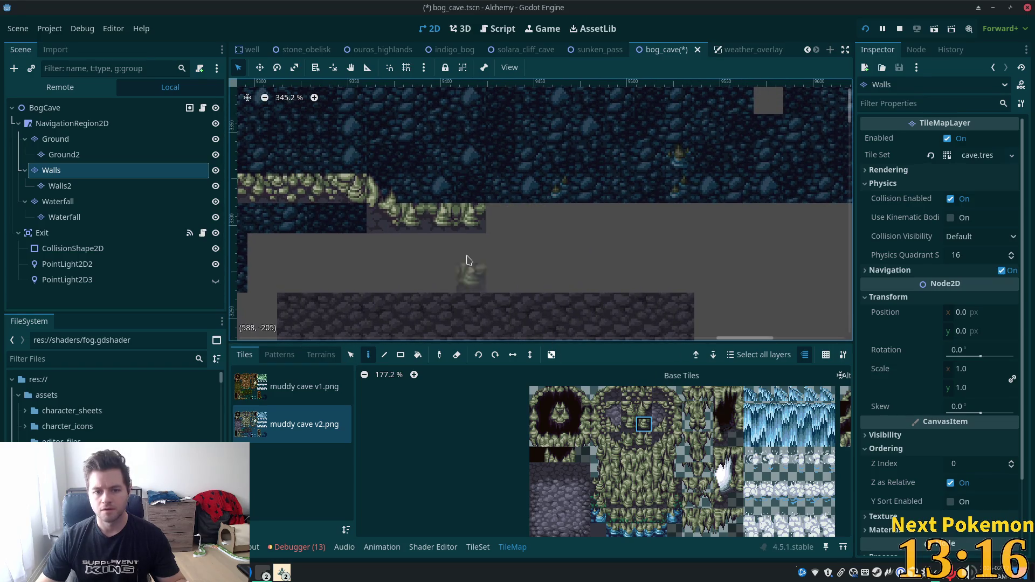
click(350, 355)
drag(399, 205, 484, 231)
click(367, 355)
click(530, 233)
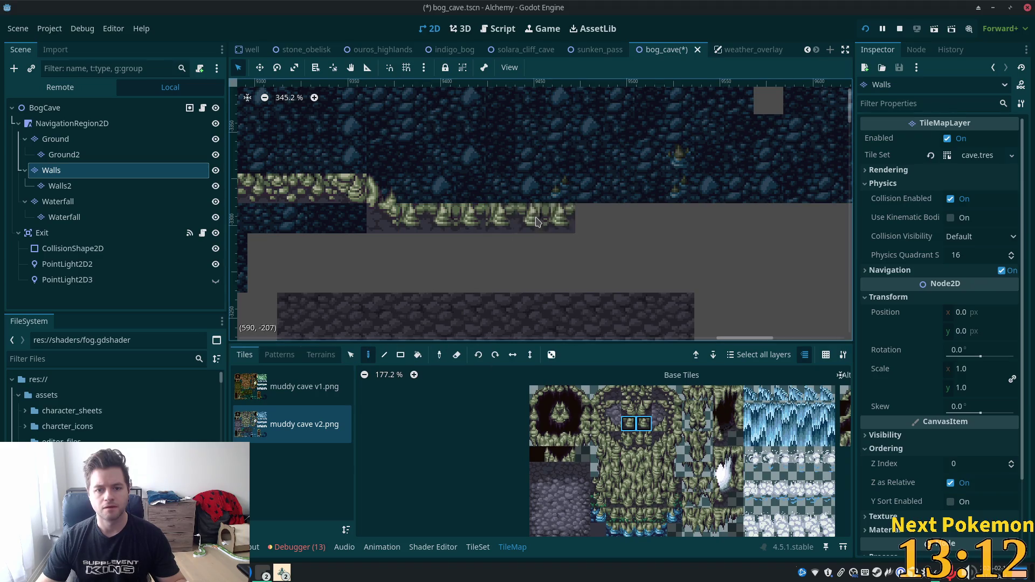
Step: Paint a single higher-row ledge tile at the ledge end, replacing an undone two-tile section
scroll(664, 441, up, 2)
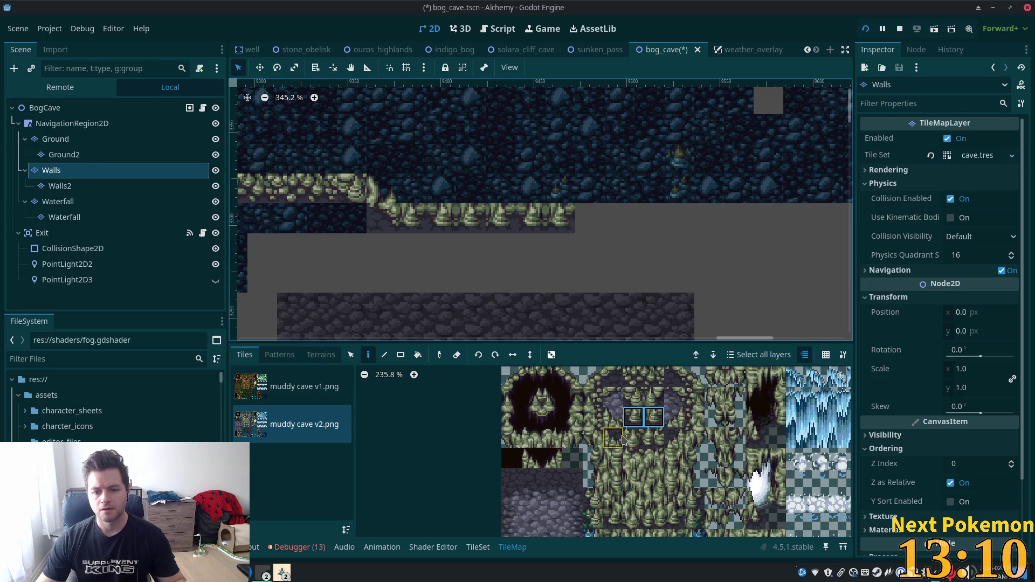
drag(635, 377, 654, 377)
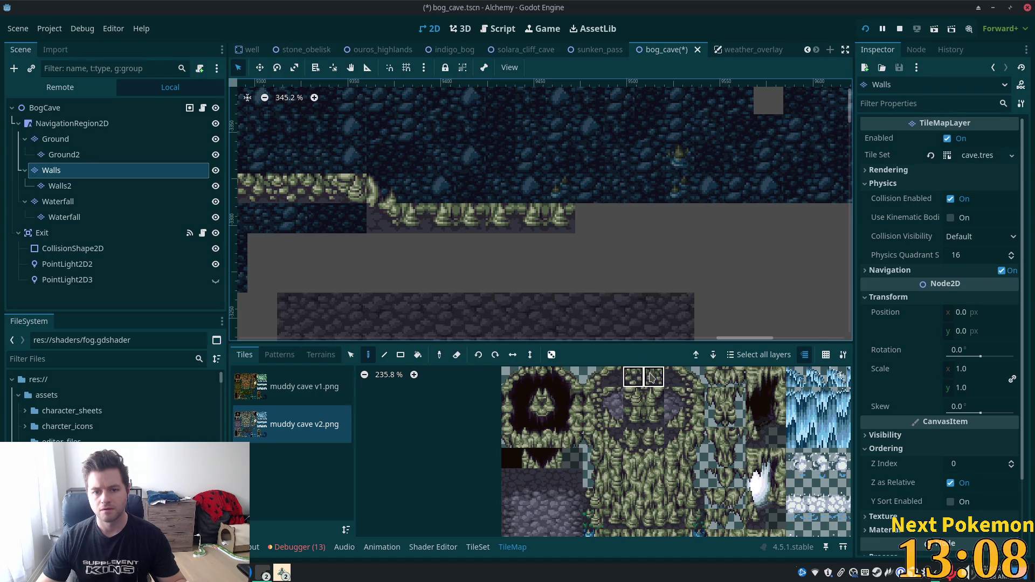
click(604, 218)
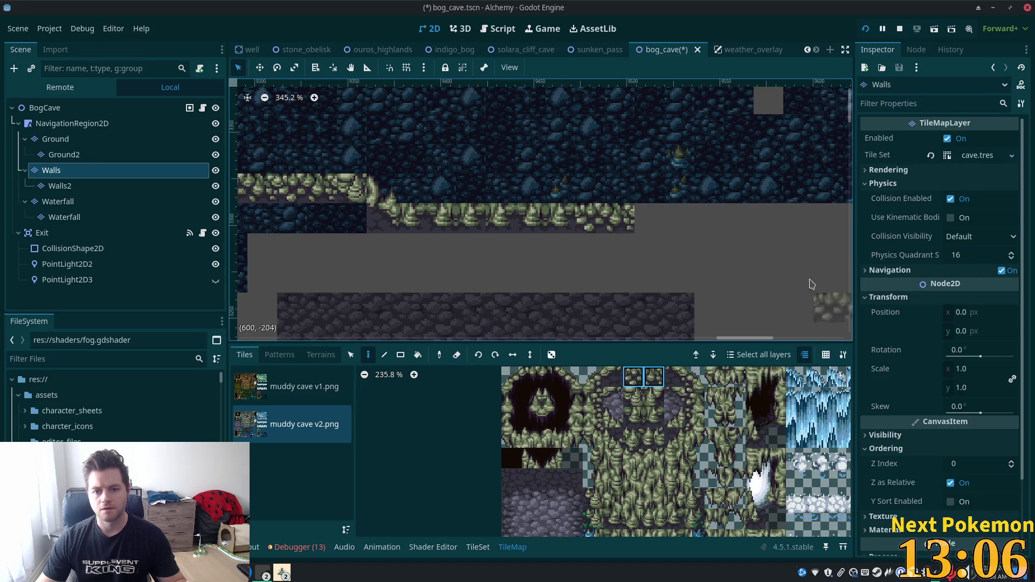
key(ctrl+z)
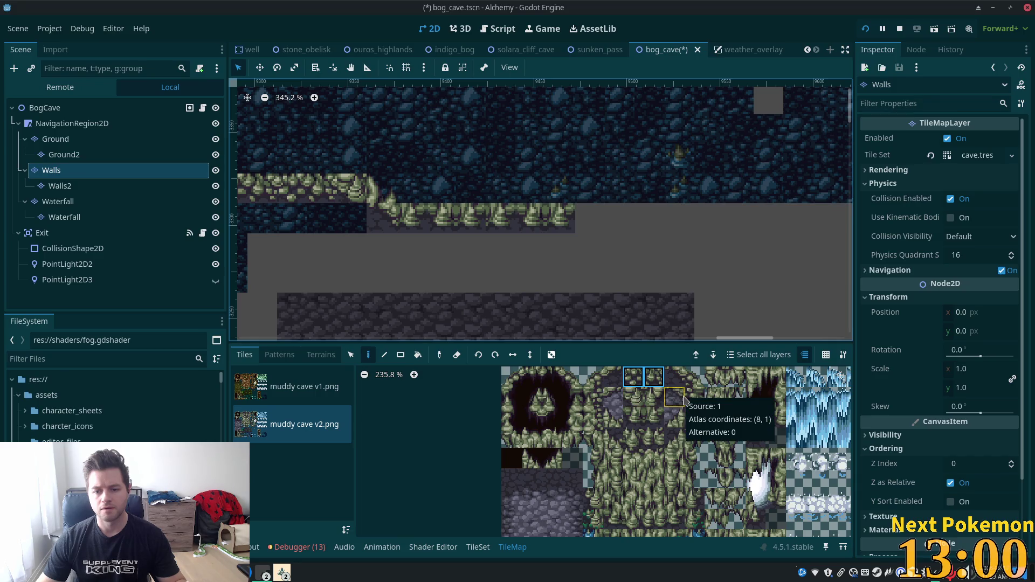
click(605, 396)
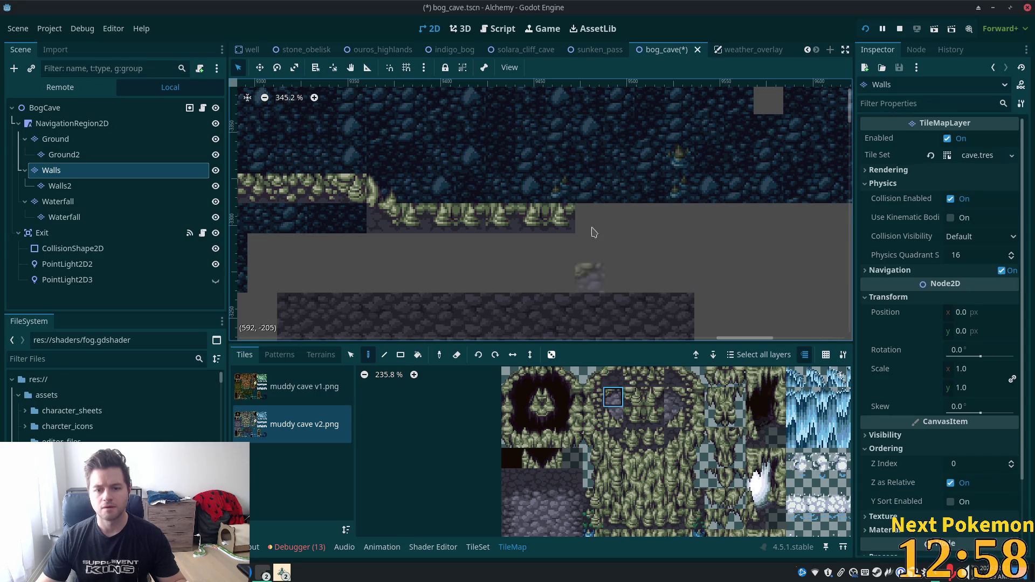
click(607, 379)
click(586, 214)
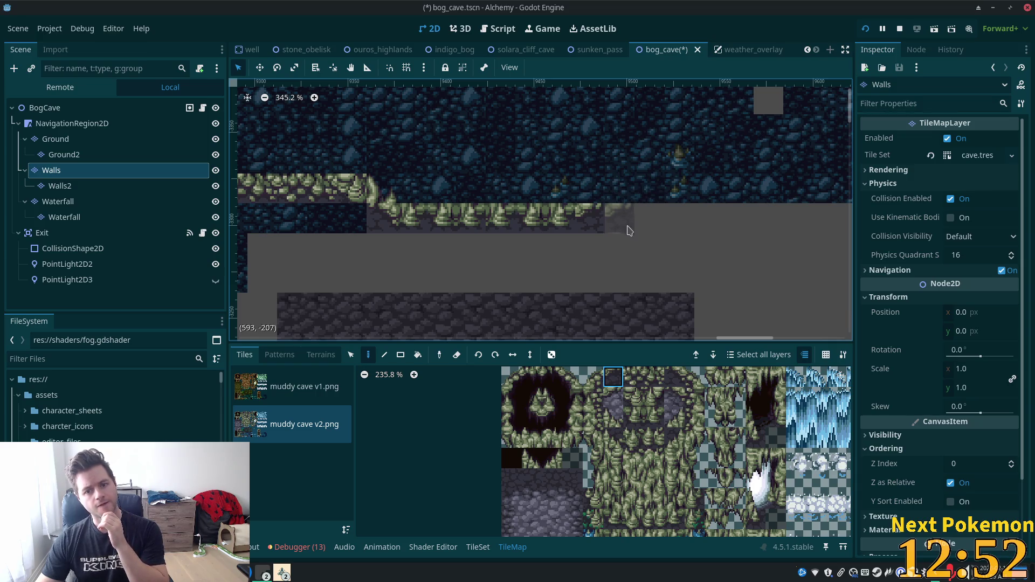
Step: Extend the ledge row with further single ledge tiles, undoing an extra pair
drag(634, 386, 659, 379)
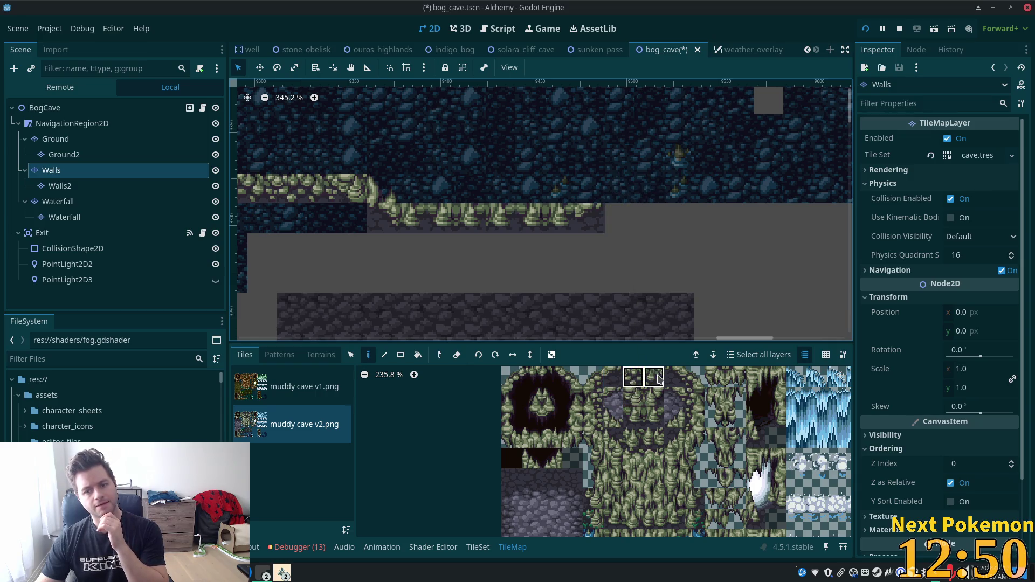
click(636, 398)
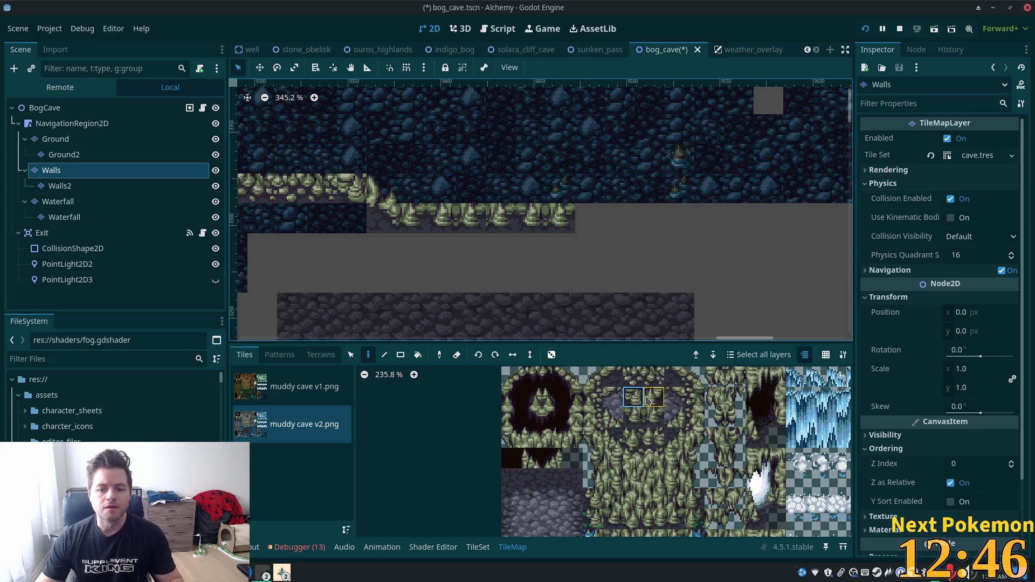
click(590, 218)
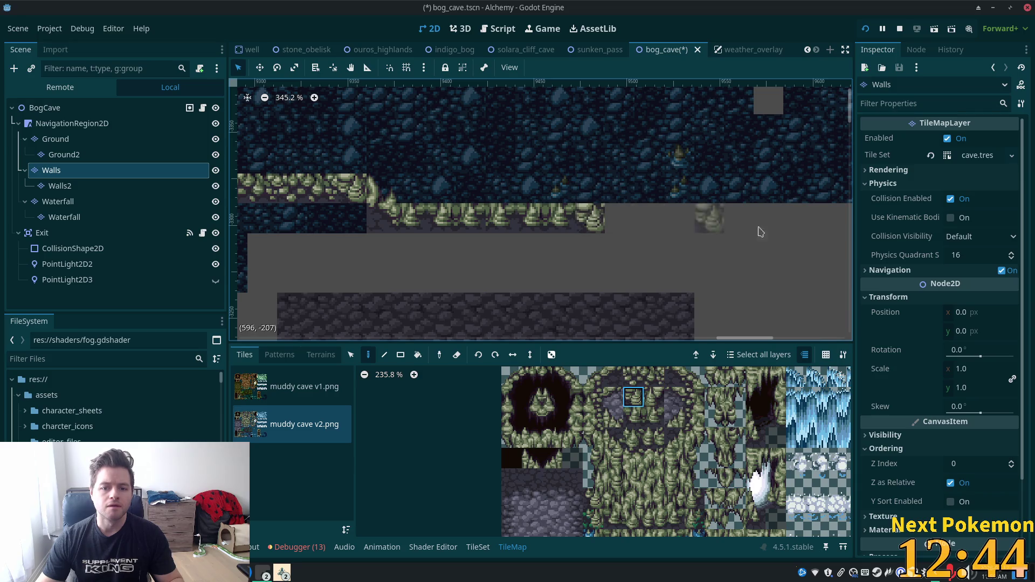
click(653, 399)
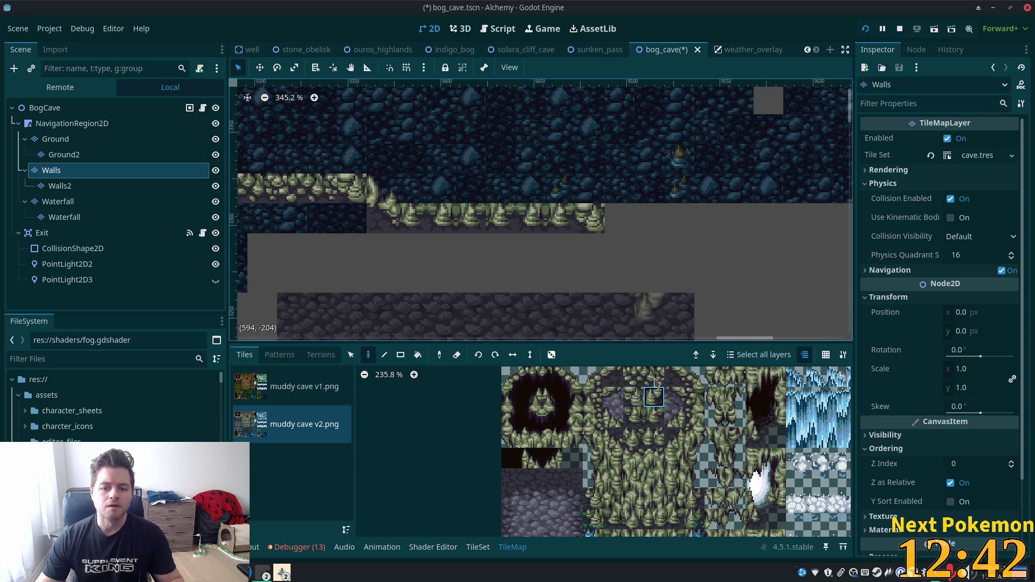
click(626, 226)
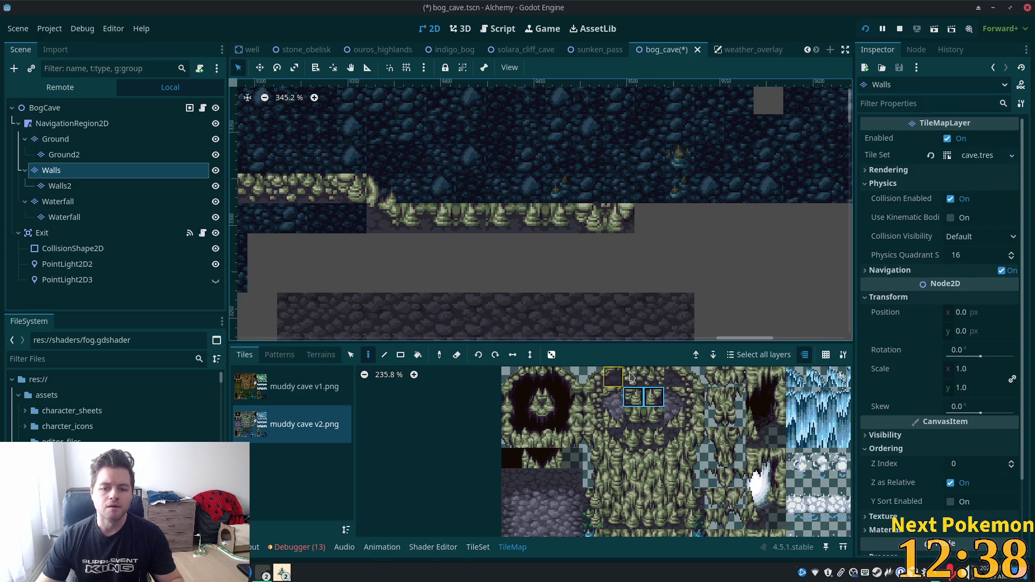
click(649, 248)
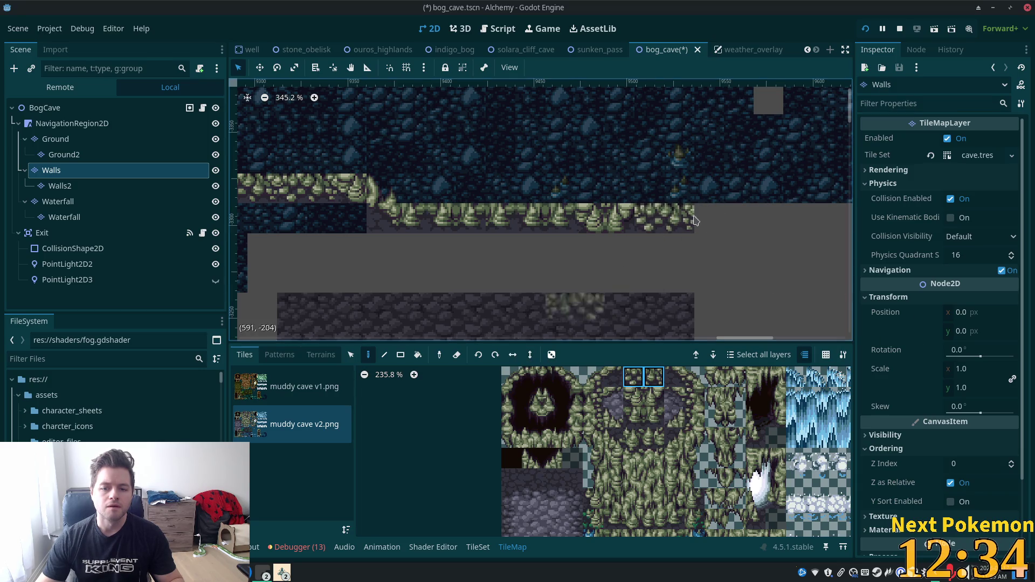
key(ctrl+z)
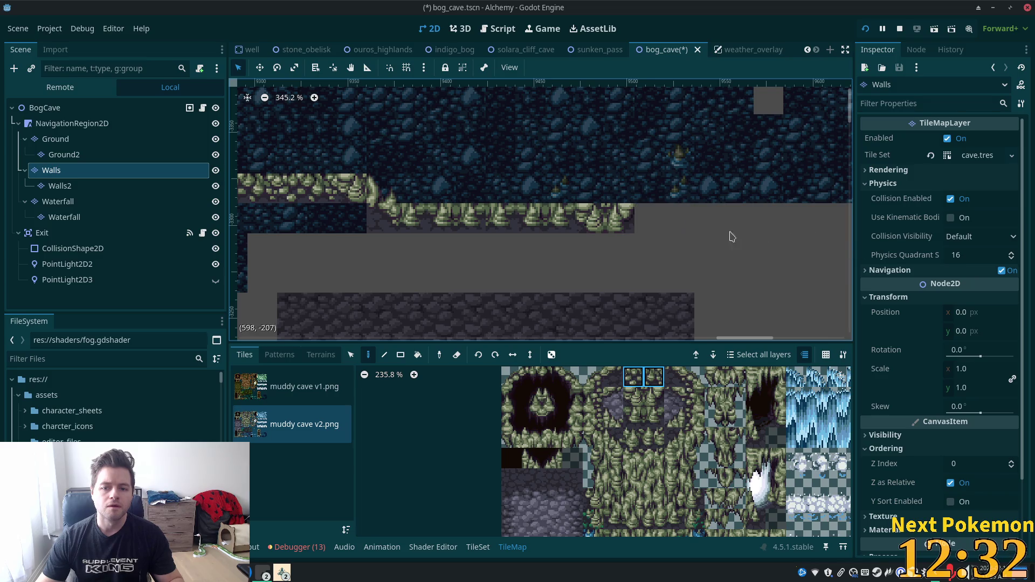
click(637, 401)
click(657, 218)
Step: Paint the top ledge tile pair and two grass tiles past the strip's end
drag(634, 379, 654, 377)
click(680, 218)
scroll(666, 241, right, 5)
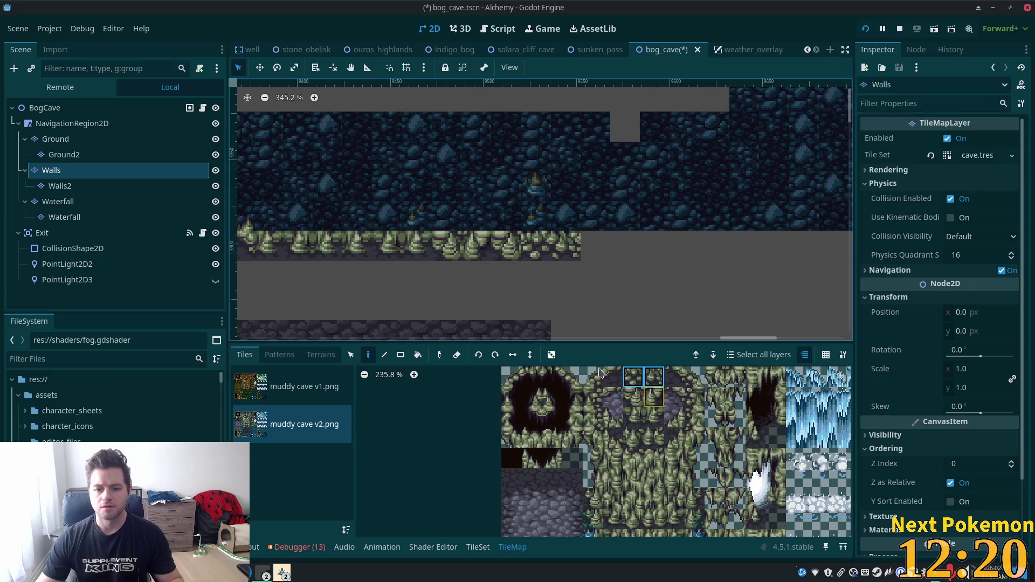
click(613, 377)
drag(596, 245, 626, 246)
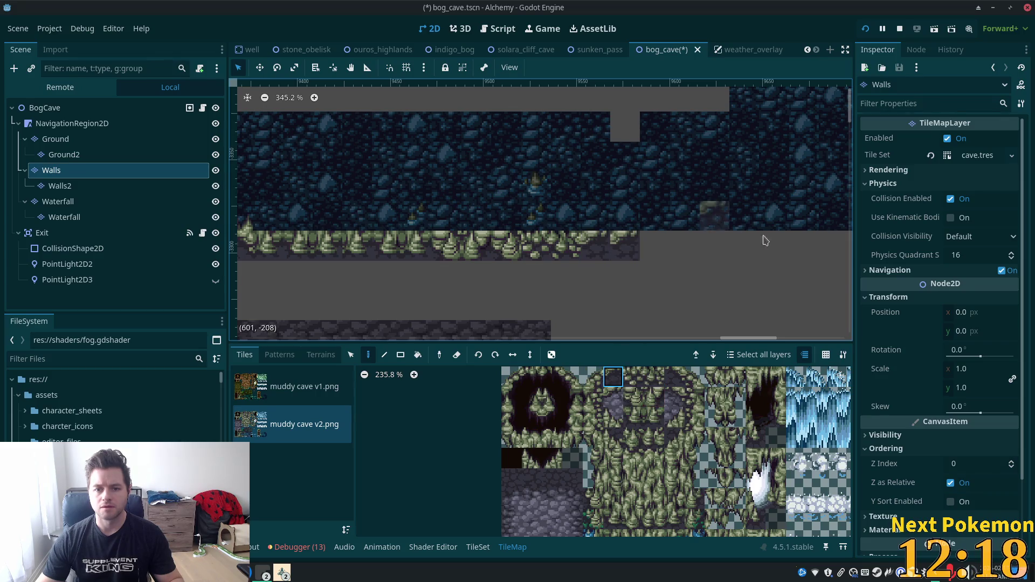
scroll(747, 284, down, 3)
scroll(710, 273, down, 5)
mouse_move(709, 272)
mouse_down()
mouse_move(721, 289)
mouse_move(662, 173)
mouse_move(630, 164)
mouse_move(670, 244)
mouse_move(656, 224)
mouse_move(765, 322)
mouse_move(783, 300)
mouse_up()
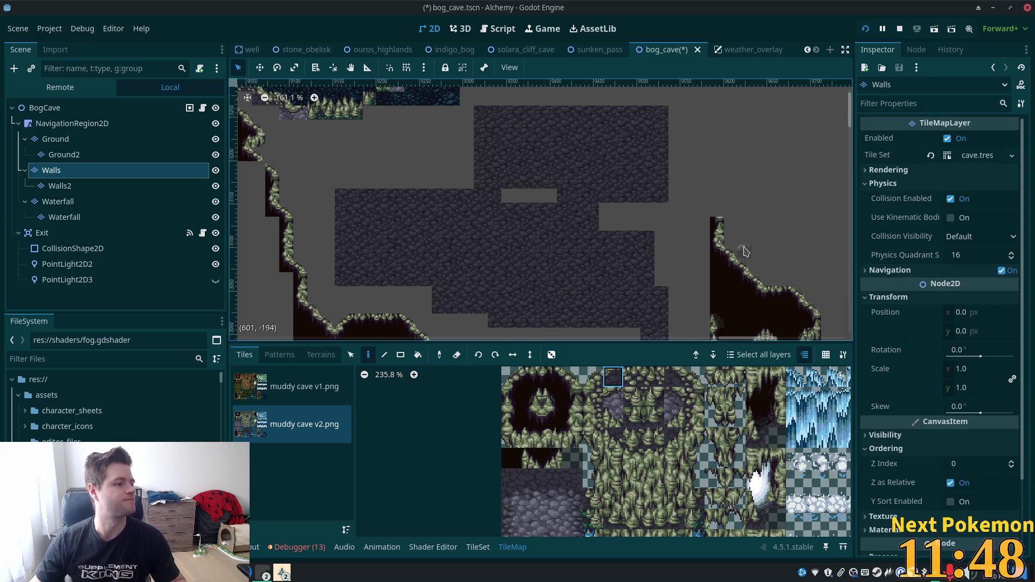
scroll(730, 205, down, 4)
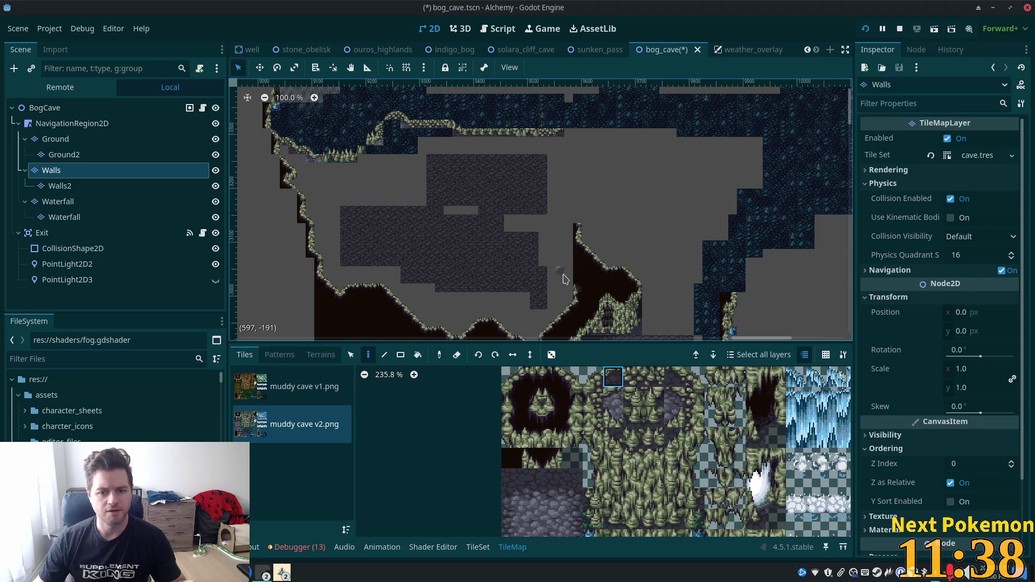
scroll(555, 277, up, 1)
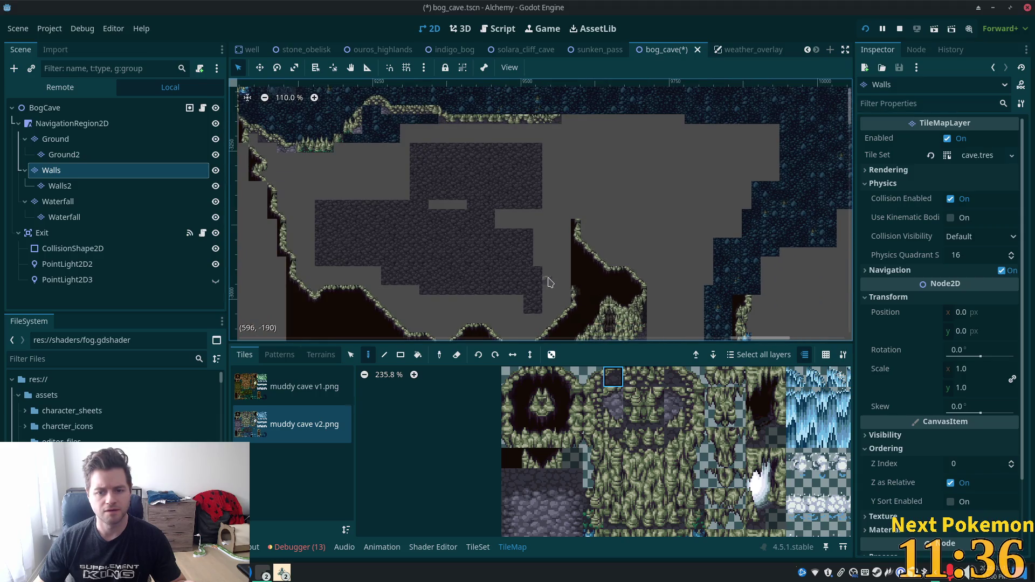
scroll(549, 282, down, 3)
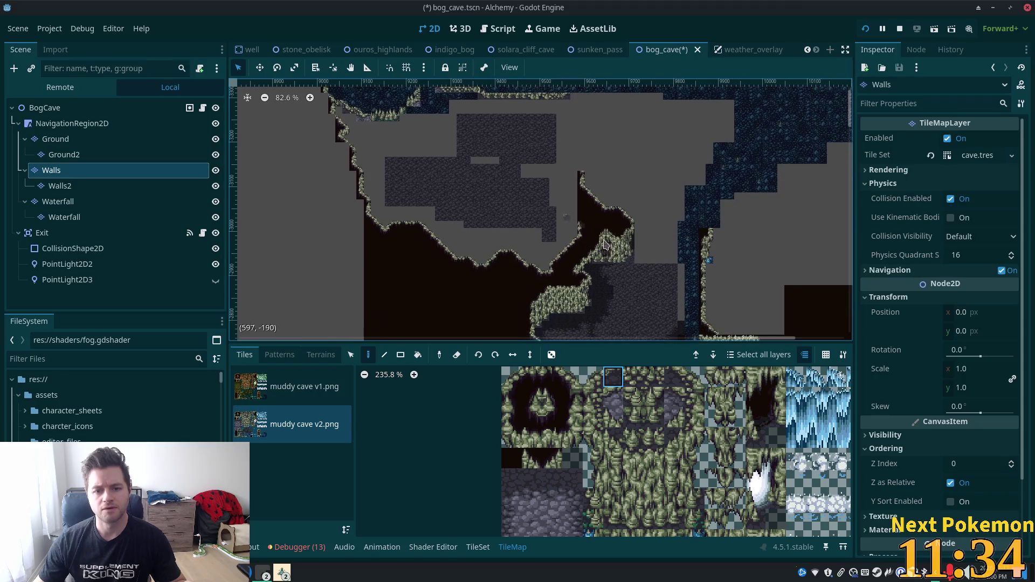
mouse_move(561, 255)
mouse_down()
mouse_move(392, 178)
mouse_move(396, 204)
mouse_up()
scroll(587, 219, up, 3)
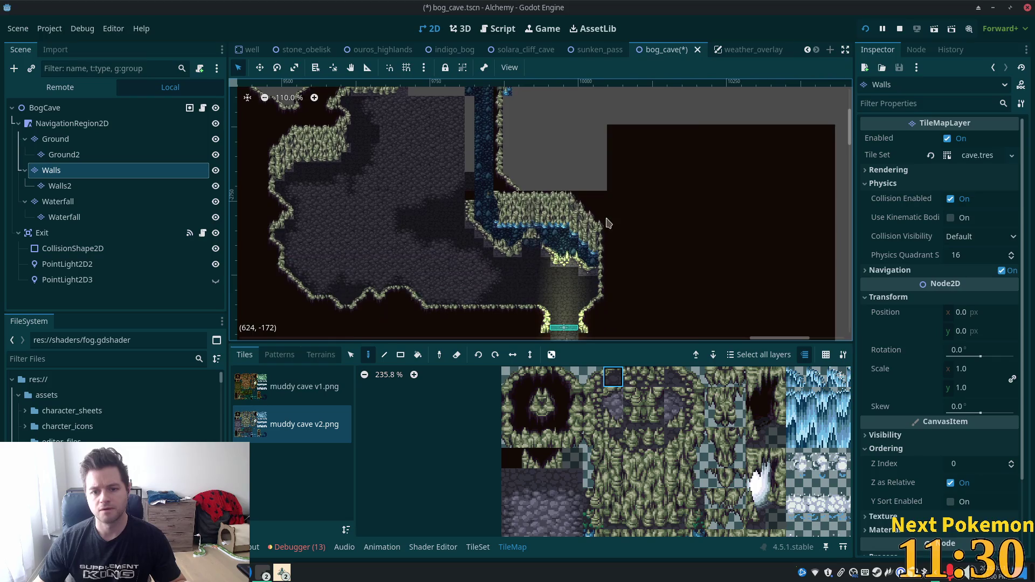
mouse_move(587, 219)
mouse_down()
mouse_move(695, 253)
mouse_move(779, 147)
mouse_move(756, 102)
mouse_move(647, 208)
mouse_up()
scroll(647, 209, up, 1)
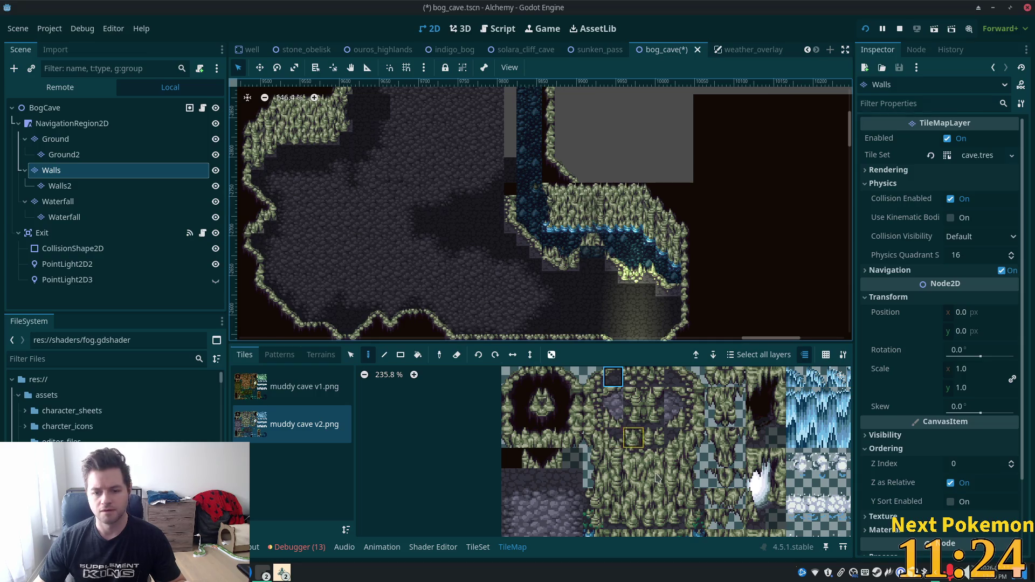
scroll(714, 219, up, 1)
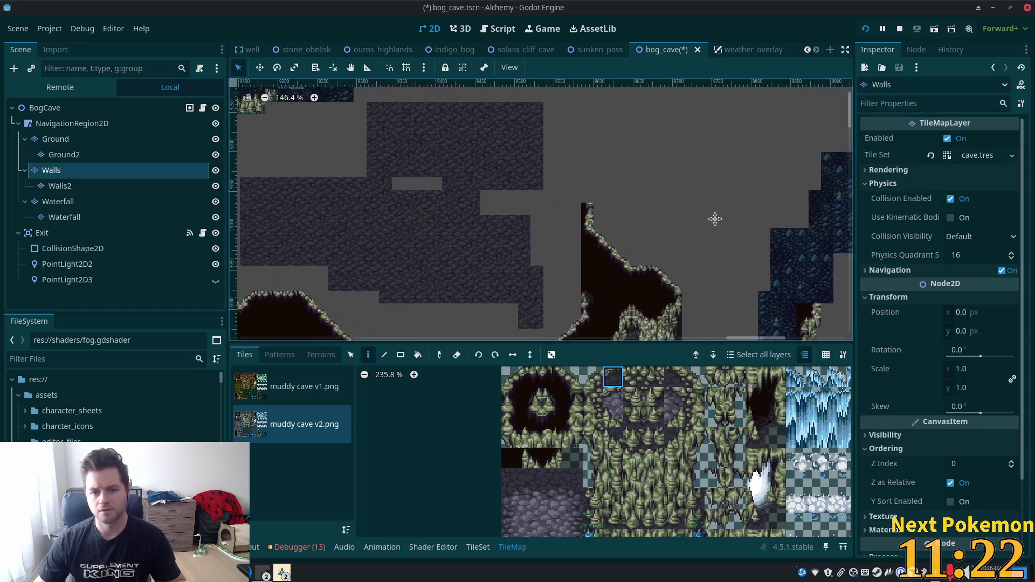
scroll(649, 245, down, 5)
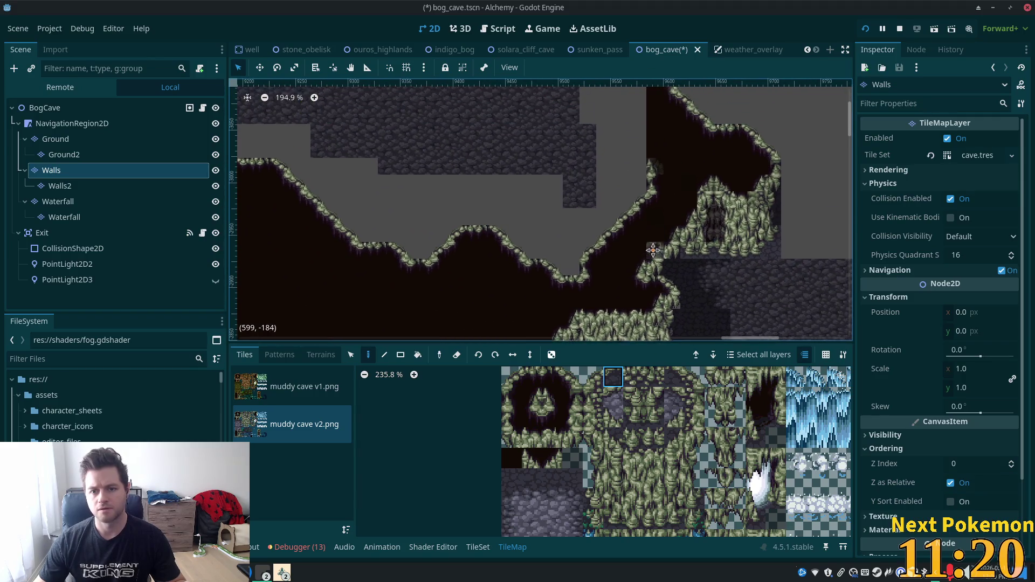
Step: Paint a four-tile vertical grass cliff column into the grey gap on Walls
click(119, 186)
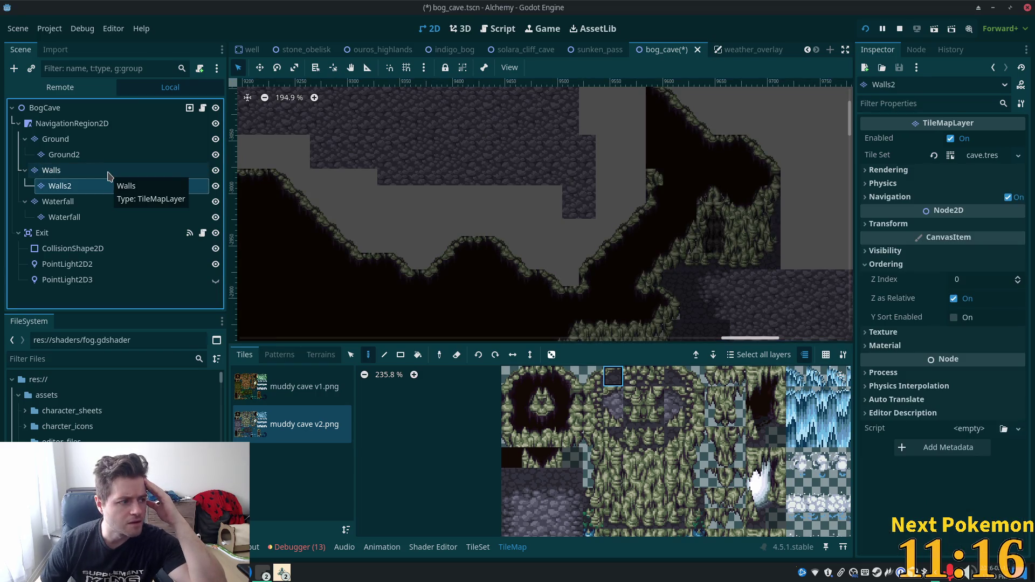
click(108, 171)
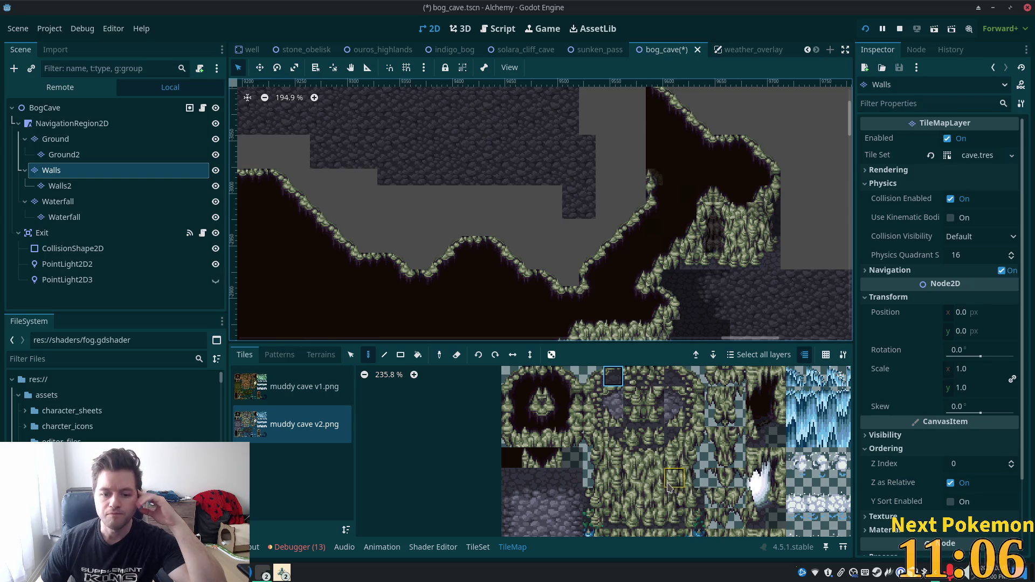
click(614, 497)
drag(614, 476, 613, 437)
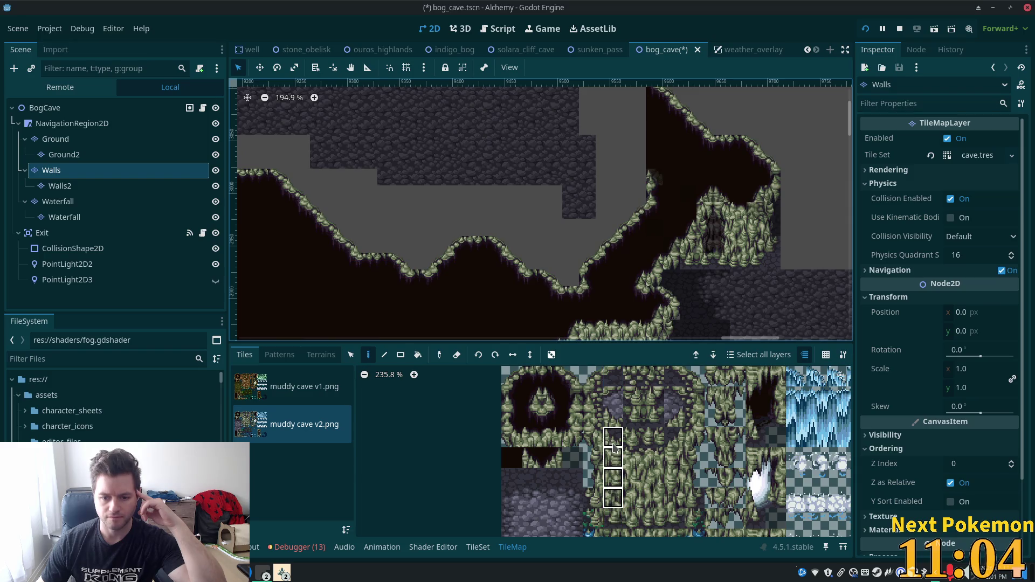
mouse_move(613, 527)
mouse_down()
mouse_move(618, 440)
mouse_move(617, 457)
mouse_up()
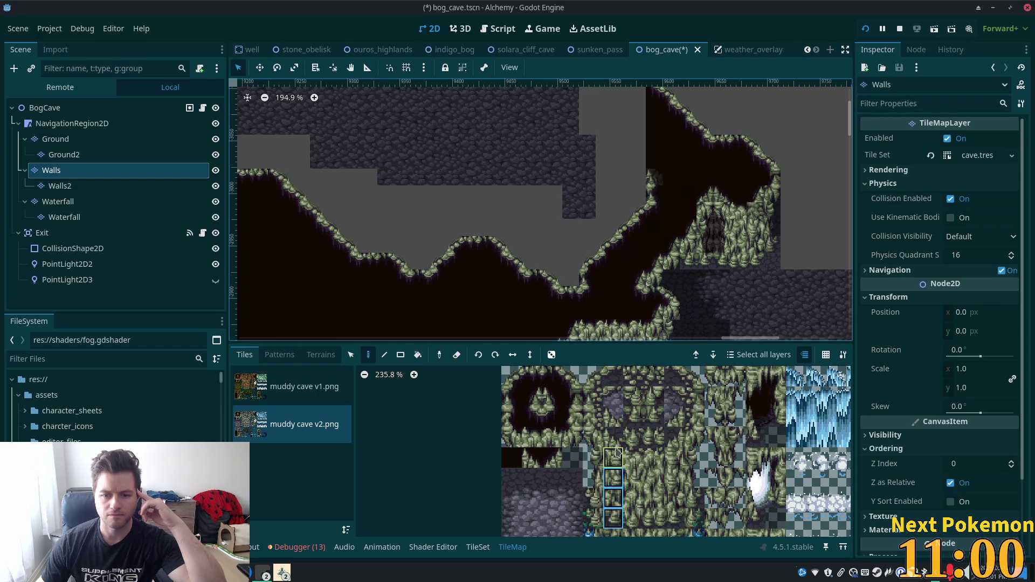
click(637, 201)
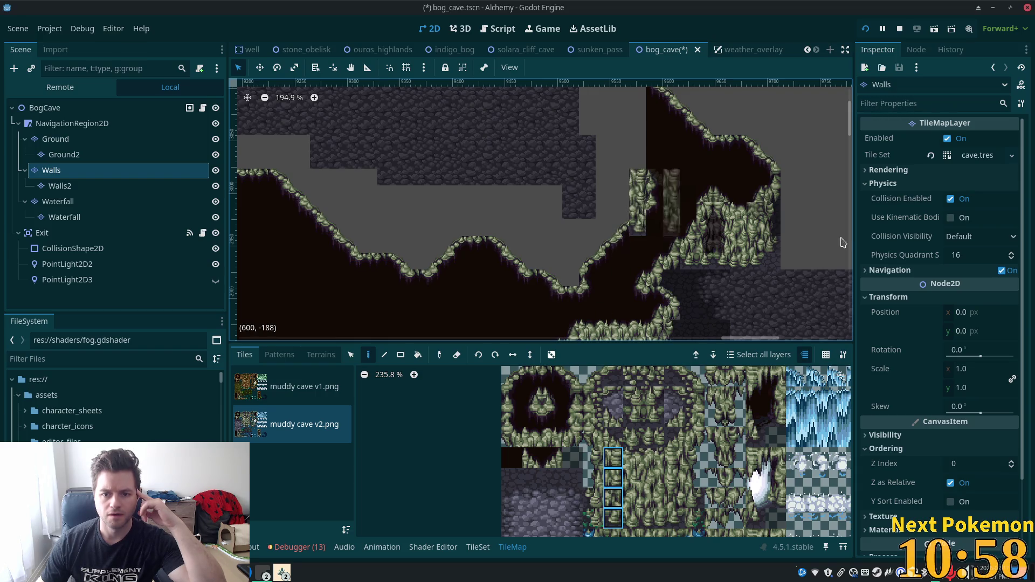
Step: Try the column on Walls2, then paint another cliff column just below on Walls
click(51, 108)
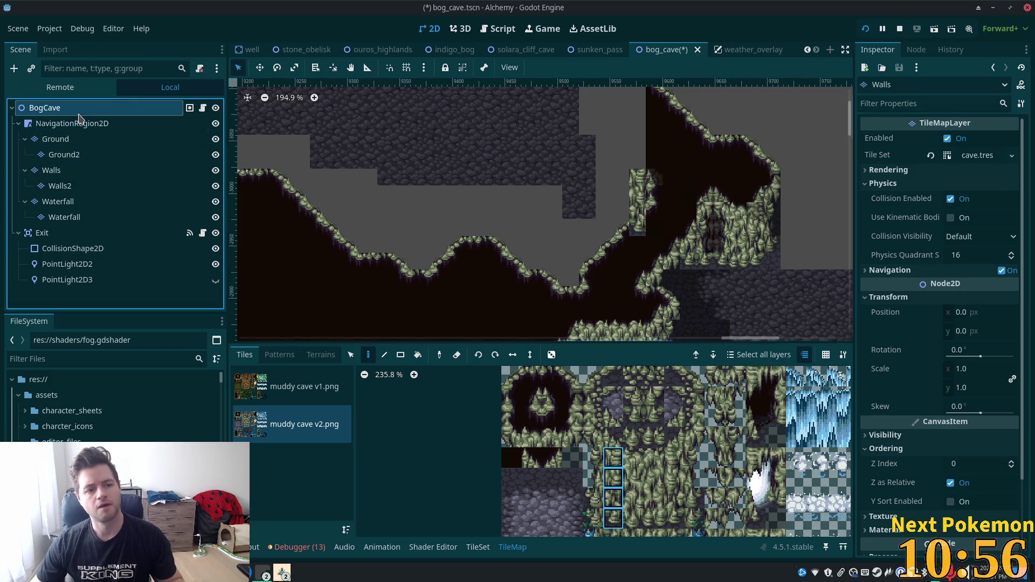
click(80, 186)
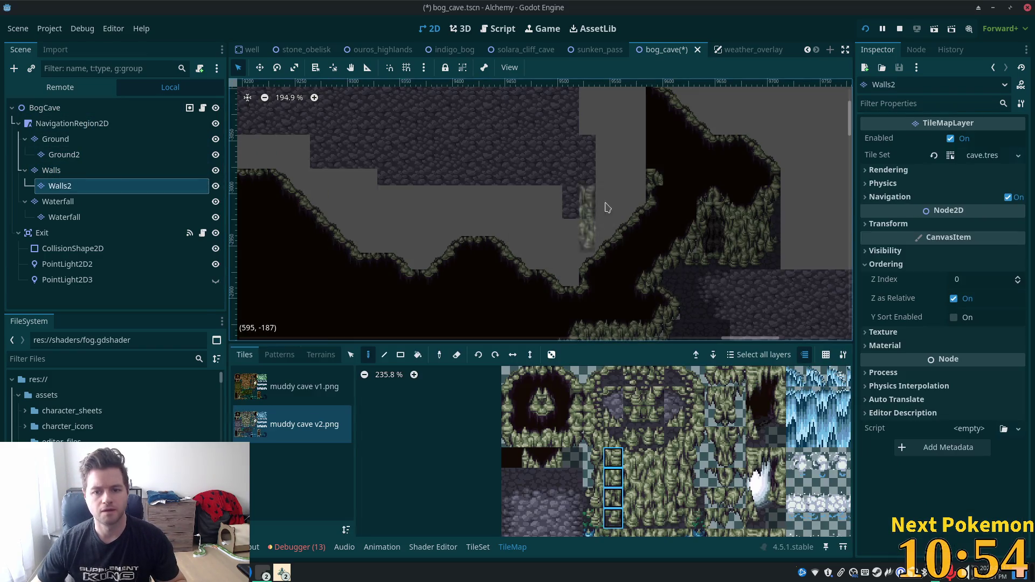
click(637, 201)
click(40, 110)
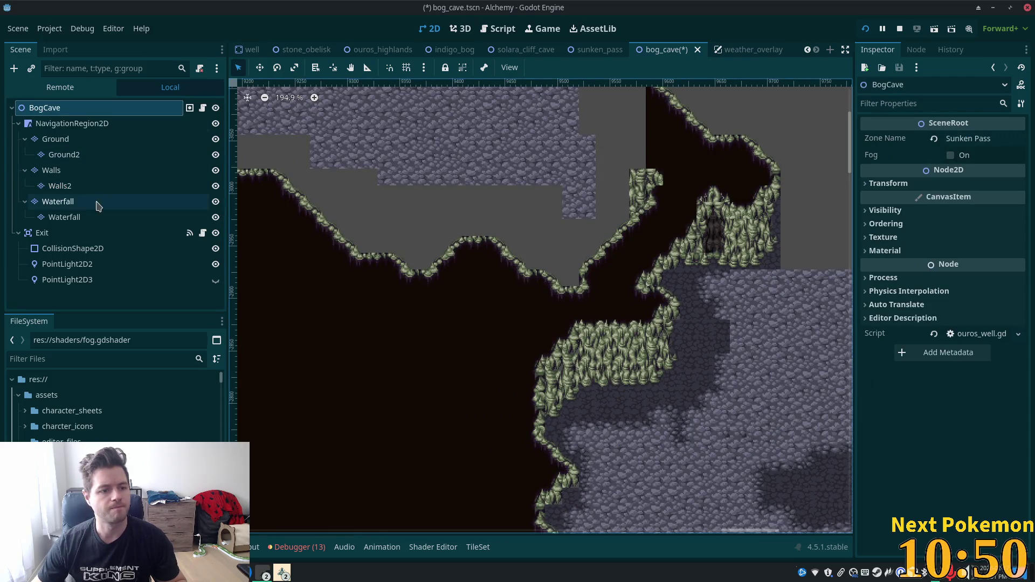
click(103, 170)
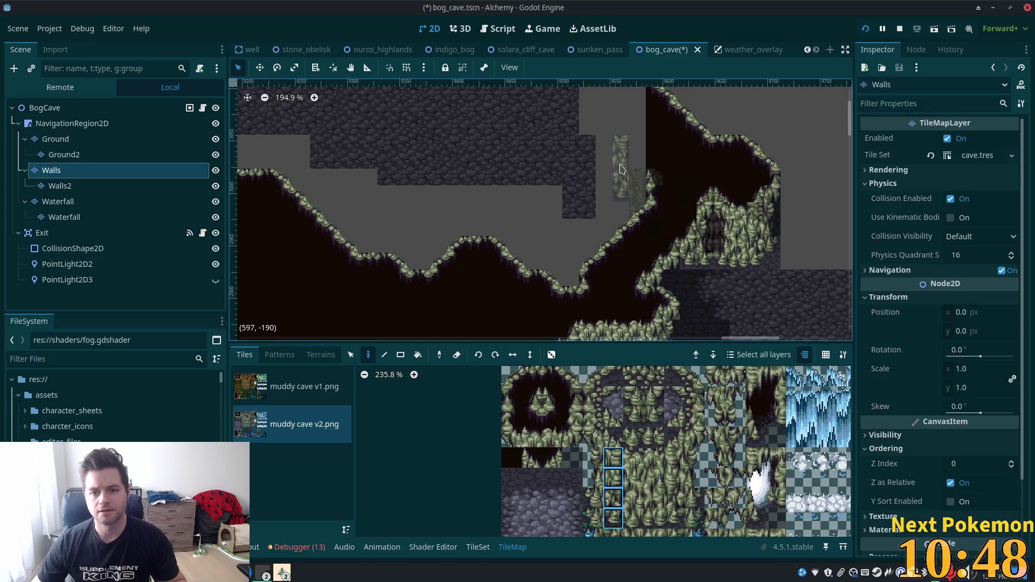
click(620, 194)
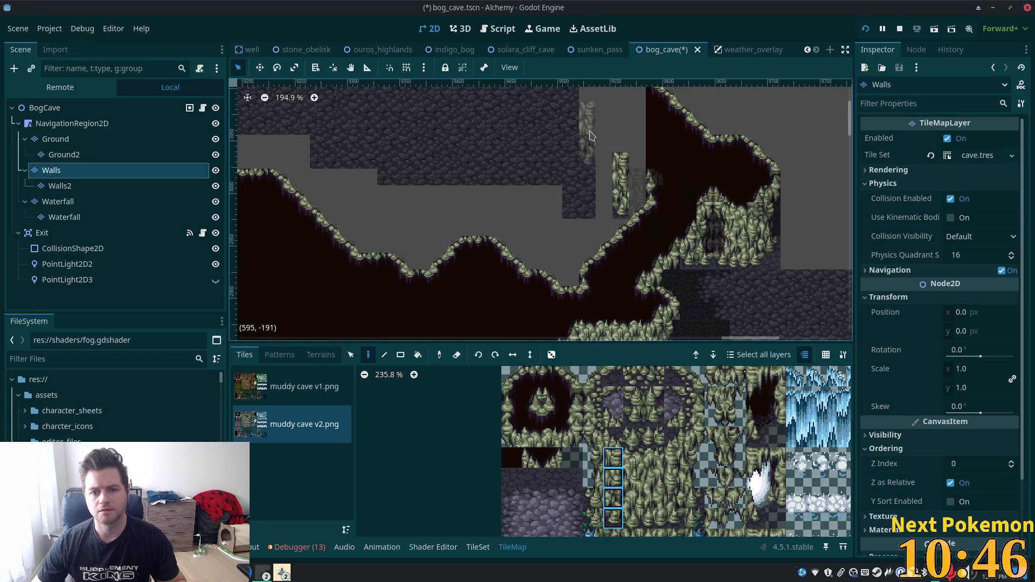
Step: Look over the upper cave area, try single tiles, then stop painting with Escape
scroll(609, 191, up, 2)
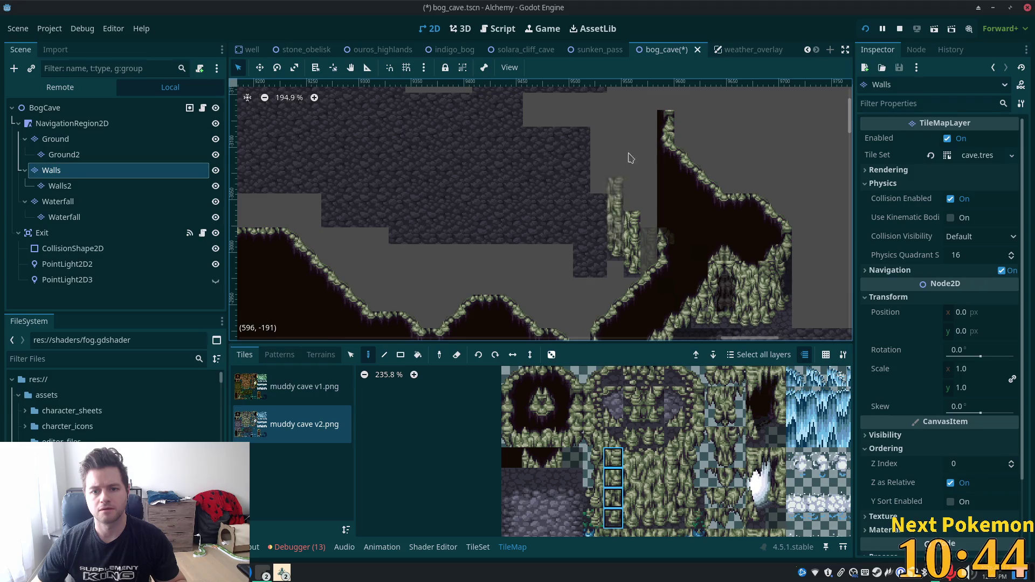
scroll(611, 255, up, 3)
scroll(620, 216, down, 3)
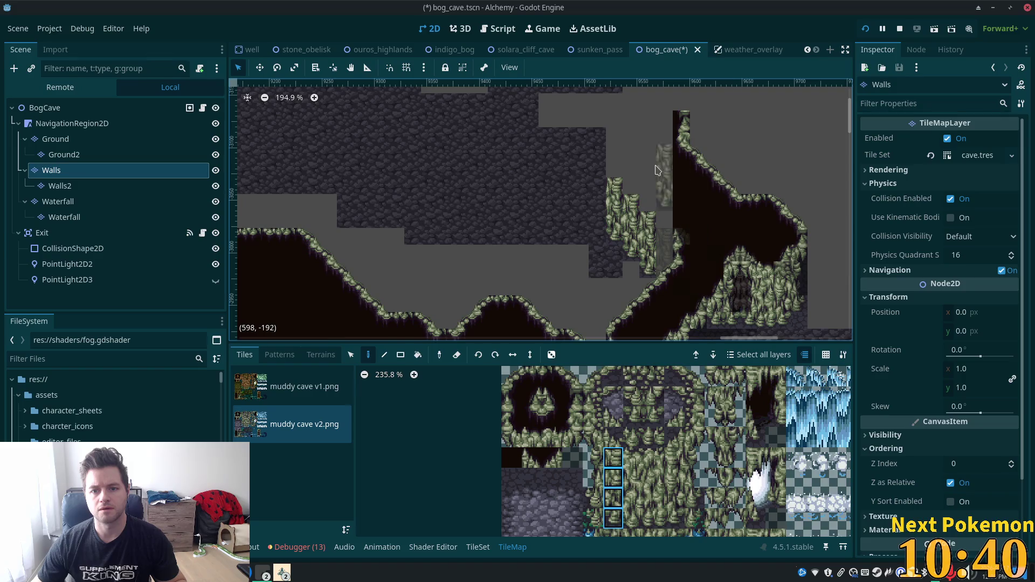
drag(655, 165, 678, 251)
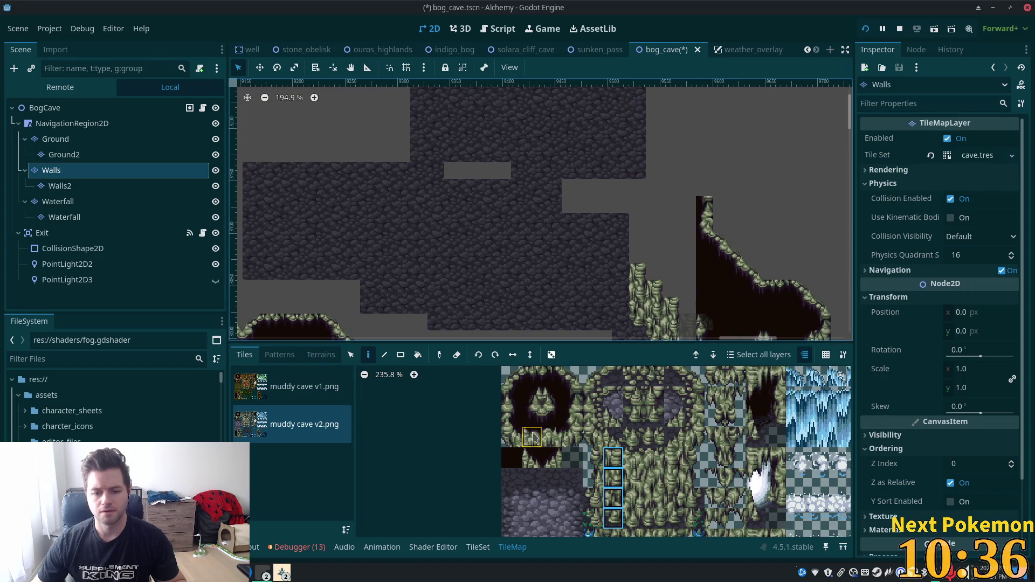
click(512, 438)
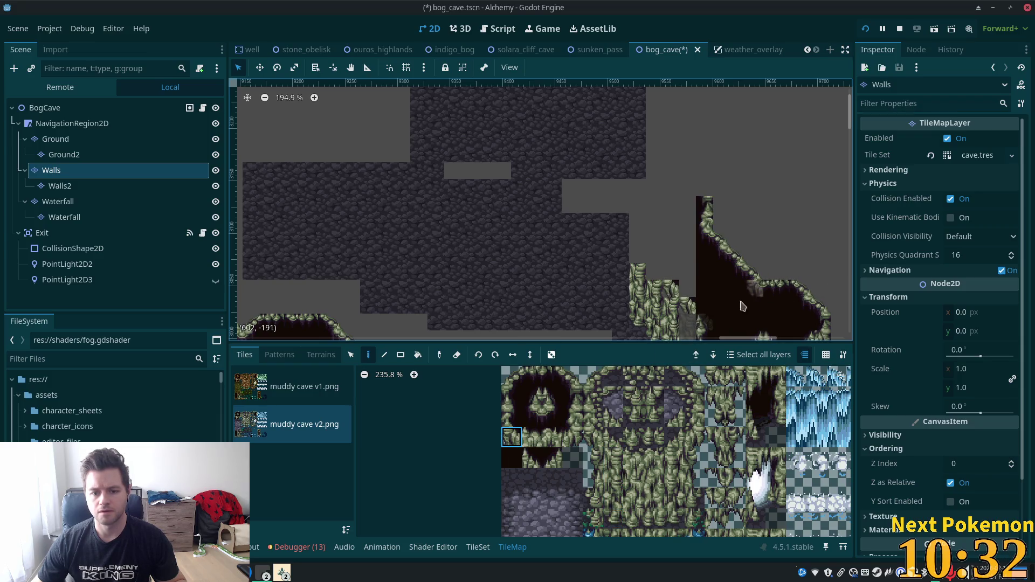
click(532, 457)
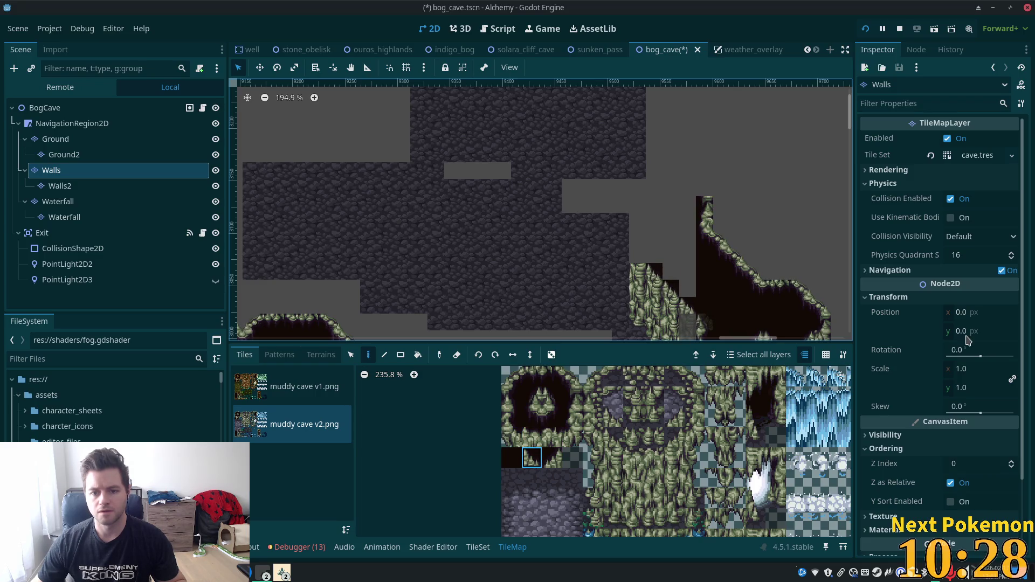
scroll(641, 227, up, 1)
scroll(631, 190, up, 1)
key(Escape)
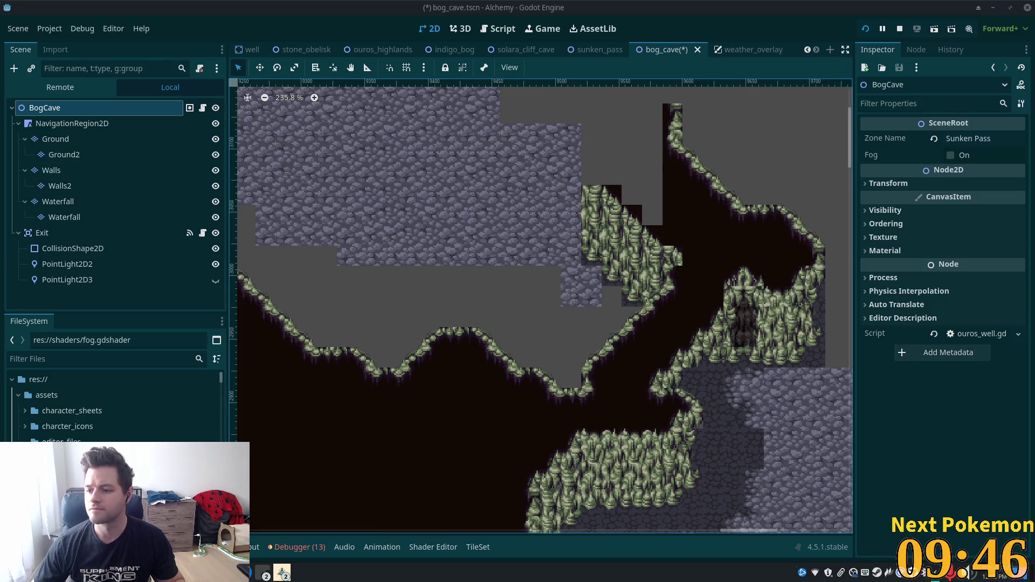
Step: Zoom in on the stepped grass cliff columns beside the grey stone
scroll(634, 226, up, 3)
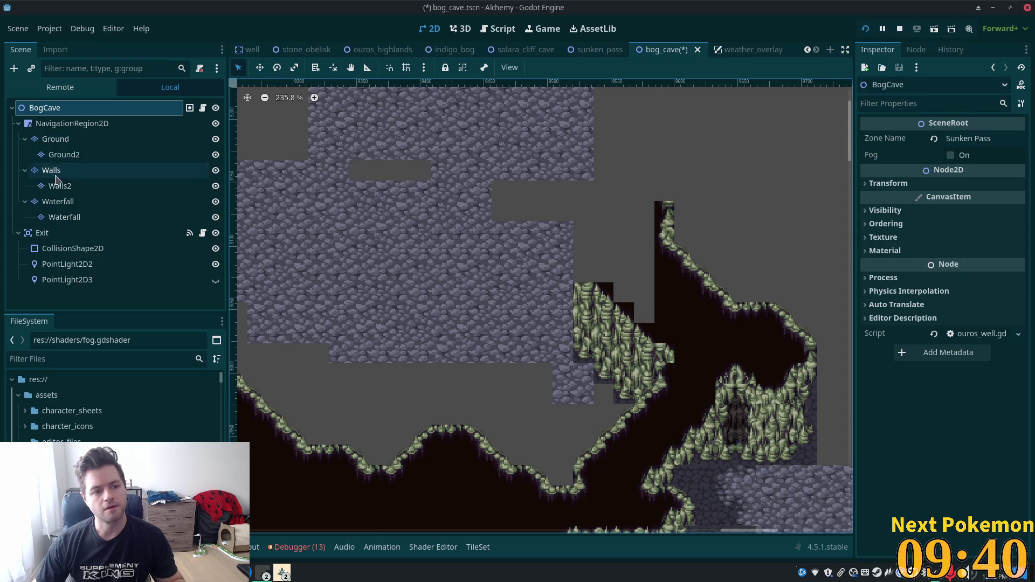
Step: On Walls, paint a four-tile stalactite column onto the cave wall
click(72, 171)
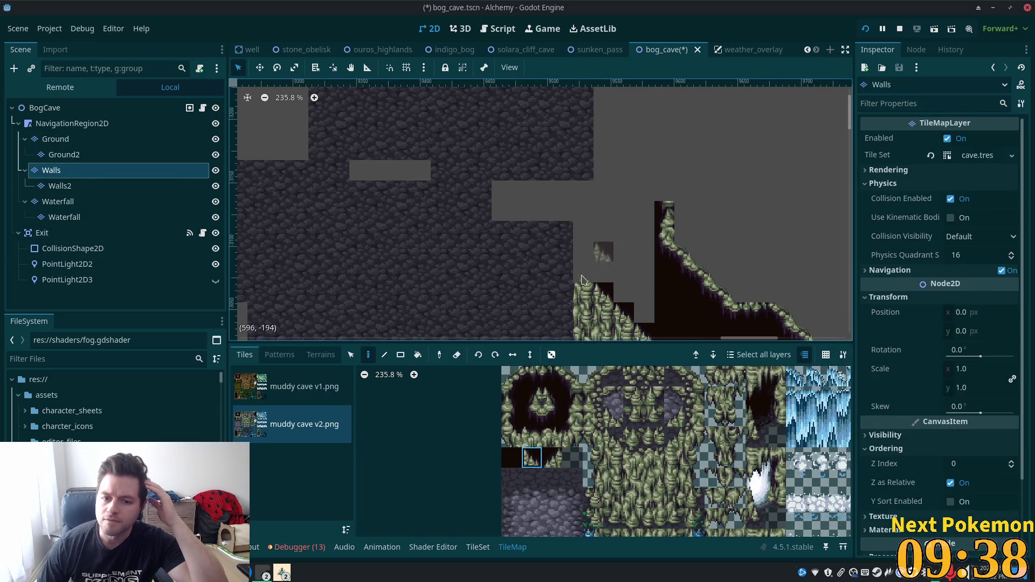
scroll(633, 276, down, 4)
scroll(633, 275, right, 2)
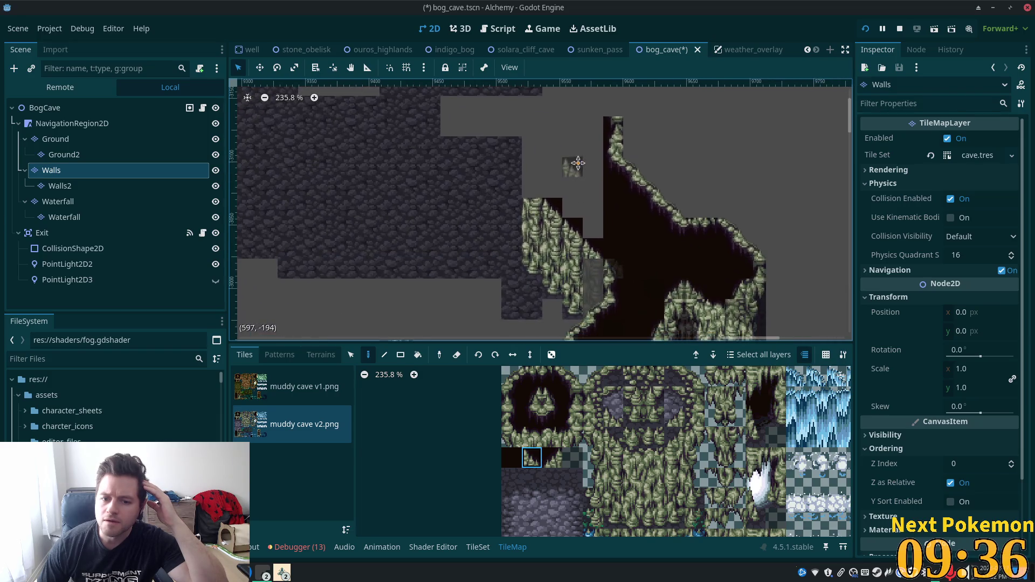
mouse_move(595, 456)
mouse_down()
mouse_move(597, 477)
mouse_move(593, 438)
mouse_up()
drag(593, 499, 593, 434)
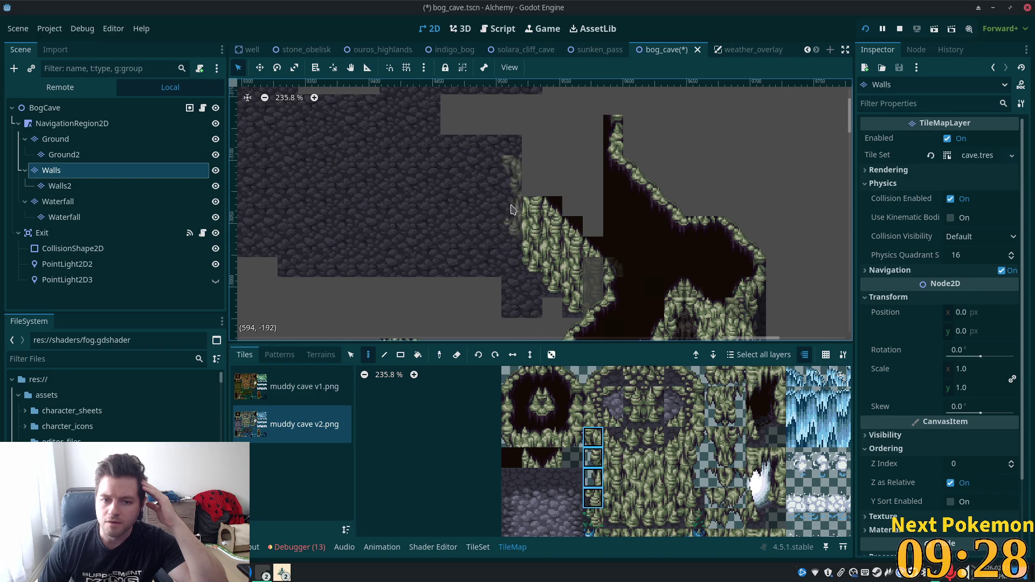
click(516, 247)
Step: Paint a dark cave tile into the gap and a grass tile on the cave edge
scroll(618, 268, up, 3)
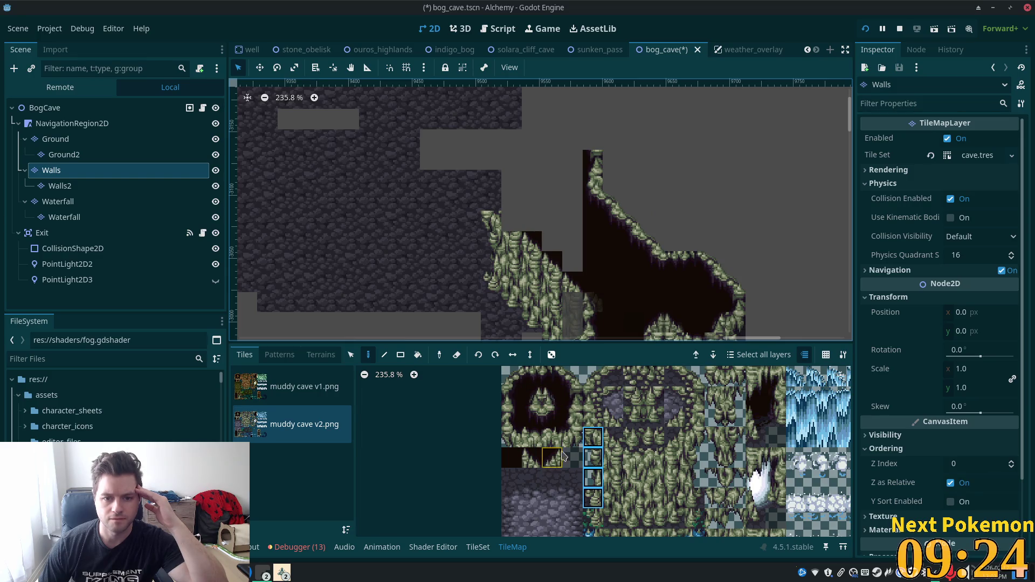
click(534, 465)
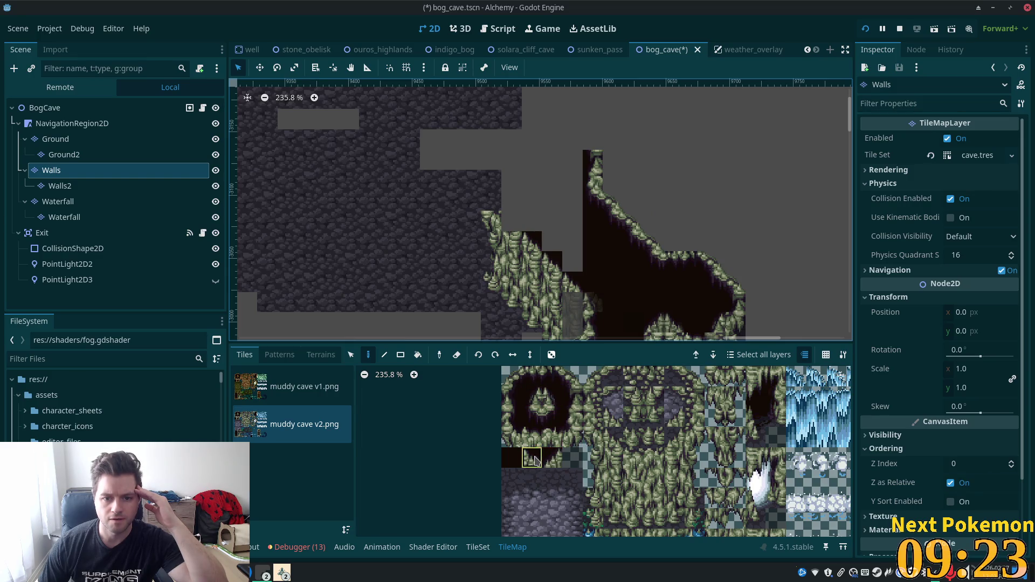
click(514, 216)
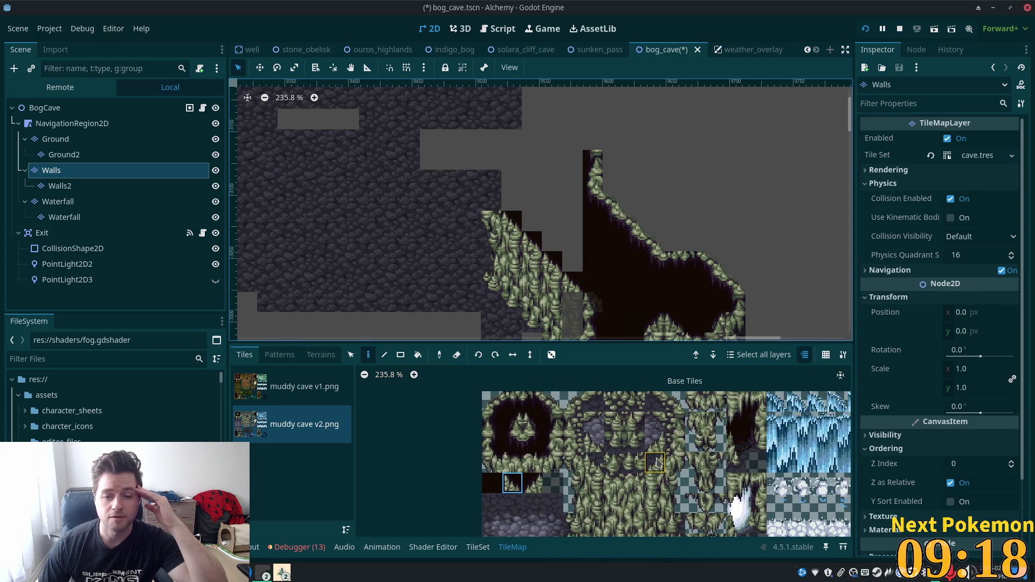
click(492, 401)
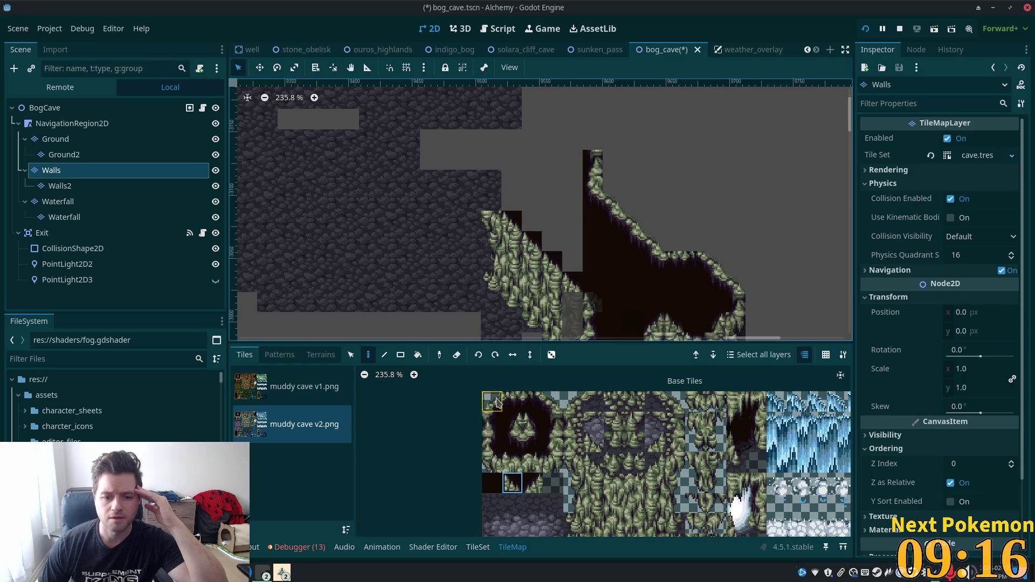
click(491, 202)
Step: Add a two-tile grass pair and a single edge tile below it down the passage
mouse_move(576, 209)
mouse_down()
mouse_move(539, 183)
mouse_move(545, 102)
mouse_move(549, 248)
mouse_up()
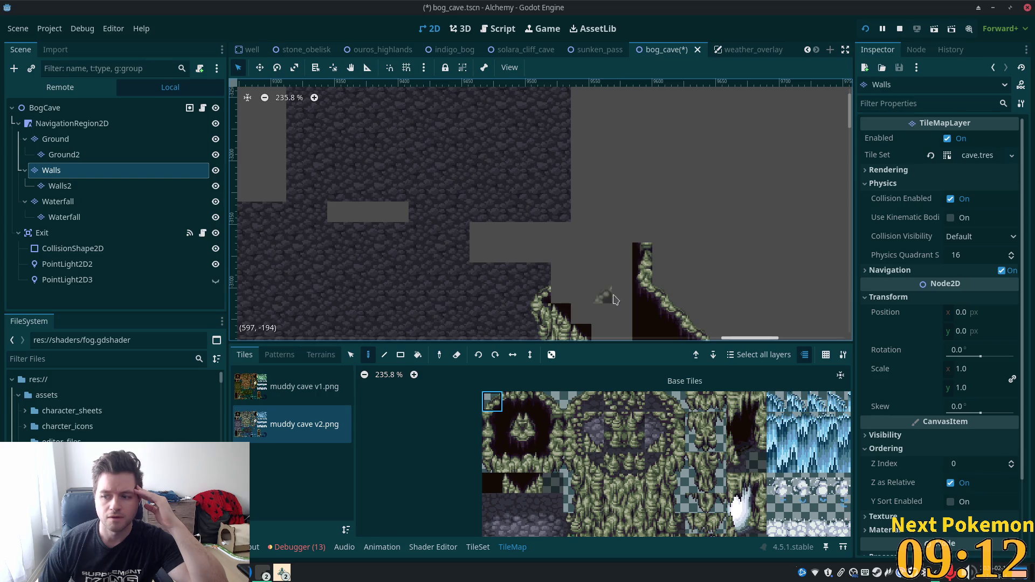
drag(499, 421, 493, 441)
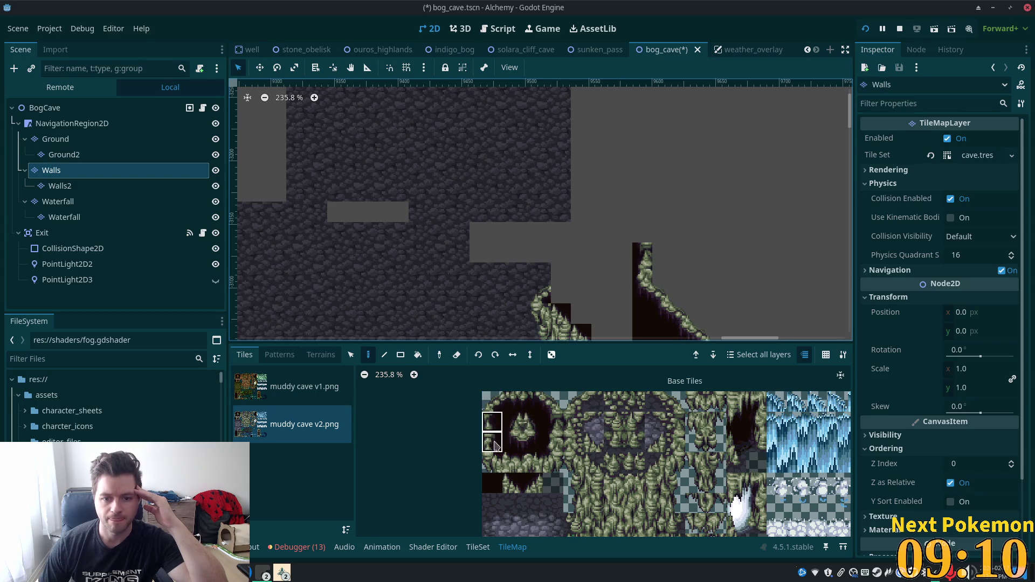
click(561, 252)
click(533, 442)
click(561, 293)
Step: Fill the grey gap between the walls with plain dark tiles, then zoom out
scroll(580, 213, down, 3)
scroll(580, 213, right, 3)
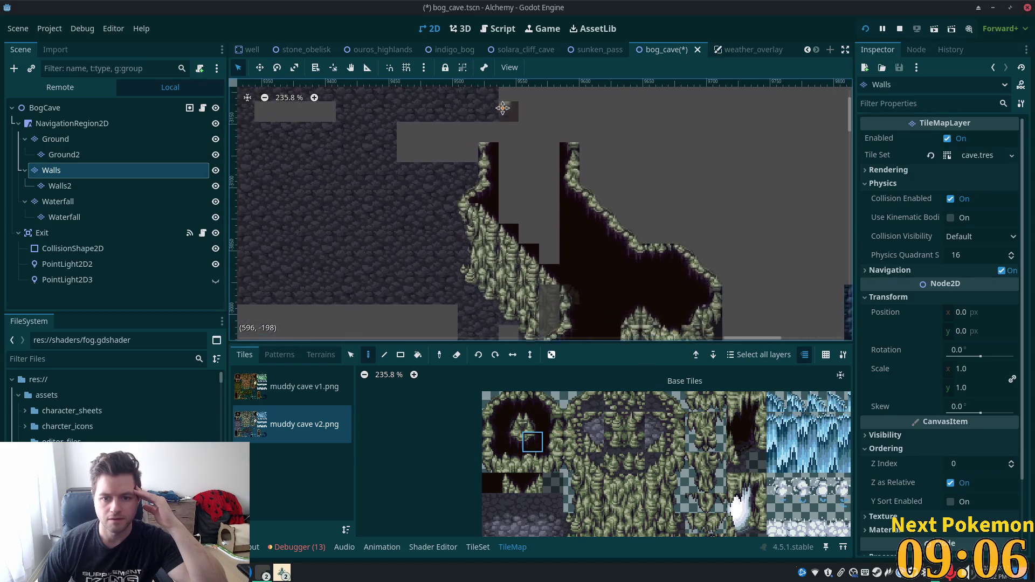
click(491, 483)
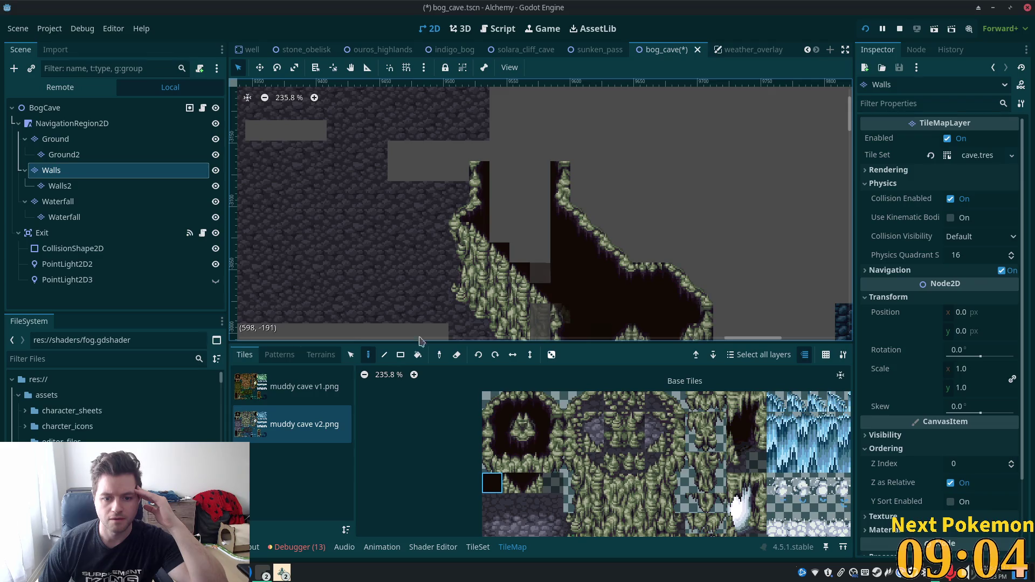
mouse_move(541, 270)
mouse_down()
mouse_move(527, 175)
mouse_move(499, 221)
mouse_move(521, 234)
mouse_move(502, 226)
mouse_move(517, 246)
mouse_up()
click(517, 246)
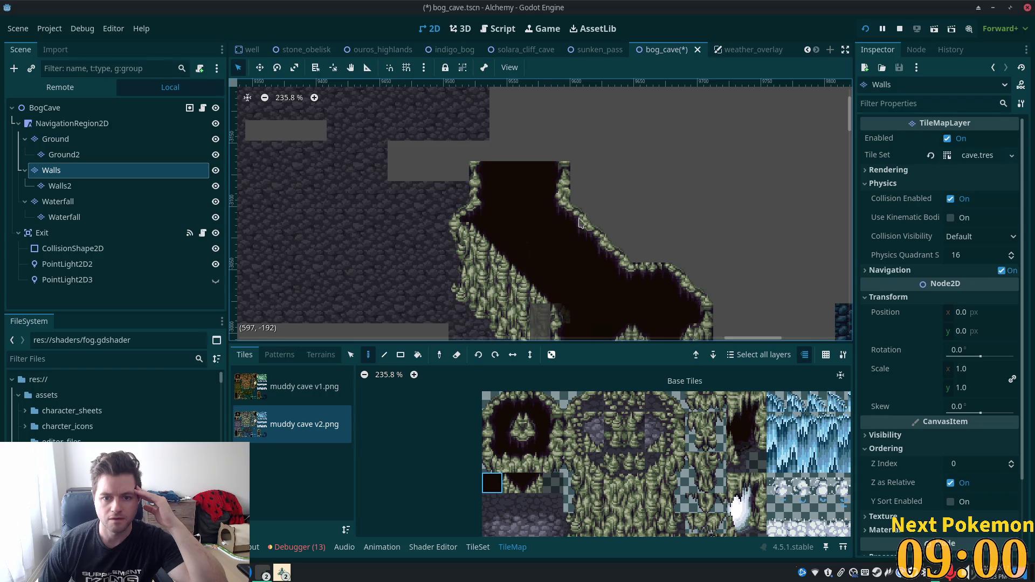
scroll(615, 210, down, 3)
scroll(560, 170, down, 2)
scroll(561, 171, down, 2)
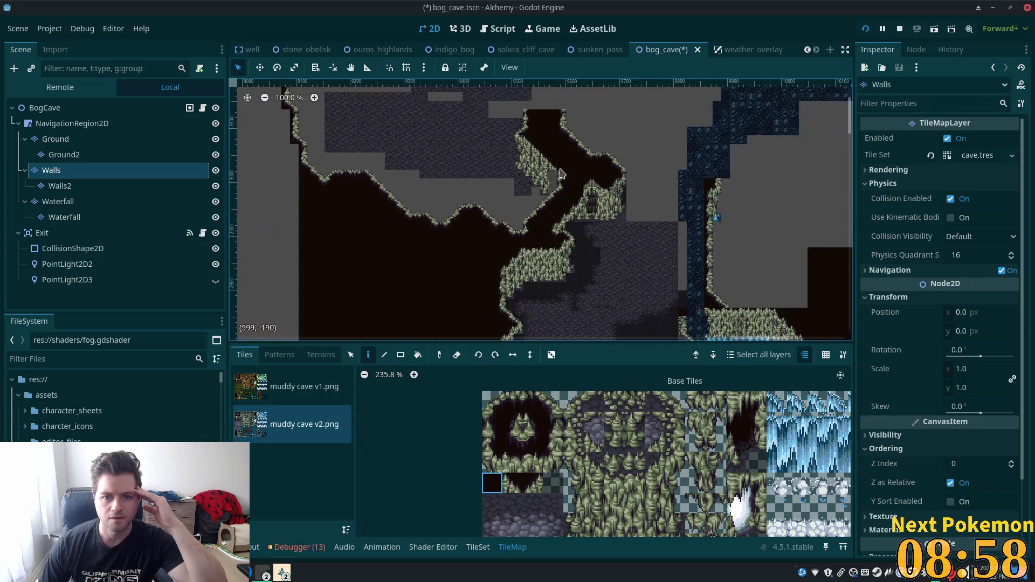
scroll(560, 202, down, 2)
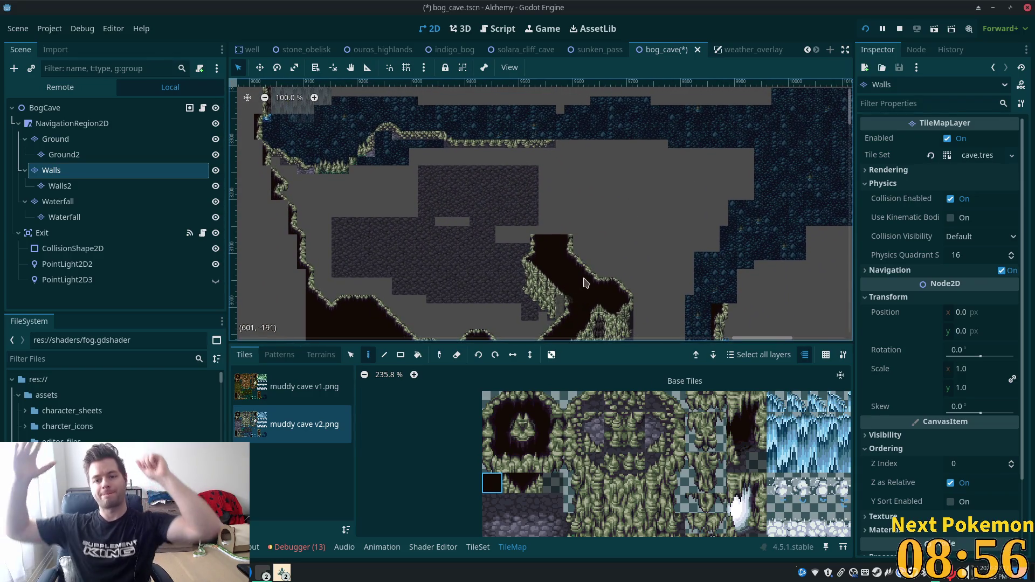